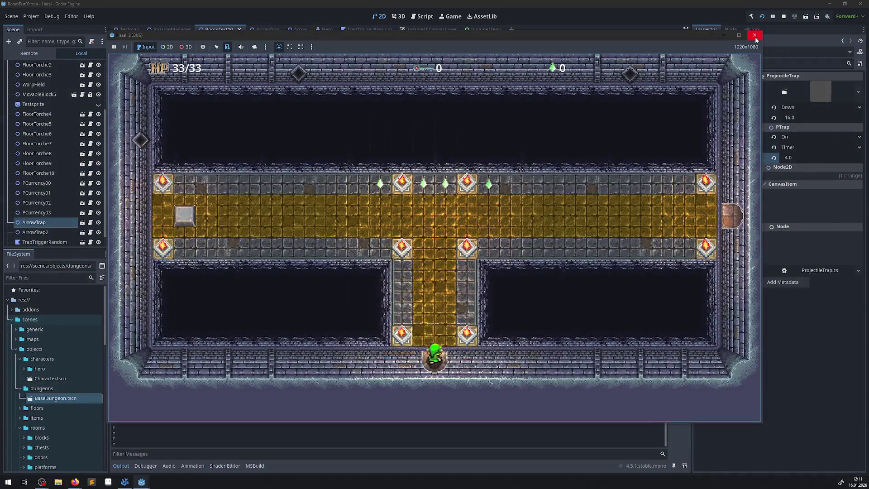
Step: Close the Hazel debug game and bring PTrap.cs up in the code editor
{"action": "left_click", "coordinate": [755, 36]}
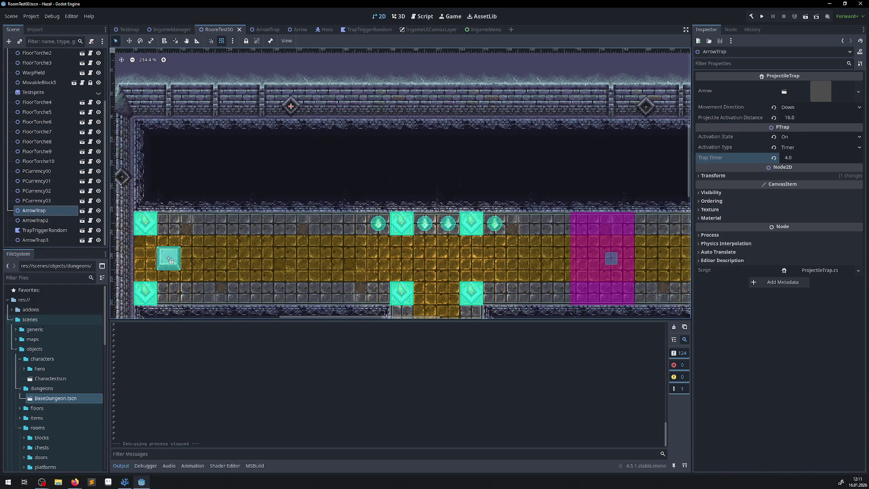
{"action": "left_click", "coordinate": [125, 482]}
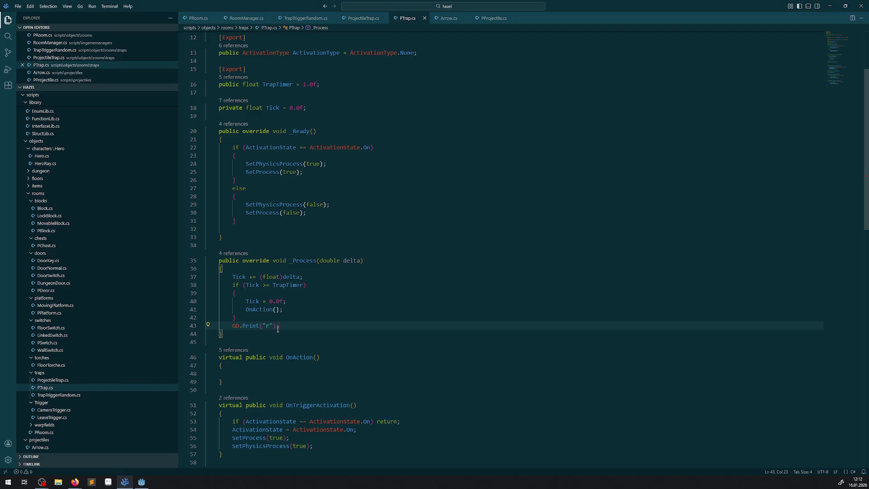
Step: Compare ProjectileTrap.cs with PTrap.cs, reviewing PTrap's class declaration and fields
{"action": "left_click", "coordinate": [57, 380]}
{"action": "scroll", "coordinate": [320, 357], "scroll_direction": "down", "scroll_amount": 12}
{"action": "scroll", "coordinate": [320, 357], "scroll_direction": "up", "scroll_amount": 6}
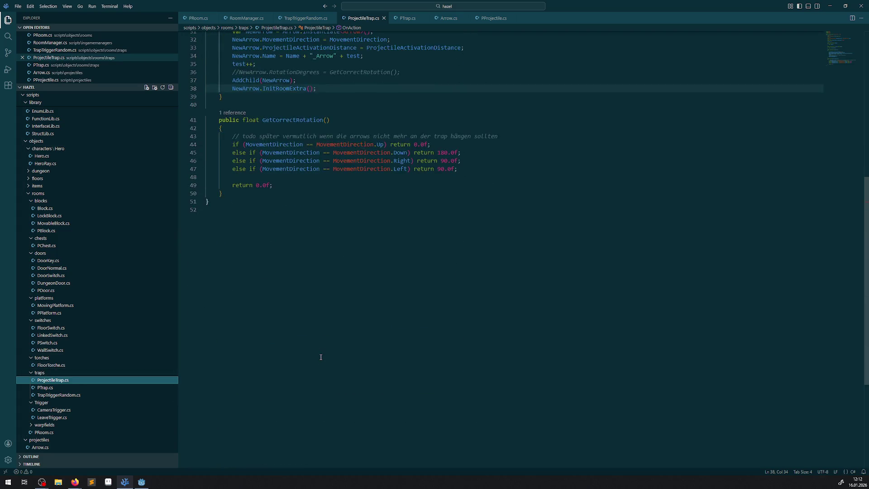
{"action": "left_click", "coordinate": [45, 387]}
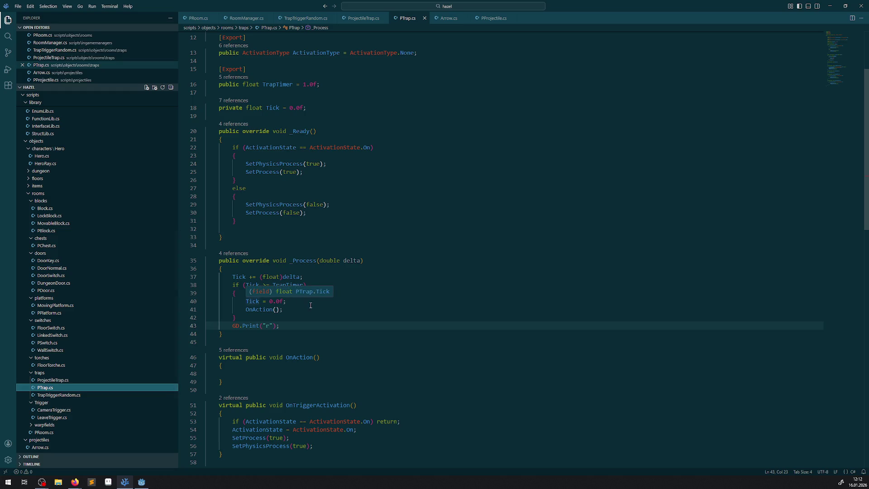
{"action": "scroll", "coordinate": [293, 312], "scroll_direction": "down", "scroll_amount": 13}
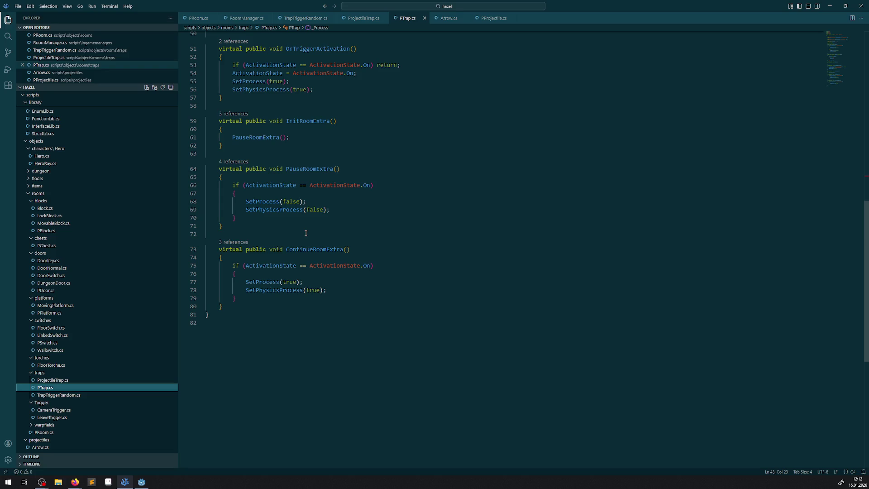
{"action": "scroll", "coordinate": [306, 233], "scroll_direction": "up", "scroll_amount": 4}
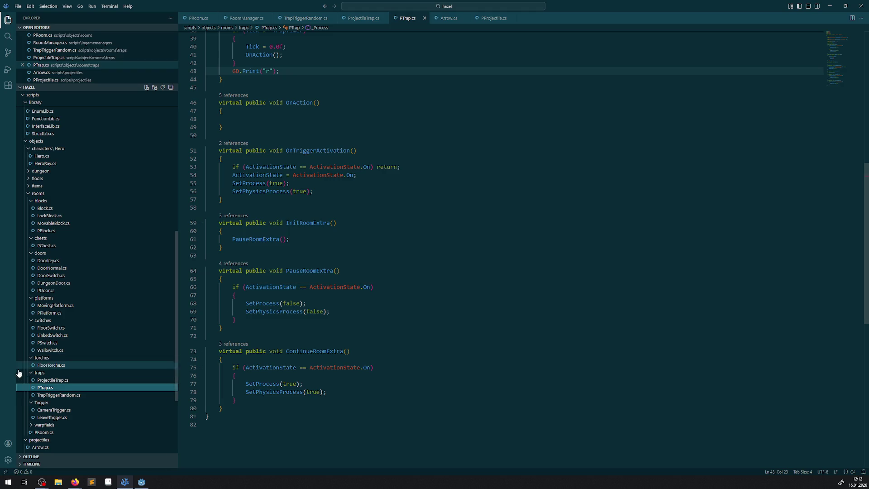
{"action": "scroll", "coordinate": [373, 286], "scroll_direction": "up", "scroll_amount": 12}
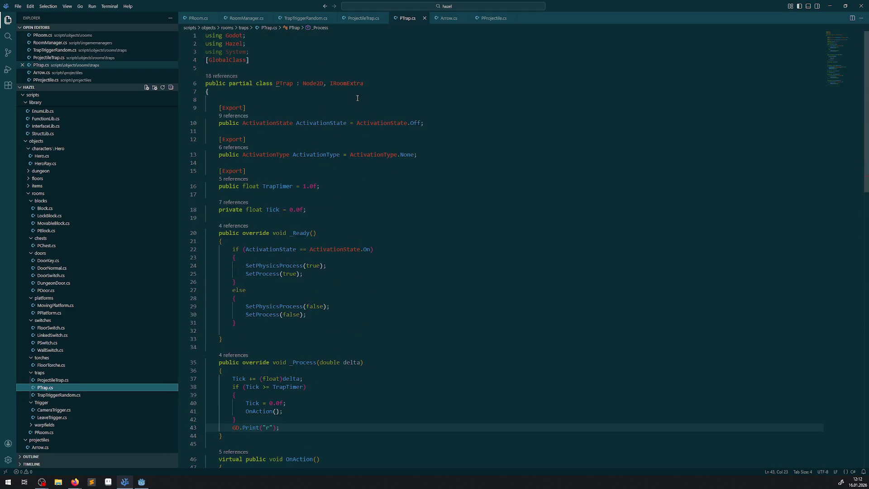
{"action": "left_click_drag", "start_coordinate": [285, 60], "coordinate": [222, 240]}
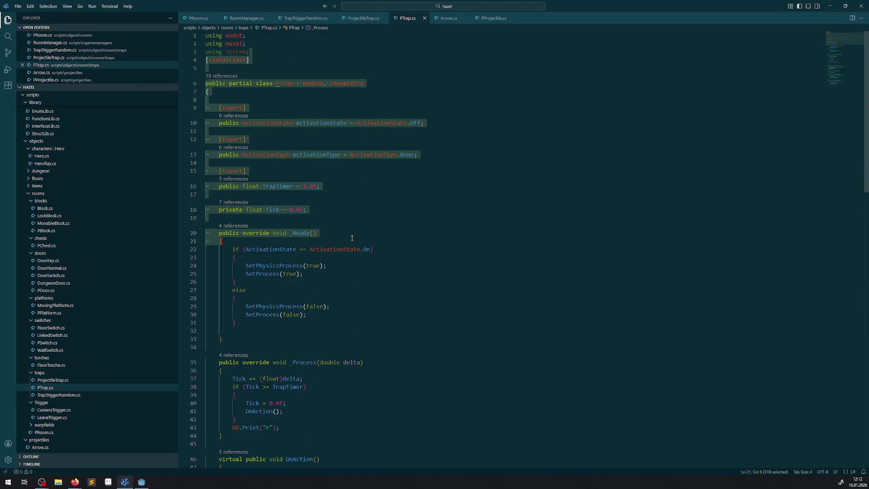
{"action": "left_click", "coordinate": [57, 381]}
{"action": "left_click", "coordinate": [55, 387]}
{"action": "left_click", "coordinate": [54, 382]}
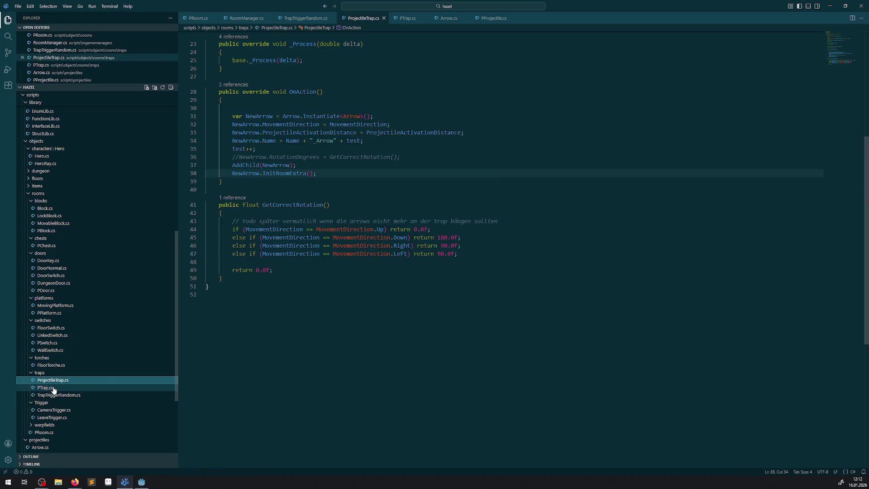
{"action": "left_click", "coordinate": [54, 387]}
{"action": "scroll", "coordinate": [337, 344], "scroll_direction": "down", "scroll_amount": 12}
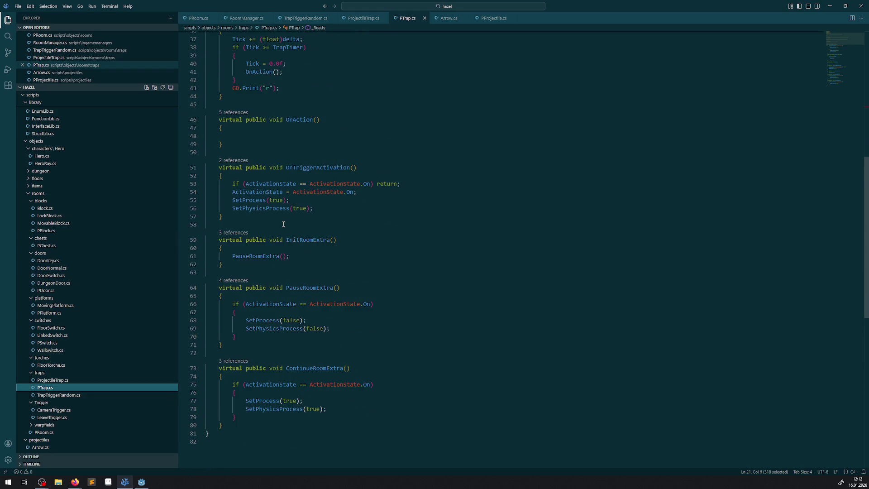
Step: Select and copy PTrap's InitRoomExtra, PauseRoomExtra and ContinueRoomExtra methods
{"action": "left_click_drag", "start_coordinate": [283, 224], "coordinate": [318, 430]}
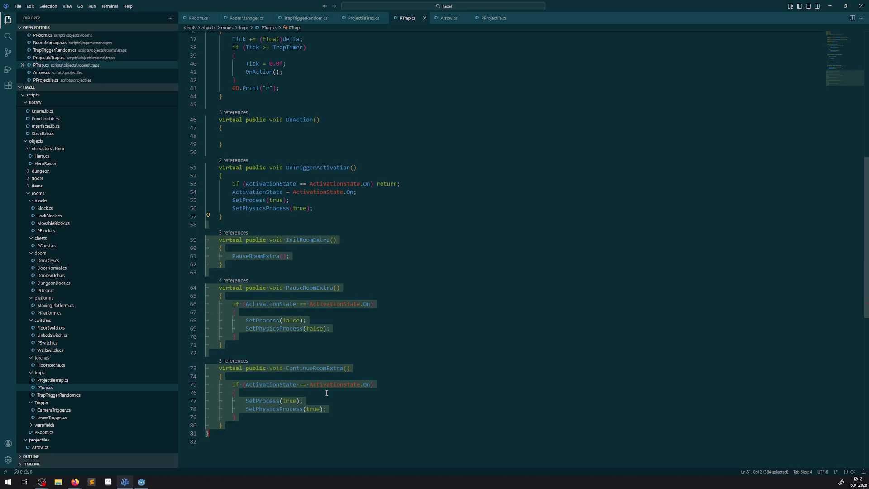
{"action": "left_click", "coordinate": [300, 362]}
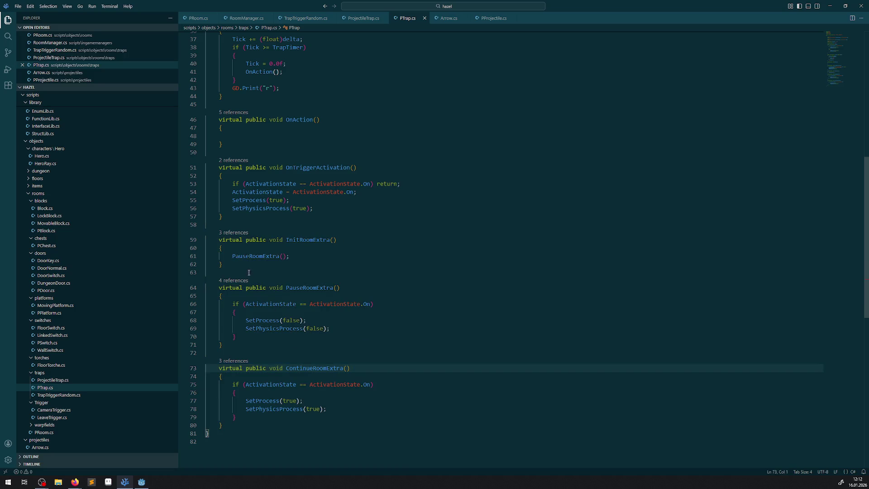
{"action": "left_click_drag", "start_coordinate": [248, 224], "coordinate": [293, 427]}
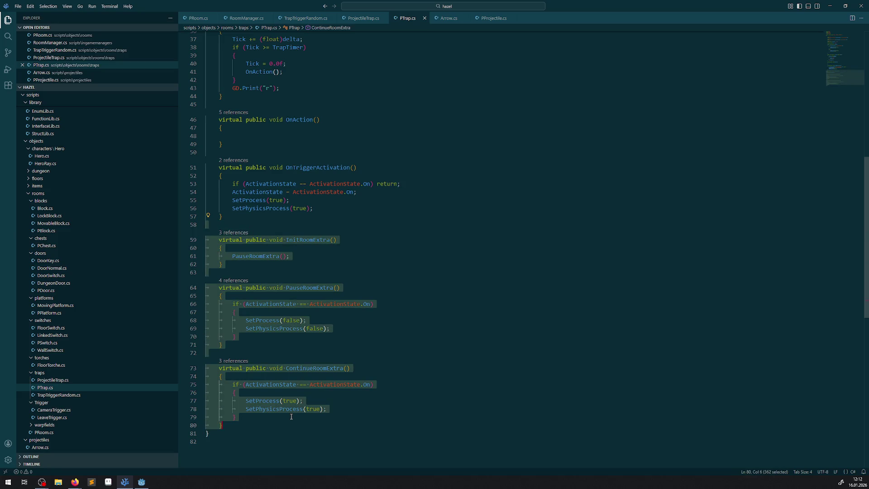
{"action": "left_click", "coordinate": [291, 417]}
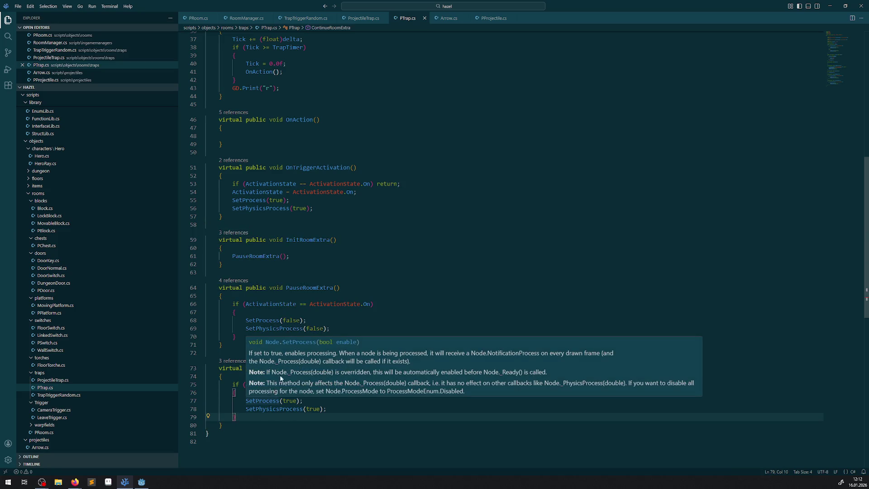
{"action": "scroll", "coordinate": [381, 218], "scroll_direction": "down", "scroll_amount": 3}
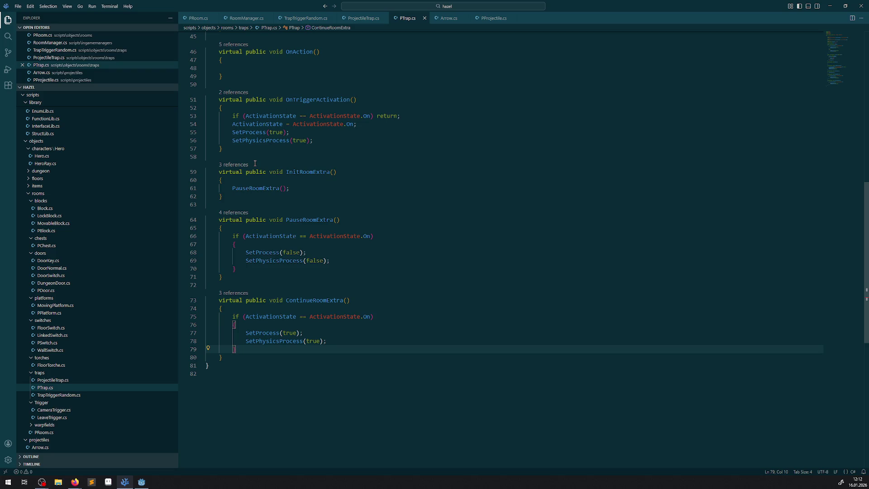
{"action": "left_click_drag", "start_coordinate": [259, 162], "coordinate": [248, 356]}
{"action": "key", "text": "ctrl+c"}
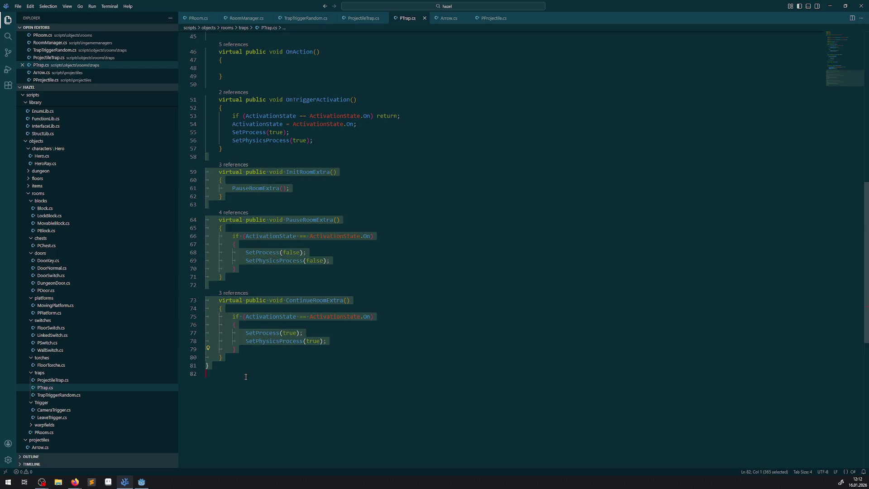
Step: Paste the three RoomExtra methods into ProjectileTrap.cs after GetCorrectRotation
{"action": "left_click", "coordinate": [72, 381]}
{"action": "left_click", "coordinate": [230, 278]}
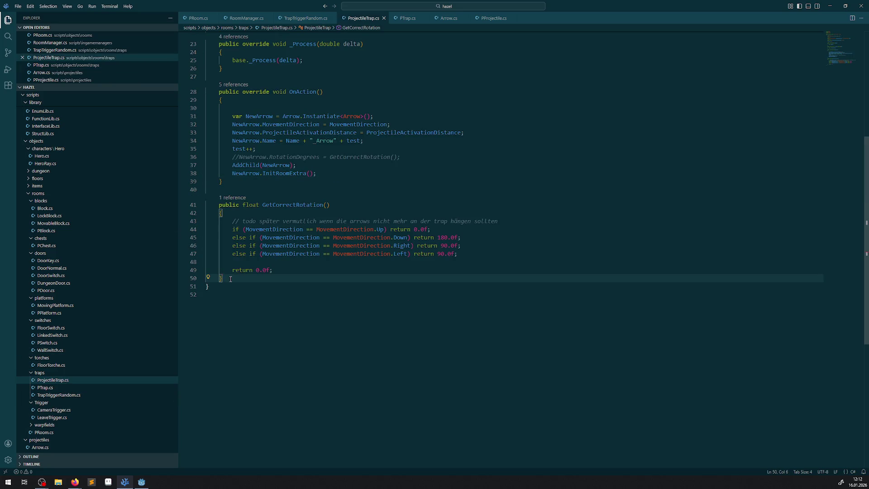
{"action": "key", "text": "Return"}
{"action": "key", "text": "Return"}
{"action": "key", "text": "ctrl+v"}
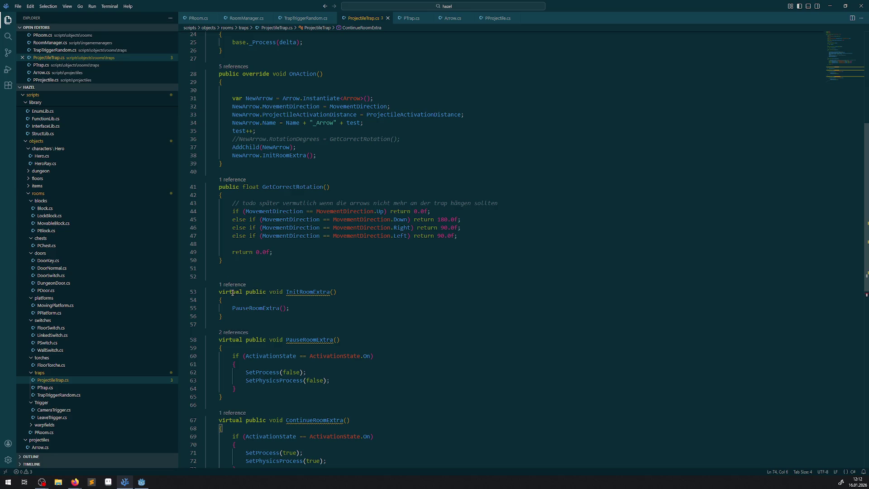
Step: Remove 'virtual' from the pasted InitRoomExtra, PauseRoomExtra and ContinueRoomExtra
{"action": "double_click", "coordinate": [232, 293]}
{"action": "key", "text": "Delete"}
{"action": "key", "text": "Delete"}
{"action": "double_click", "coordinate": [230, 340]}
{"action": "key", "text": "Delete"}
{"action": "key", "text": "Delete"}
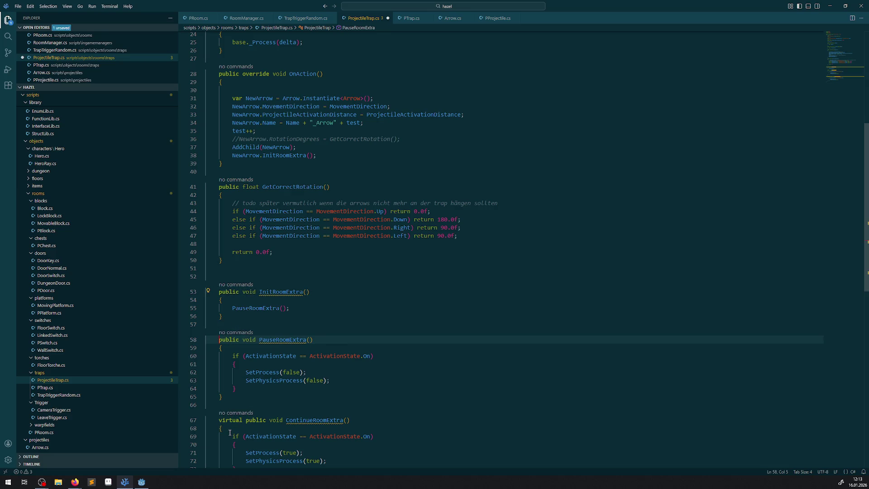
{"action": "double_click", "coordinate": [228, 420]}
{"action": "key", "text": "Delete"}
{"action": "key", "text": "Delete"}
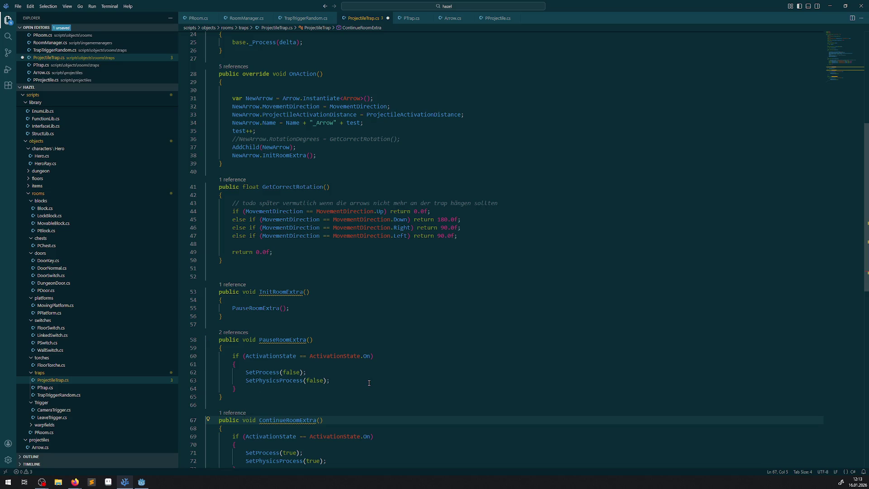
Step: Mark all three methods 'override', save ProjectileTrap.cs, and open TrapTriggerRandom.cs
{"action": "scroll", "coordinate": [369, 383], "scroll_direction": "down", "scroll_amount": 3}
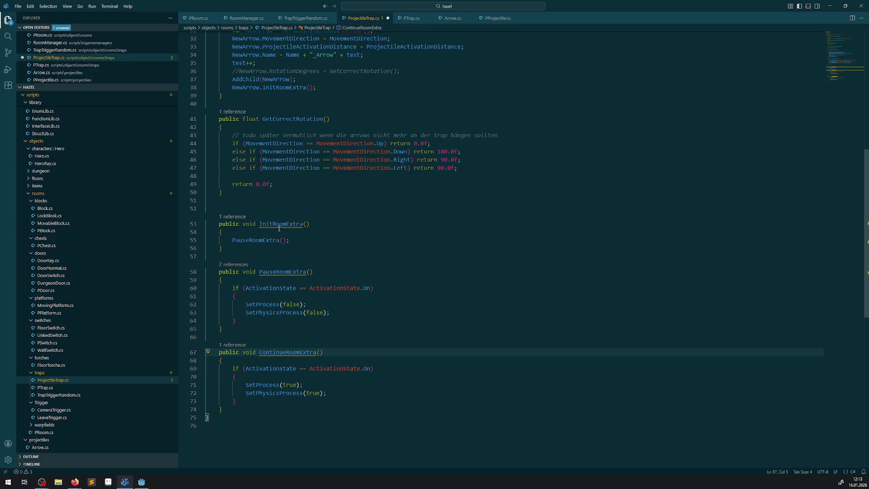
{"action": "left_click", "coordinate": [243, 224]}
{"action": "type", "text": "override"}
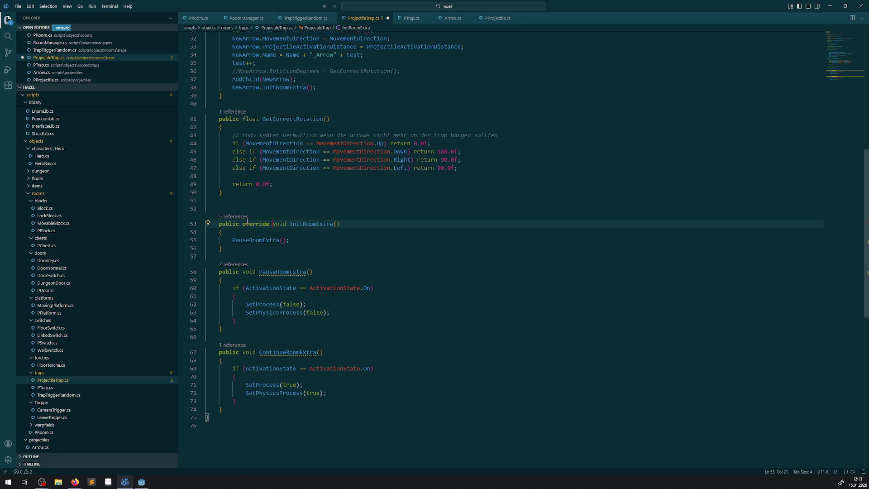
{"action": "double_click", "coordinate": [247, 222]}
{"action": "key", "text": "ctrl+c"}
{"action": "left_click", "coordinate": [243, 272]}
{"action": "key", "text": "ctrl+v"}
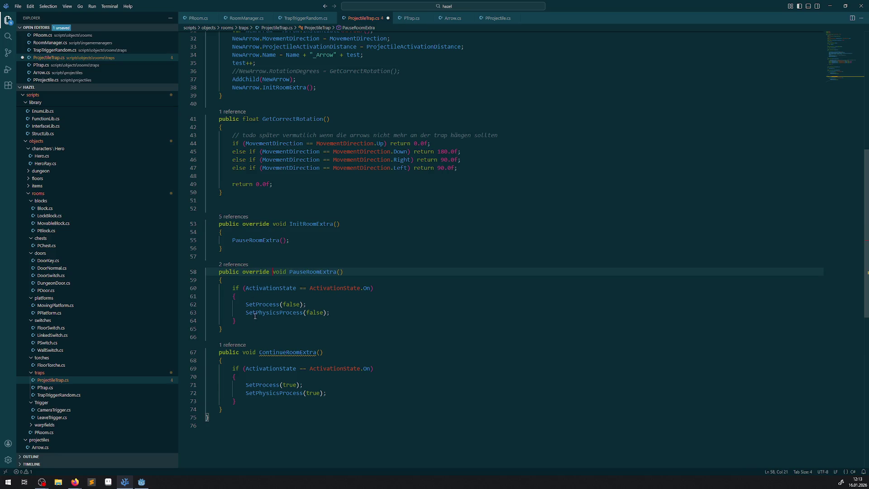
{"action": "left_click", "coordinate": [243, 352]}
{"action": "key", "text": "ctrl+v"}
{"action": "key", "text": "ctrl+s"}
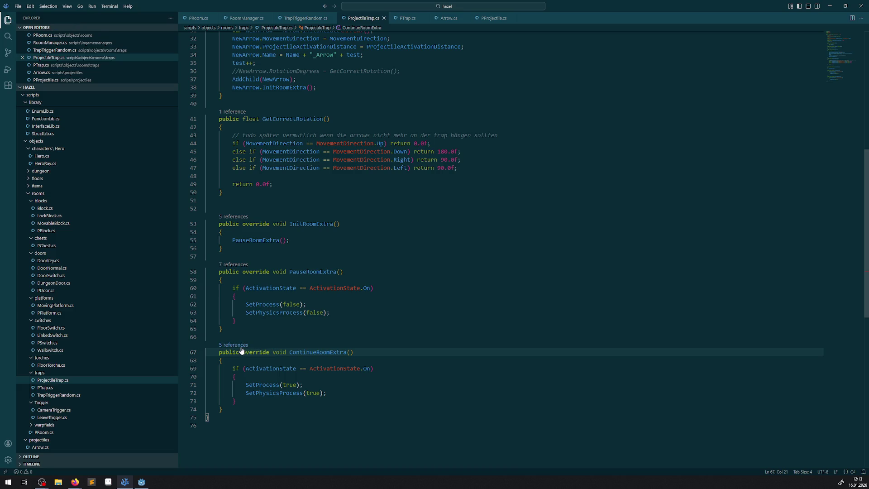
{"action": "left_click", "coordinate": [57, 396]}
{"action": "scroll", "coordinate": [380, 299], "scroll_direction": "down", "scroll_amount": 10}
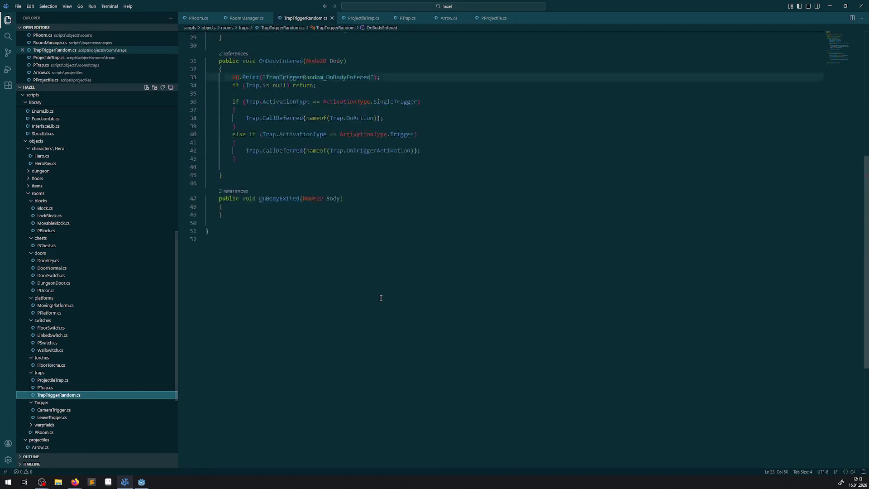
Step: Add ', IRoomExtra' to TrapTriggerRandom's class declaration
{"action": "scroll", "coordinate": [381, 299], "scroll_direction": "up", "scroll_amount": 10}
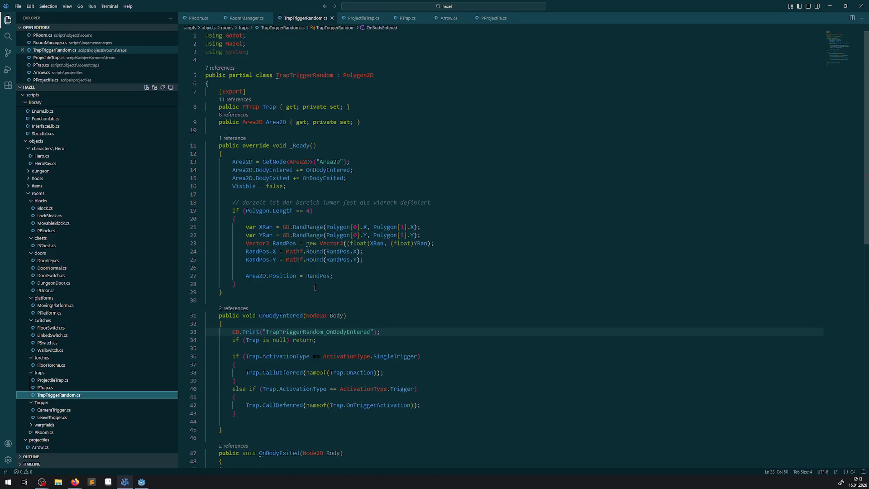
{"action": "left_click", "coordinate": [45, 388]}
{"action": "scroll", "coordinate": [350, 119], "scroll_direction": "up", "scroll_amount": 10}
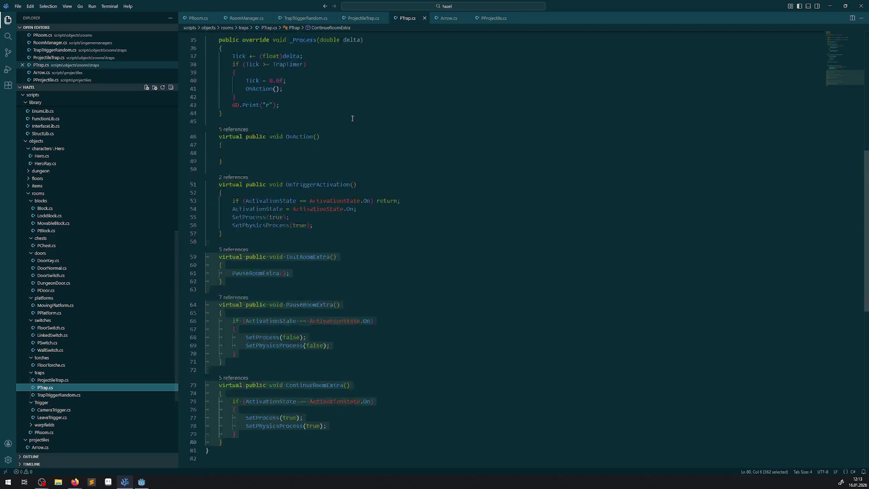
{"action": "double_click", "coordinate": [373, 83]}
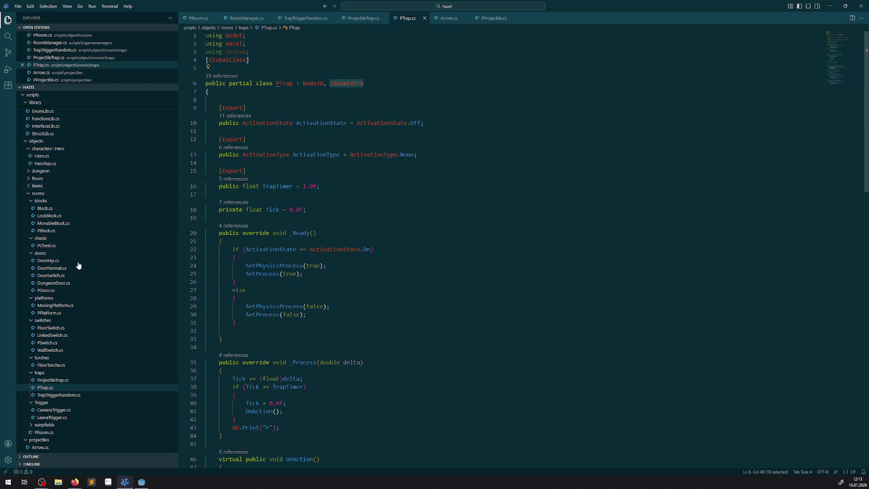
{"action": "left_click", "coordinate": [59, 395]}
{"action": "left_click", "coordinate": [394, 74]}
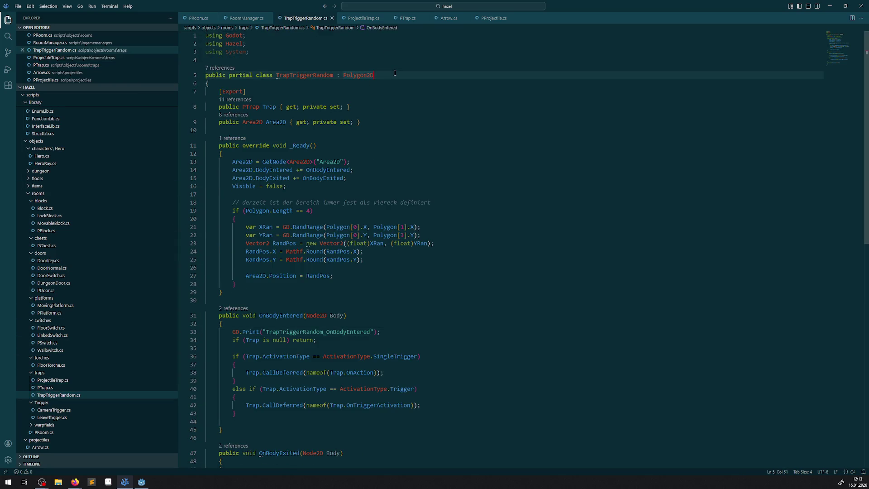
{"action": "type", "text": ", IRoomExtra"}
Step: Copy PTrap's three RoomExtra methods and paste them after OnBodyExited in TrapTriggerRandom.cs
{"action": "left_click", "coordinate": [45, 388]}
{"action": "scroll", "coordinate": [254, 332], "scroll_direction": "down", "scroll_amount": 10}
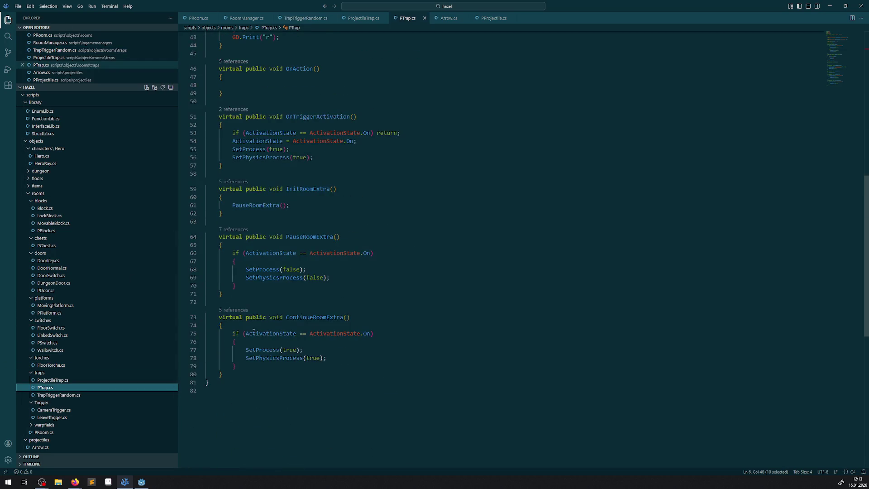
{"action": "left_click_drag", "start_coordinate": [207, 382], "coordinate": [206, 189]}
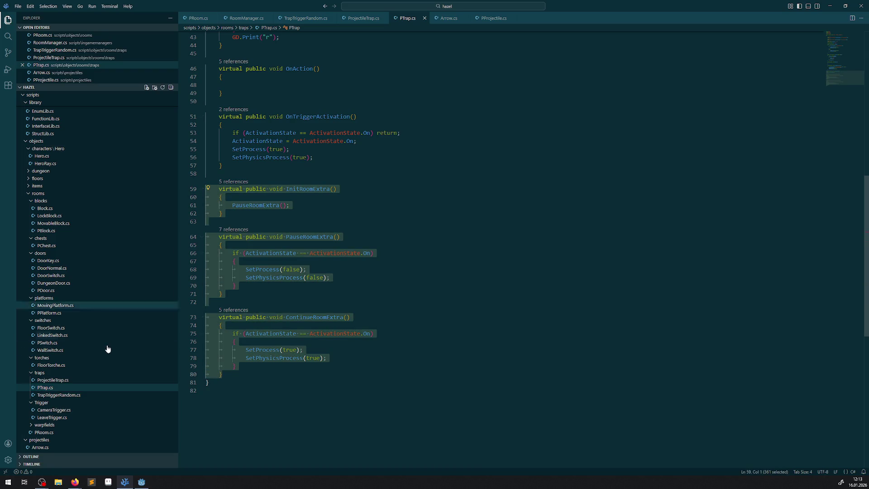
{"action": "left_click", "coordinate": [63, 395]}
{"action": "scroll", "coordinate": [289, 297], "scroll_direction": "down", "scroll_amount": 15}
{"action": "scroll", "coordinate": [274, 296], "scroll_direction": "up", "scroll_amount": 8}
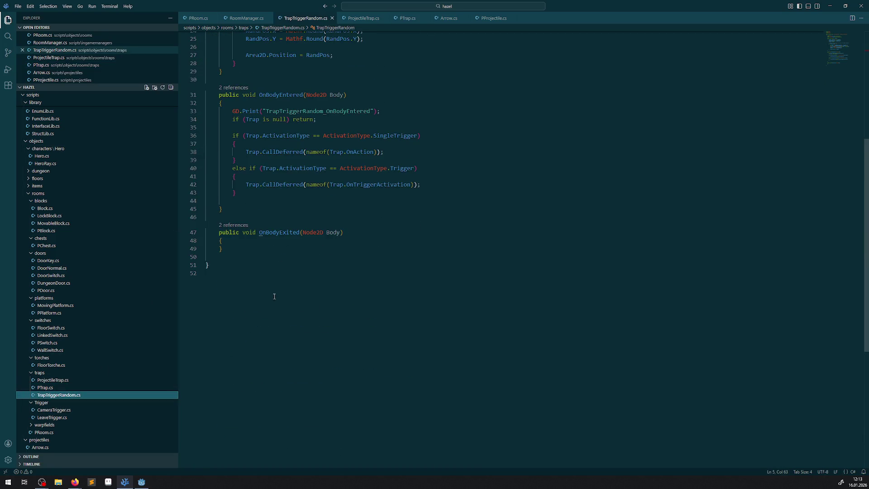
{"action": "left_click", "coordinate": [231, 254]}
{"action": "type", "text": "virtual public void InitRoomExtra() \t{ \t\tPauseRoomExtra(); \t}  \tvirtual public void PauseRoomExtra() \t{ \t\tif (ActivationState == ActivationState.On) \t\t{ \t\t\tSetProcess(false); \t\t\tSetPhysicsProcess(false); \t\t} \t}  \tvirtual public void ContinueRoomExtra() \t{ \t\tif (ActivationState == ActivationState.On) \t\t{ \t\t\tSetProcess(true); \t\t\tSetPhysicsProcess(true); \t\t} \t}"}
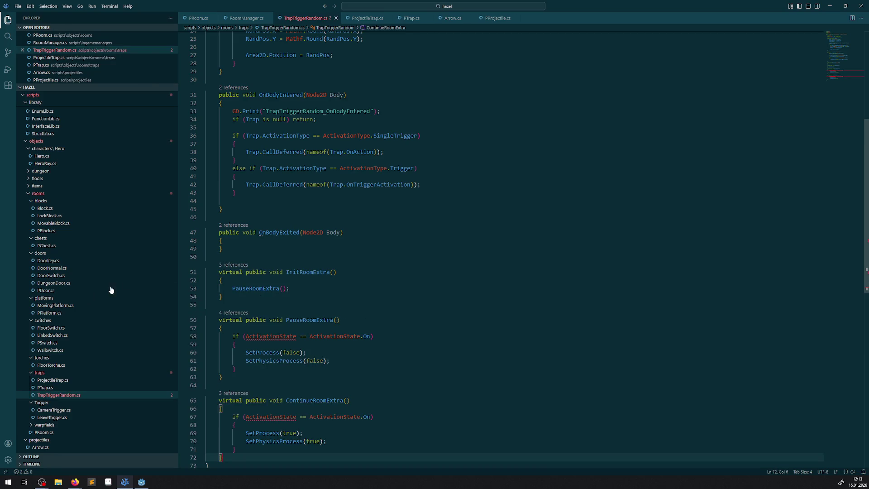
{"action": "left_click", "coordinate": [50, 248]}
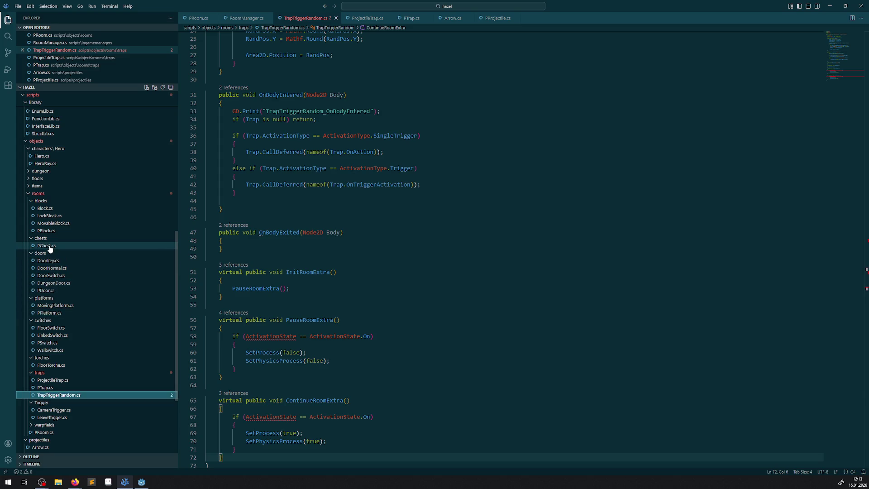
Step: Replace both method bodies with PChest's ChestArea SetDeferred disable line, using false in ContinueRoomExtra
{"action": "left_click", "coordinate": [50, 249]}
{"action": "scroll", "coordinate": [210, 288], "scroll_direction": "down", "scroll_amount": 5}
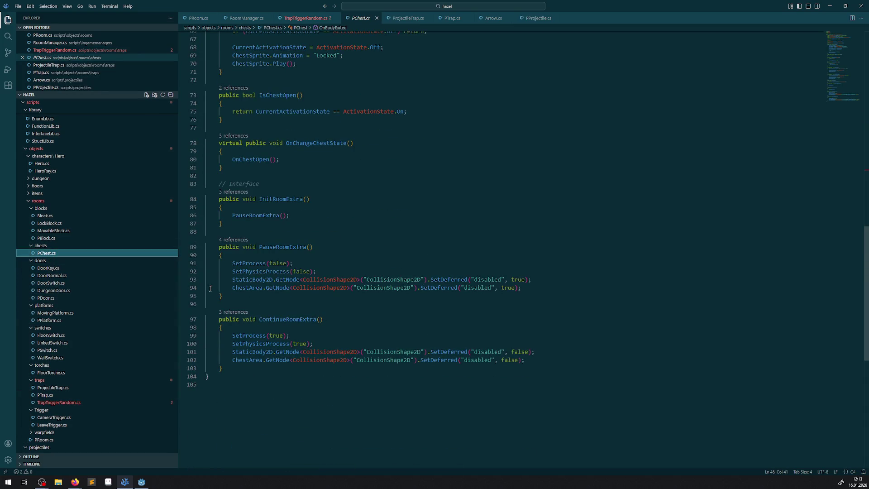
{"action": "left_click_drag", "start_coordinate": [232, 288], "coordinate": [522, 288]}
{"action": "key", "text": "ctrl+c"}
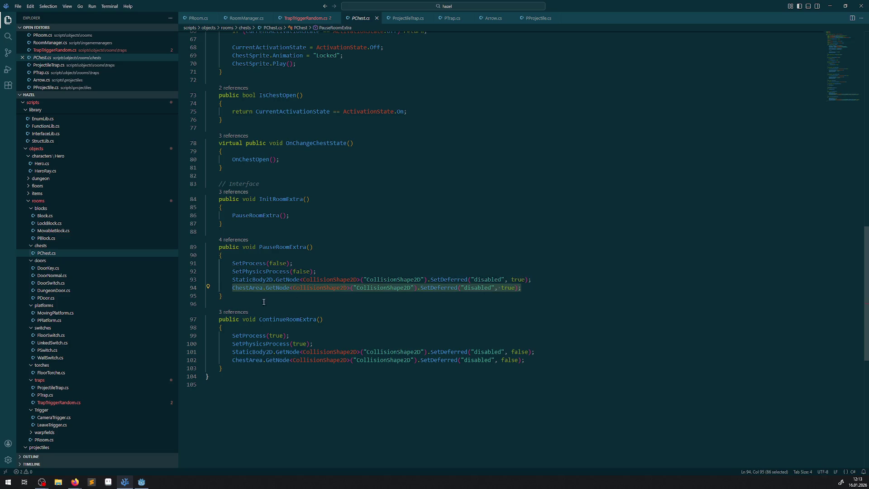
{"action": "left_click", "coordinate": [69, 404]}
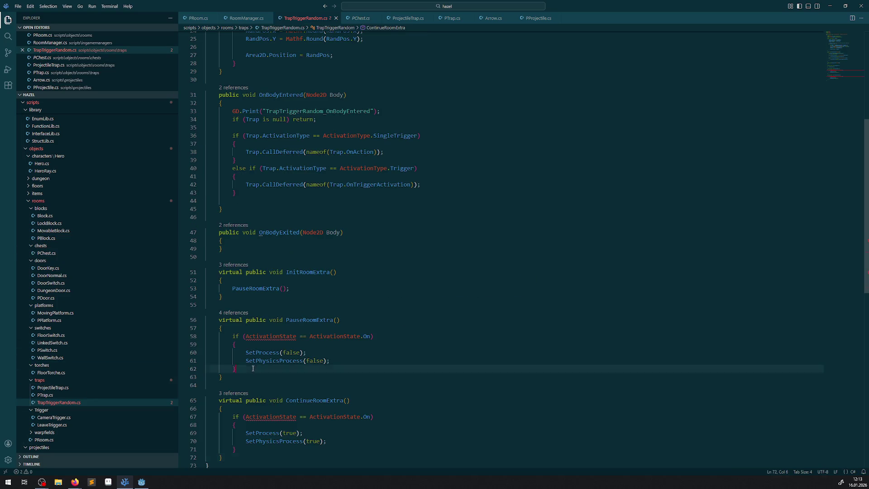
{"action": "left_click_drag", "start_coordinate": [236, 369], "coordinate": [192, 335]}
{"action": "key", "text": "ctrl+v"}
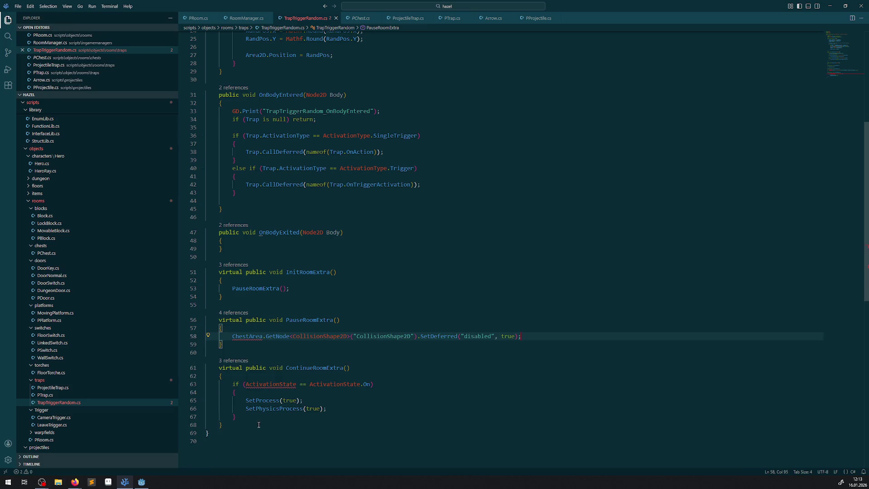
{"action": "left_click", "coordinate": [246, 416]}
{"action": "left_click_drag", "start_coordinate": [246, 415], "coordinate": [206, 384]}
{"action": "key", "text": "ctrl+v"}
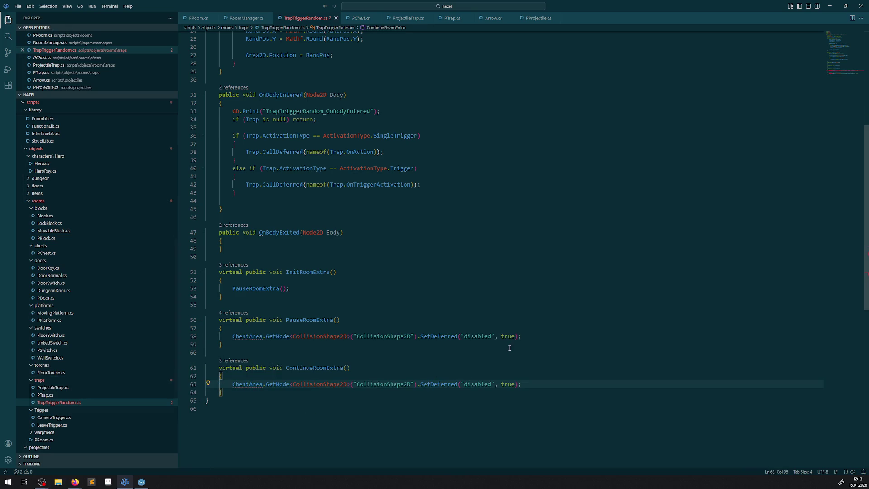
{"action": "double_click", "coordinate": [508, 384]}
{"action": "type", "text": "false"}
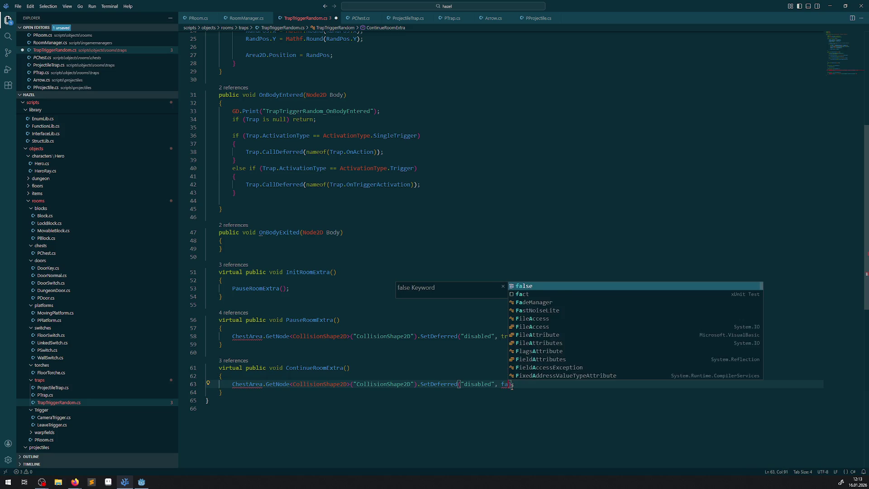
{"action": "key", "text": "ctrl+s"}
Step: Change ChestArea to Area2D in both statements and save TrapTriggerRandom.cs
{"action": "scroll", "coordinate": [272, 272], "scroll_direction": "up", "scroll_amount": 1}
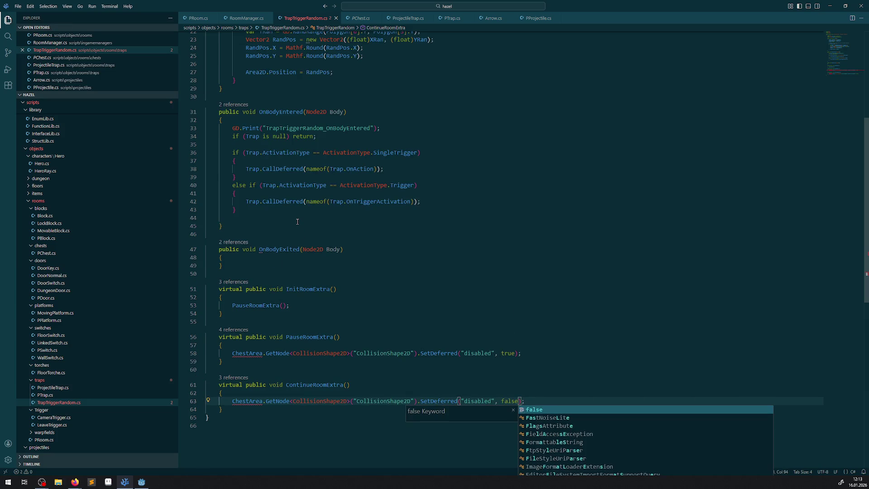
{"action": "left_click", "coordinate": [273, 217]}
{"action": "scroll", "coordinate": [273, 181], "scroll_direction": "up", "scroll_amount": 8}
{"action": "double_click", "coordinate": [276, 123]}
{"action": "key", "text": "ctrl+c"}
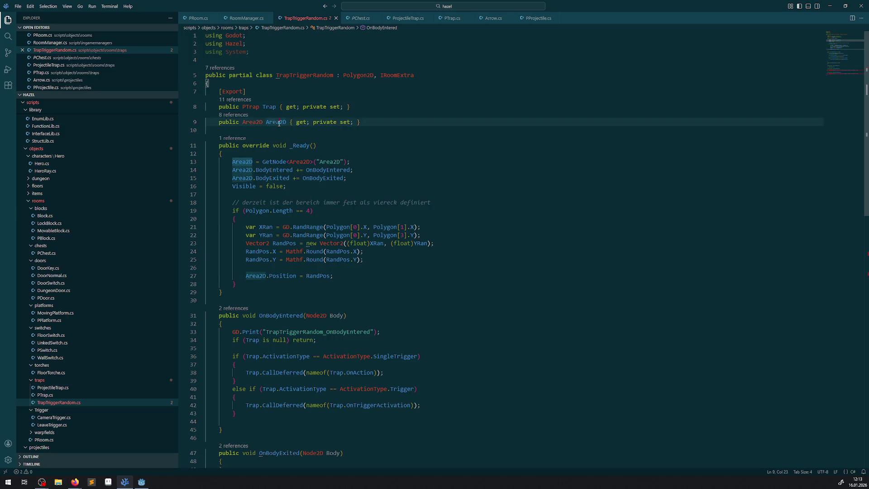
{"action": "scroll", "coordinate": [247, 333], "scroll_direction": "down", "scroll_amount": 10}
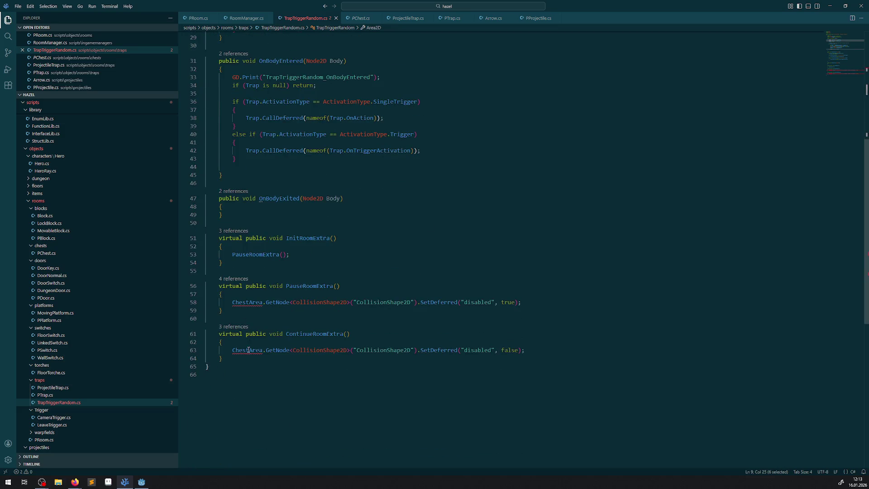
{"action": "double_click", "coordinate": [239, 350]}
{"action": "key", "text": "ctrl+v"}
{"action": "double_click", "coordinate": [254, 302]}
{"action": "key", "text": "ctrl+v"}
{"action": "key", "text": "ctrl+s"}
{"action": "left_click", "coordinate": [465, 245]}
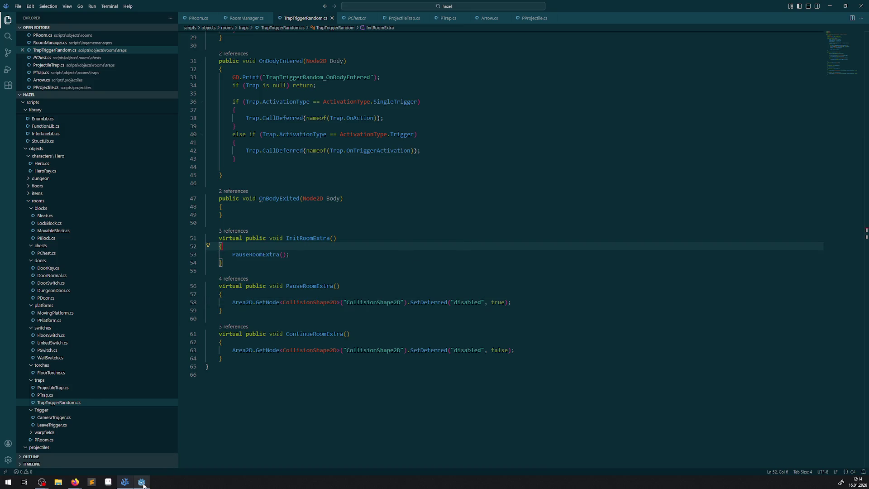
Step: Rebuild the C# project and play-test the dungeon room twice in Godot
{"action": "left_click", "coordinate": [144, 481]}
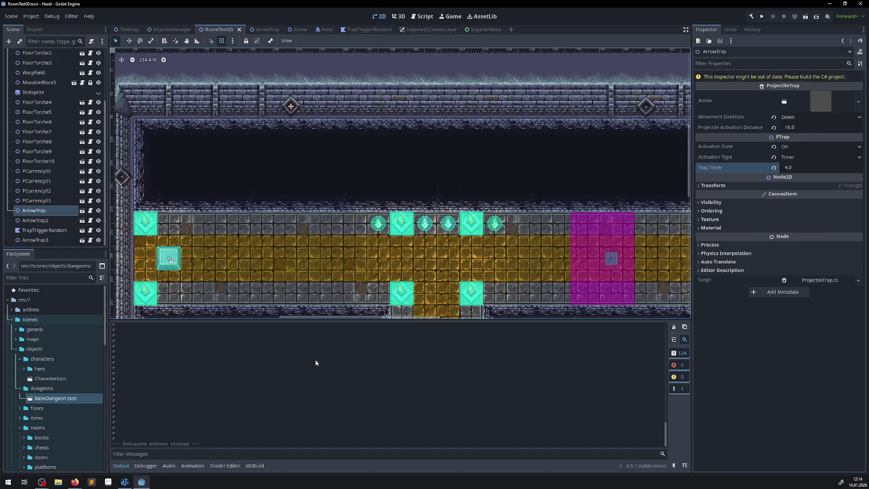
{"action": "left_click", "coordinate": [763, 17]}
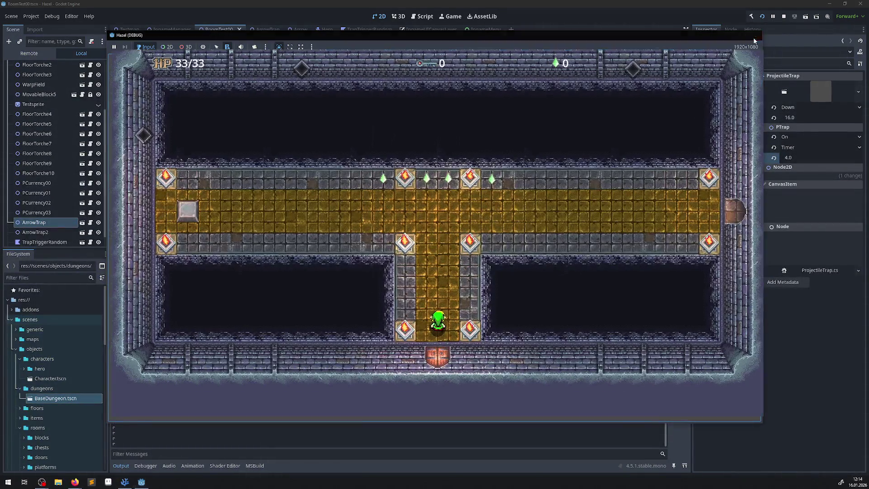
{"action": "left_click", "coordinate": [753, 37]}
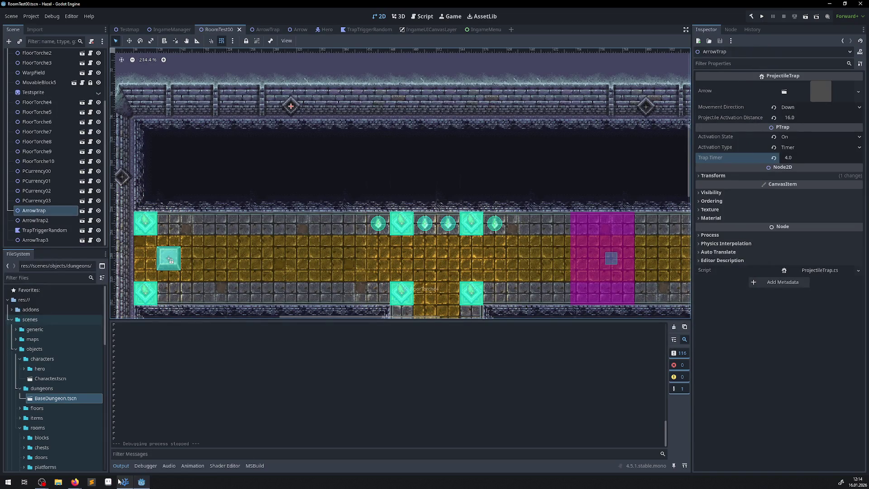
{"action": "left_click", "coordinate": [752, 18]}
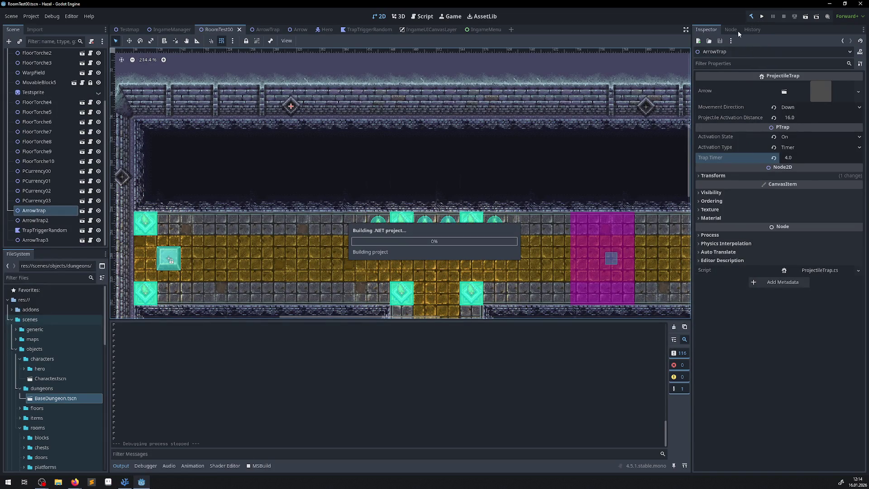
{"action": "left_click", "coordinate": [762, 16]}
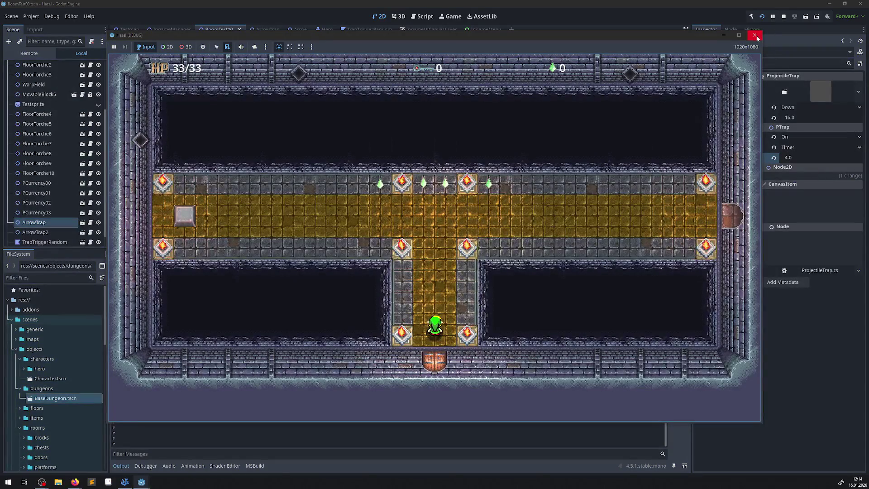
{"action": "left_click", "coordinate": [755, 34]}
Step: Look over the RoomTest00 room scene in Godot, then head back to the code editor
{"action": "left_click", "coordinate": [125, 481]}
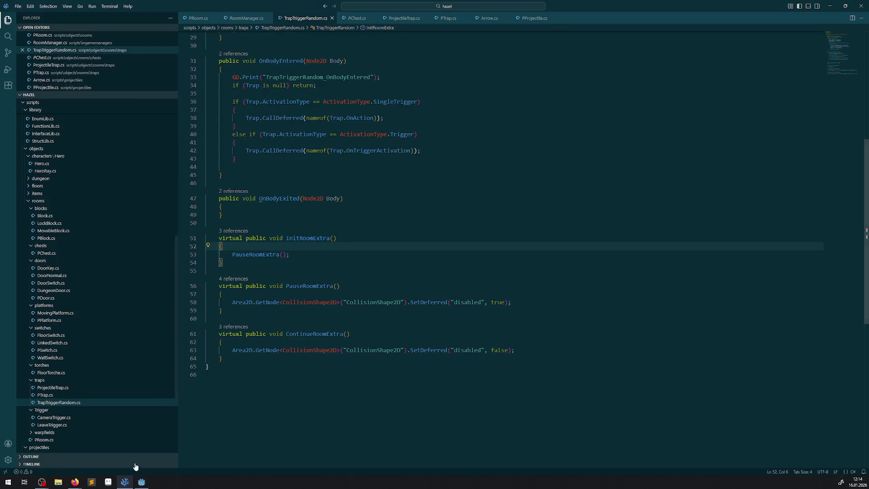
{"action": "left_click", "coordinate": [141, 482]}
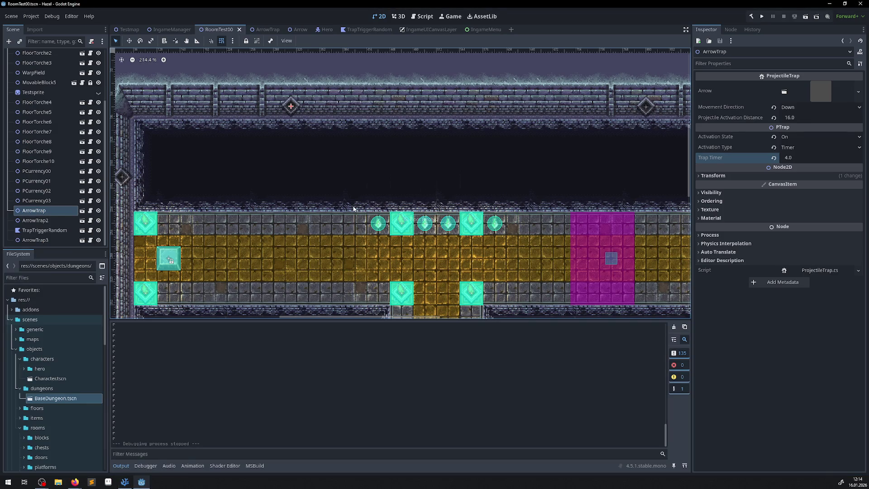
{"action": "scroll", "coordinate": [353, 209], "scroll_direction": "down", "scroll_amount": 4}
{"action": "scroll", "coordinate": [377, 164], "scroll_direction": "down", "scroll_amount": 3}
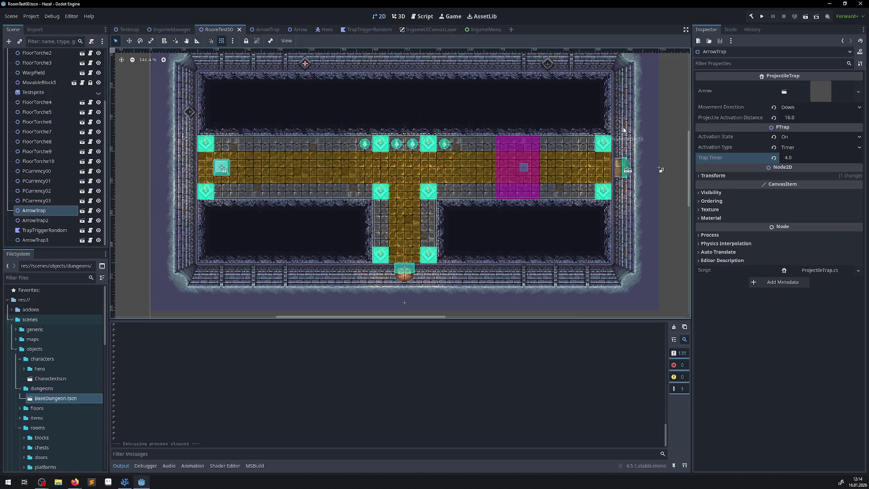
{"action": "left_click", "coordinate": [129, 485]}
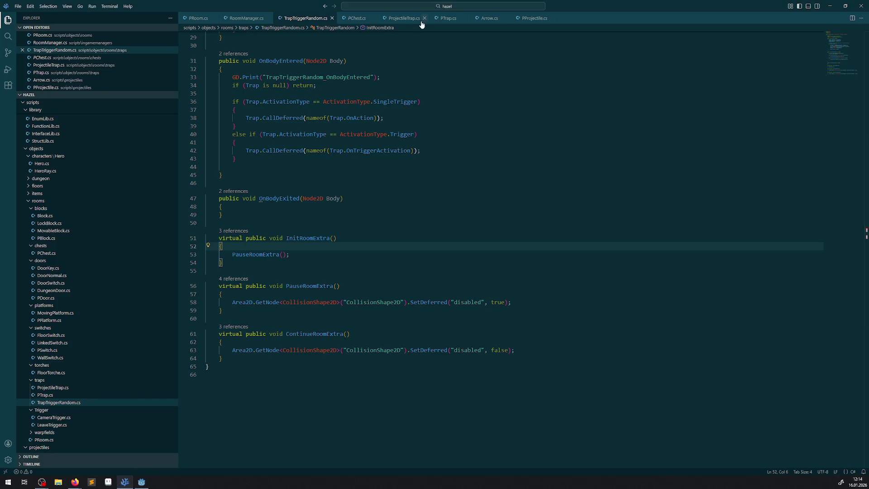
Step: Review the SetProcess and SetPhysicsProcess calls in PTrap's PauseRoomExtra, then bring up ProjectileTrap.cs
{"action": "left_click", "coordinate": [448, 18]}
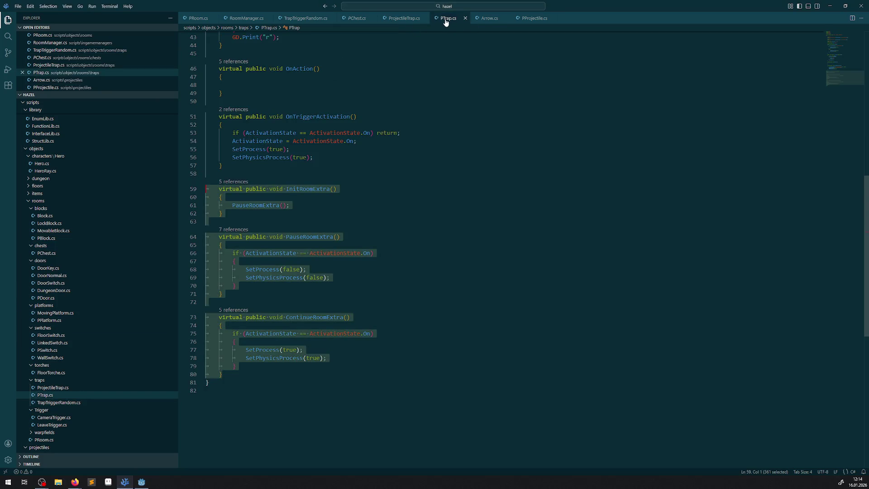
{"action": "left_click", "coordinate": [605, 293]}
{"action": "left_click", "coordinate": [241, 268]}
{"action": "left_click_drag", "start_coordinate": [242, 268], "coordinate": [364, 279]}
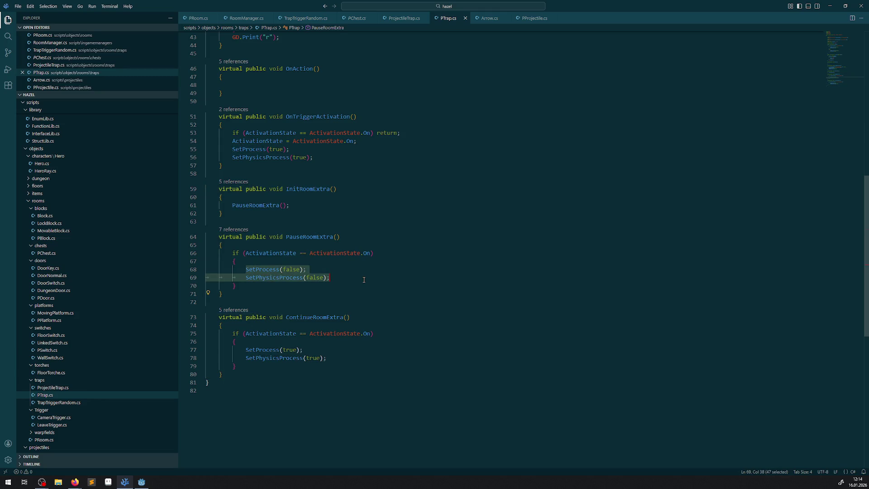
{"action": "mouse_move", "coordinate": [265, 271]}
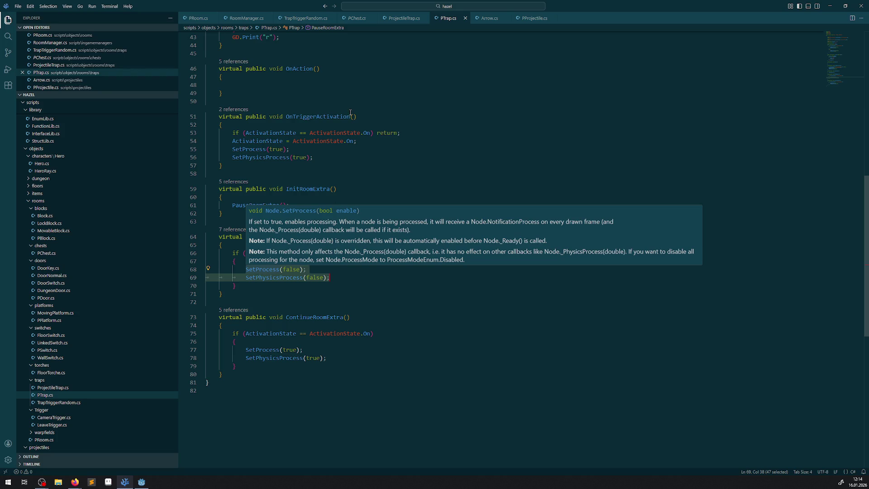
{"action": "scroll", "coordinate": [354, 235], "scroll_direction": "up", "scroll_amount": 3}
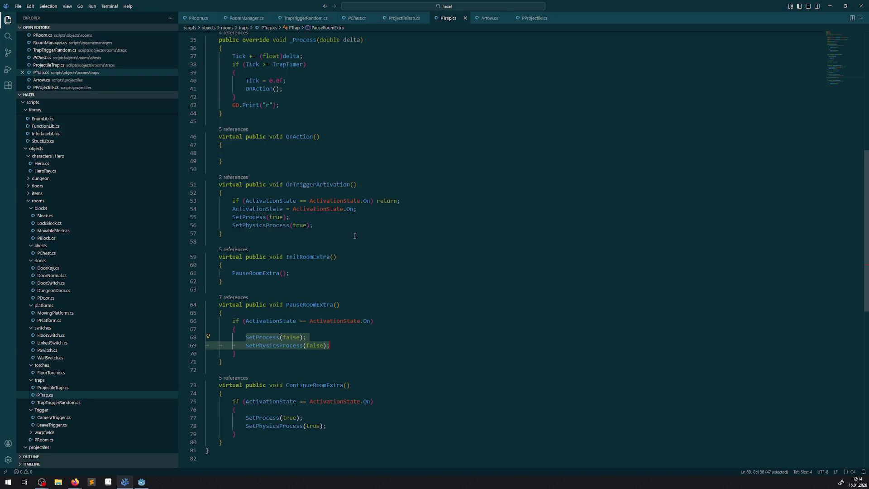
{"action": "scroll", "coordinate": [355, 236], "scroll_direction": "up", "scroll_amount": 8}
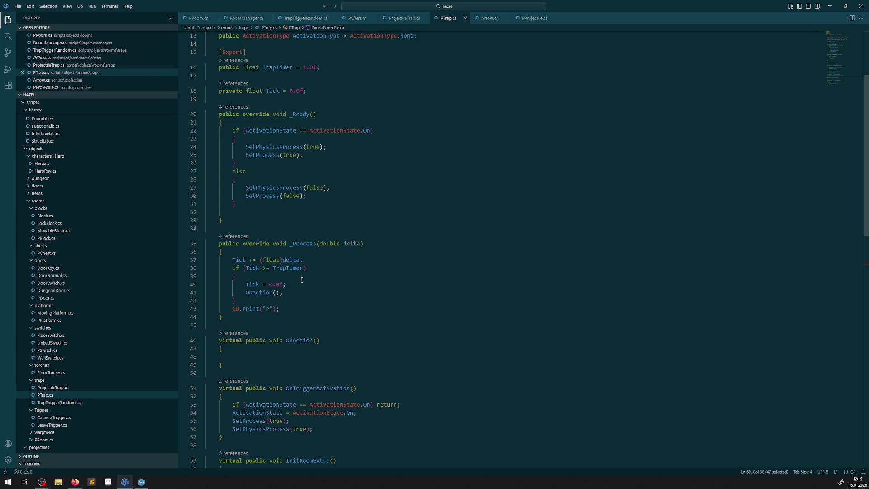
{"action": "scroll", "coordinate": [302, 280], "scroll_direction": "down", "scroll_amount": 3}
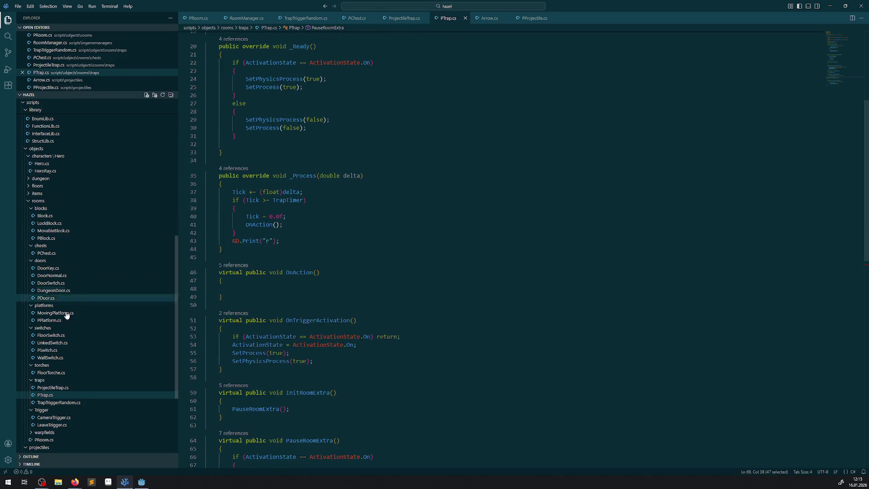
{"action": "left_click", "coordinate": [68, 389]}
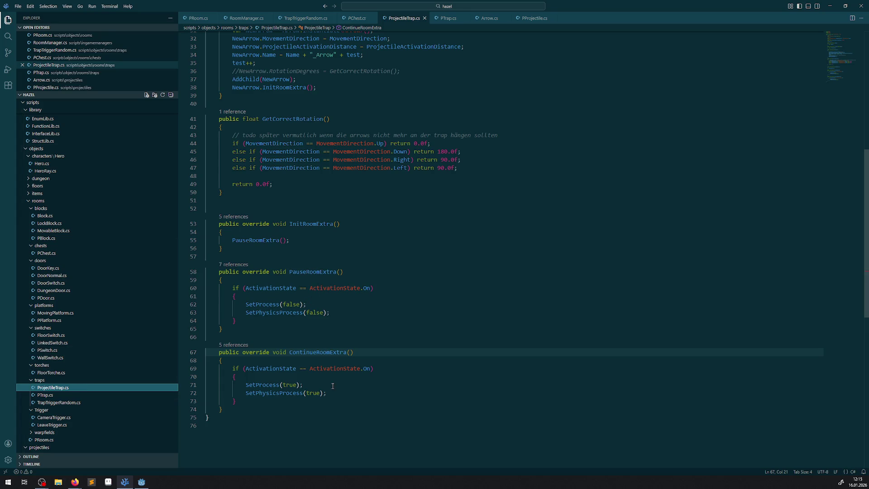
{"action": "scroll", "coordinate": [333, 386], "scroll_direction": "up", "scroll_amount": 7}
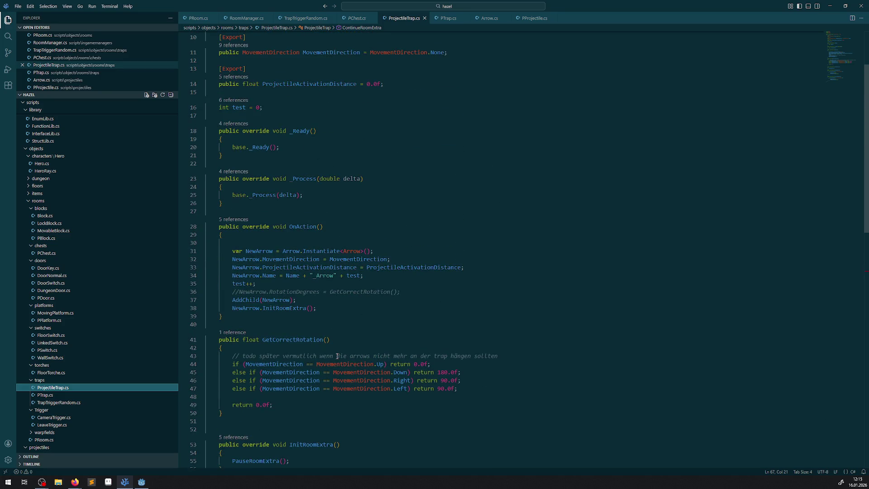
{"action": "scroll", "coordinate": [337, 356], "scroll_direction": "down", "scroll_amount": 4}
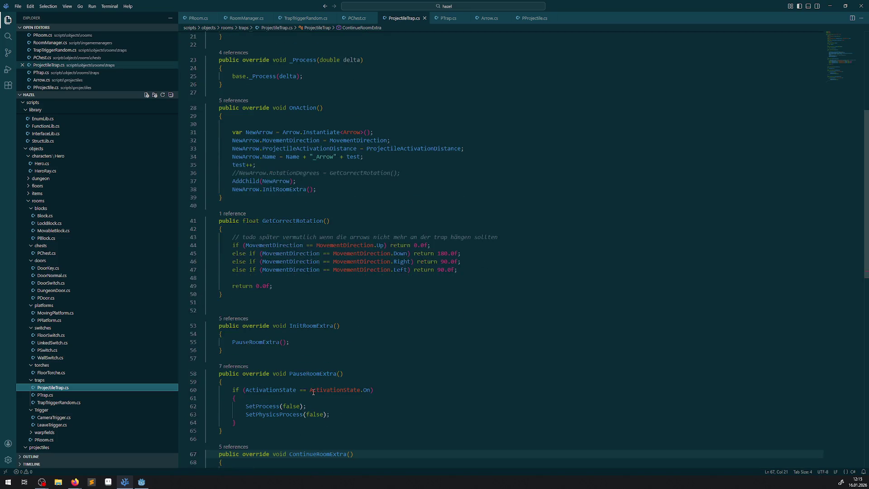
{"action": "scroll", "coordinate": [313, 392], "scroll_direction": "down", "scroll_amount": 4}
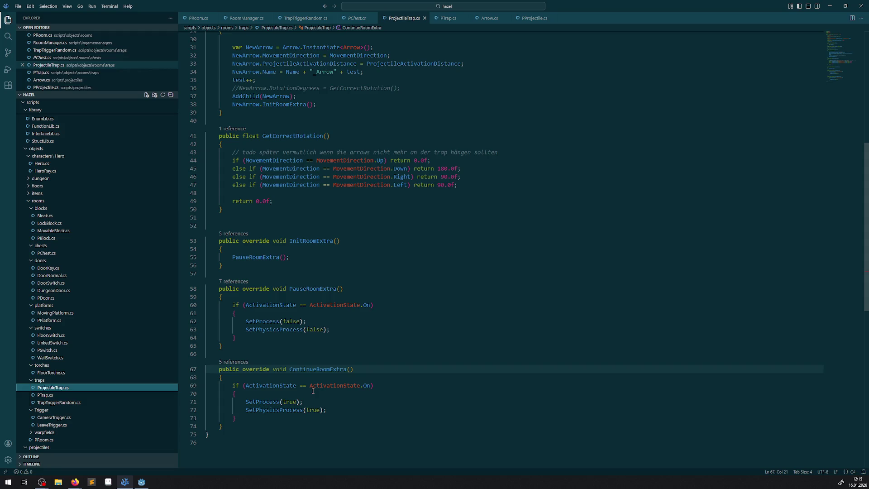
{"action": "scroll", "coordinate": [313, 391], "scroll_direction": "down", "scroll_amount": 3}
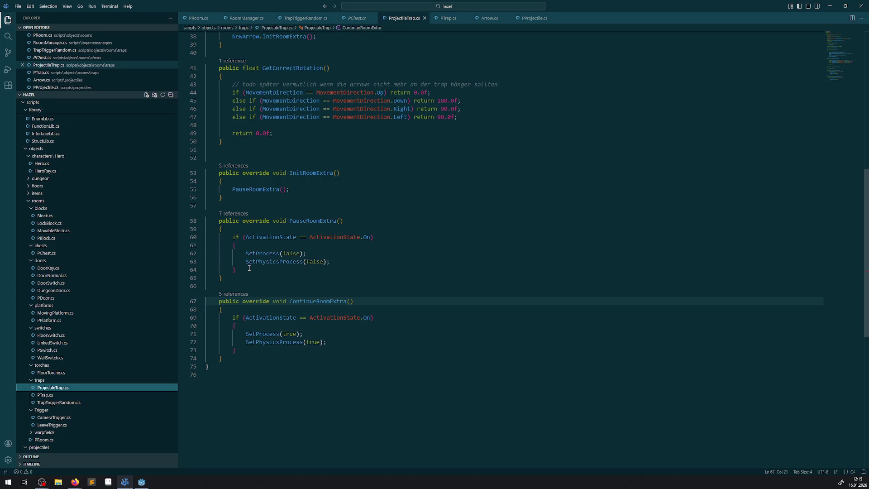
{"action": "left_click_drag", "start_coordinate": [232, 236], "coordinate": [244, 268]}
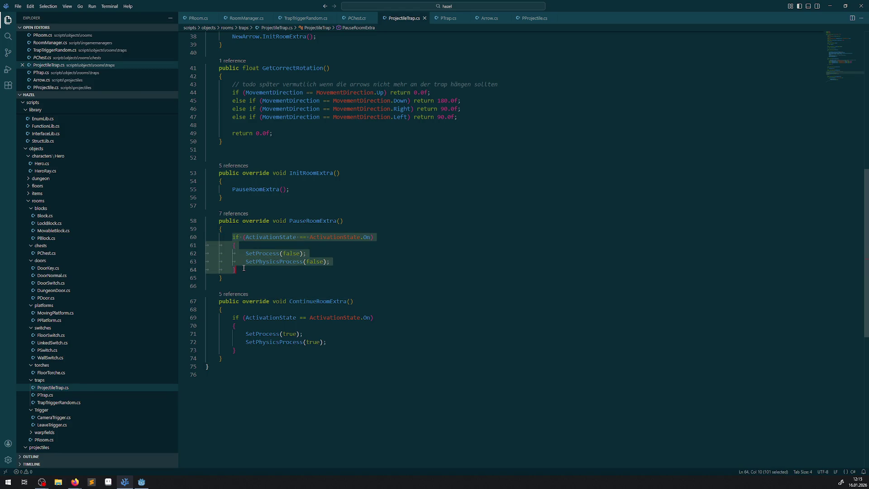
{"action": "scroll", "coordinate": [254, 267], "scroll_direction": "up", "scroll_amount": 9}
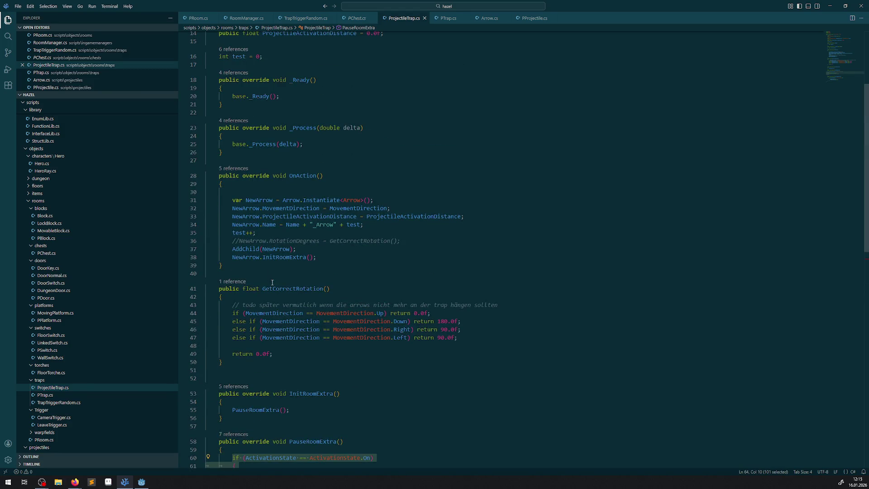
{"action": "scroll", "coordinate": [285, 287], "scroll_direction": "up", "scroll_amount": 3}
{"action": "left_click", "coordinate": [295, 165]}
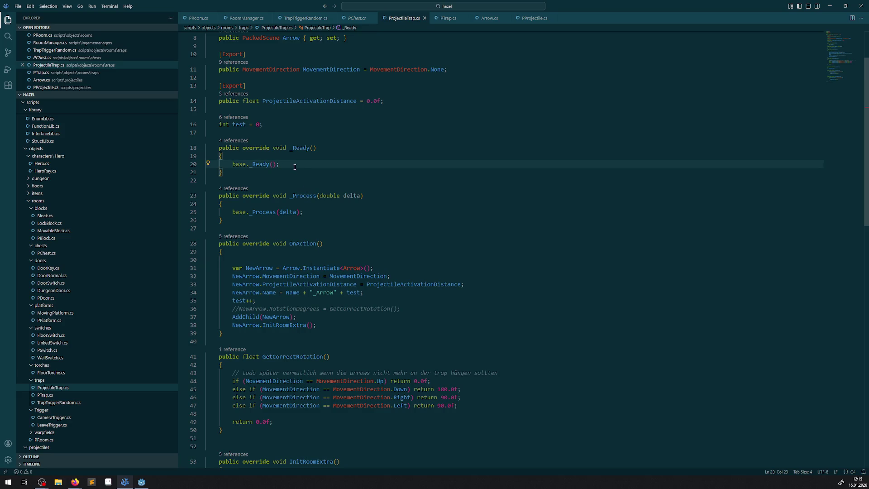
{"action": "left_click", "coordinate": [447, 18]}
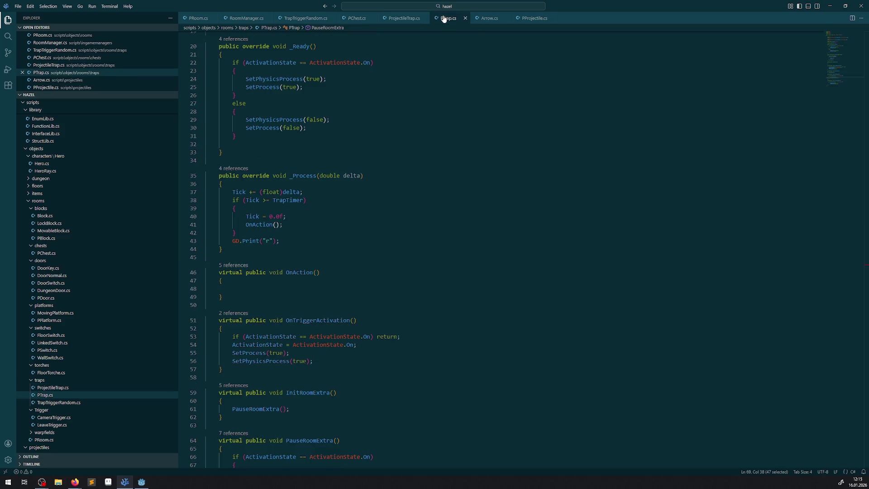
Step: Delete the if branch, else header and stray brace from PTrap's _Ready, and save
{"action": "scroll", "coordinate": [281, 219], "scroll_direction": "up", "scroll_amount": 5}
{"action": "scroll", "coordinate": [301, 301], "scroll_direction": "down", "scroll_amount": 2}
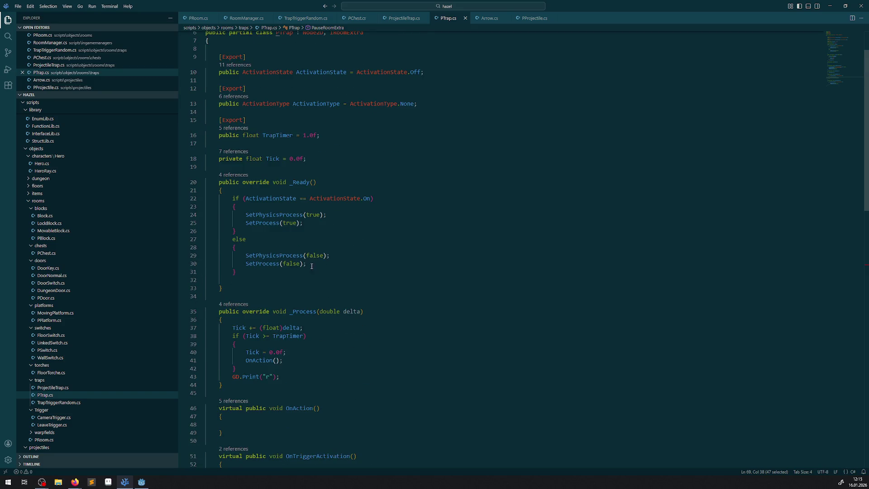
{"action": "left_click_drag", "start_coordinate": [261, 276], "coordinate": [228, 191]}
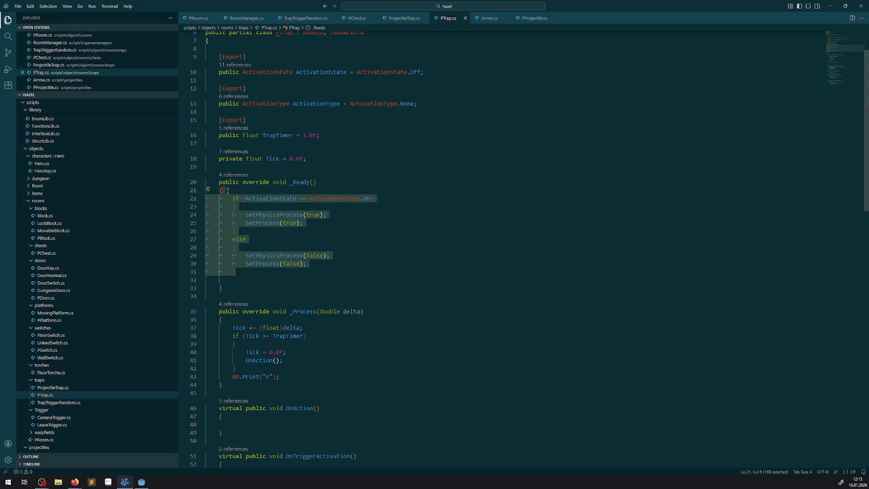
{"action": "left_click", "coordinate": [311, 222]}
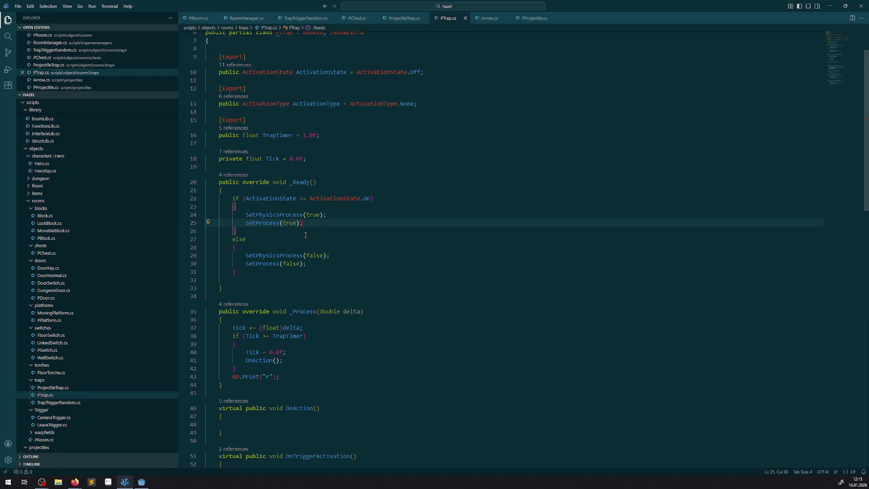
{"action": "left_click_drag", "start_coordinate": [264, 246], "coordinate": [206, 198]}
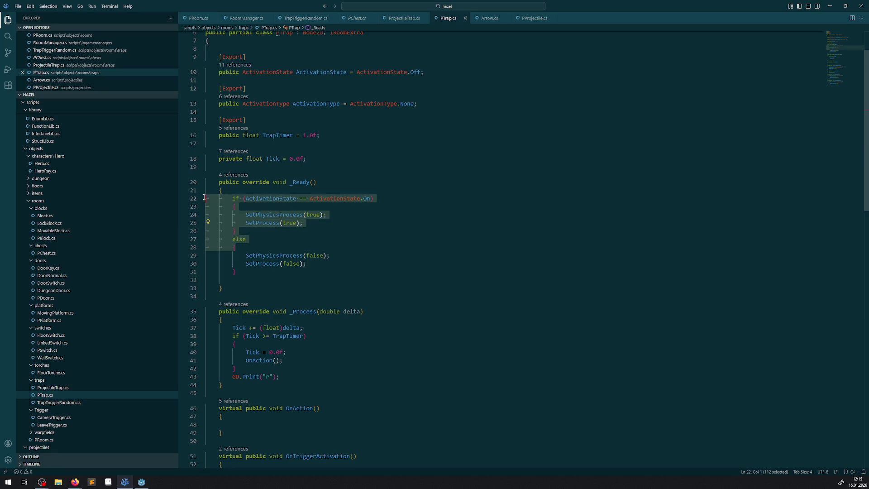
{"action": "key", "text": "BackSpace"}
{"action": "left_click", "coordinate": [231, 225]}
{"action": "key", "text": "BackSpace"}
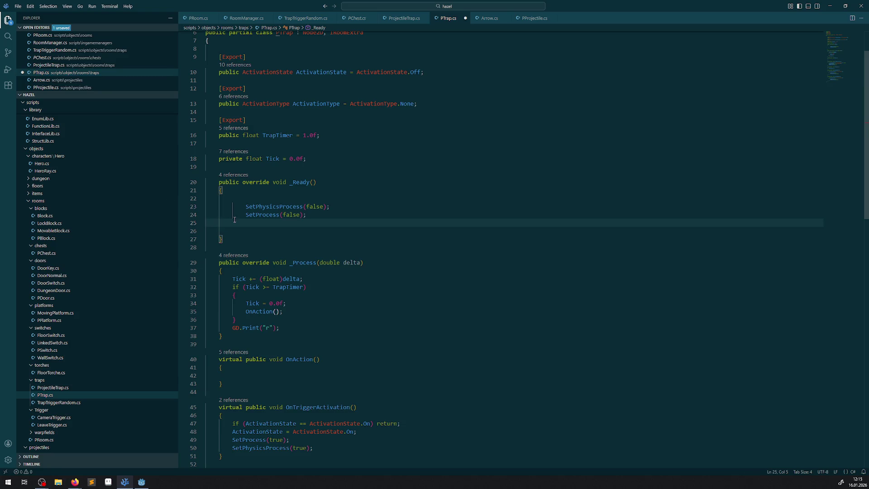
{"action": "key", "text": "ctrl+s"}
Step: Delete the remaining process calls so _Ready is empty, save, and run the game in Godot
{"action": "left_click_drag", "start_coordinate": [246, 234], "coordinate": [221, 198]}
{"action": "key", "text": "BackSpace"}
{"action": "key", "text": "BackSpace"}
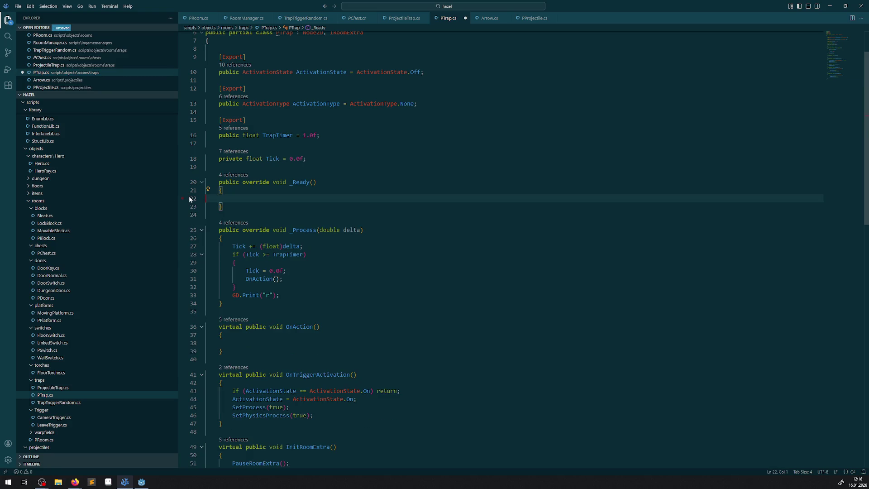
{"action": "left_click", "coordinate": [297, 191]}
{"action": "key", "text": "ctrl+s"}
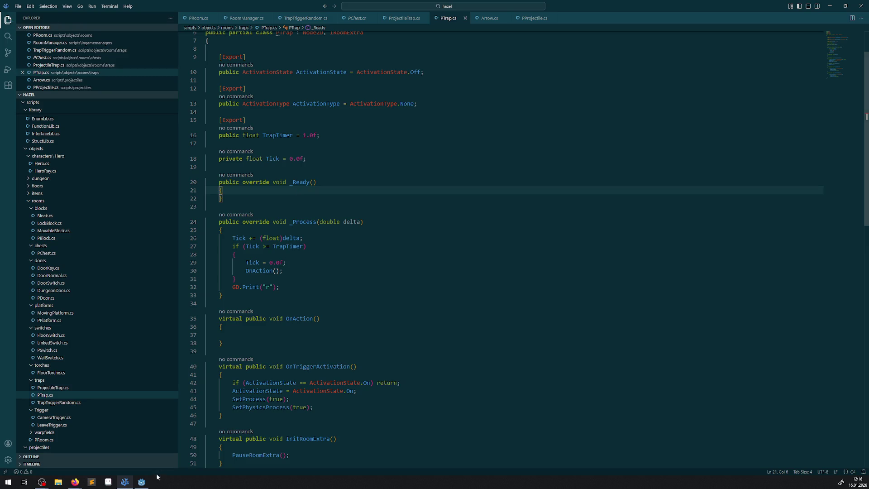
{"action": "left_click", "coordinate": [142, 481]}
{"action": "left_click", "coordinate": [761, 18]}
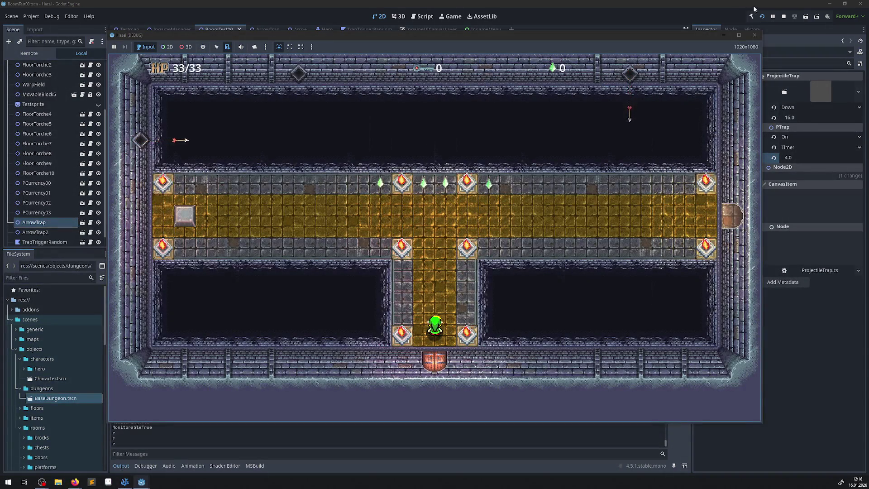
Step: Close the test game, rebuild the C# project, run RoomTest00 again, then return to VS Code
{"action": "left_click", "coordinate": [754, 35]}
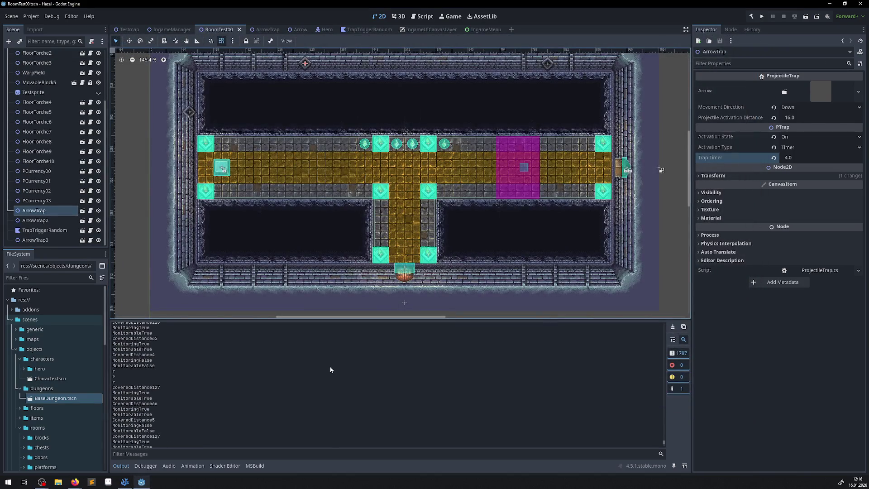
{"action": "left_click", "coordinate": [751, 17]}
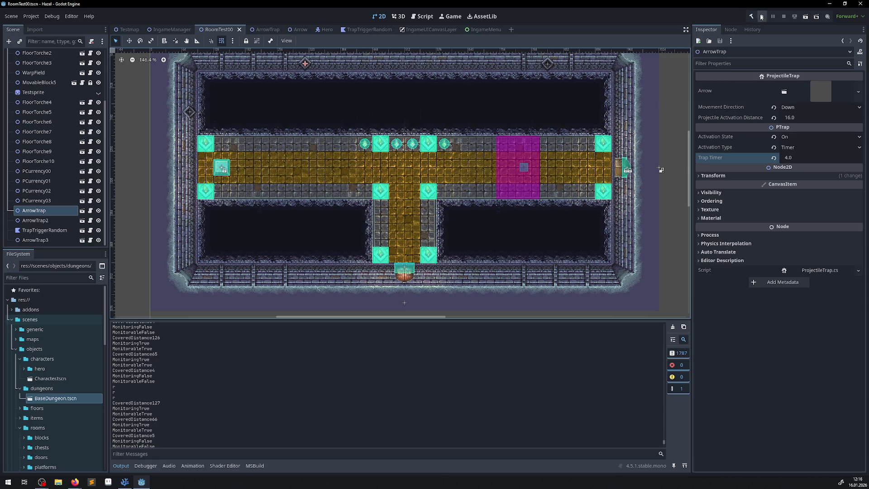
{"action": "left_click", "coordinate": [745, 21]}
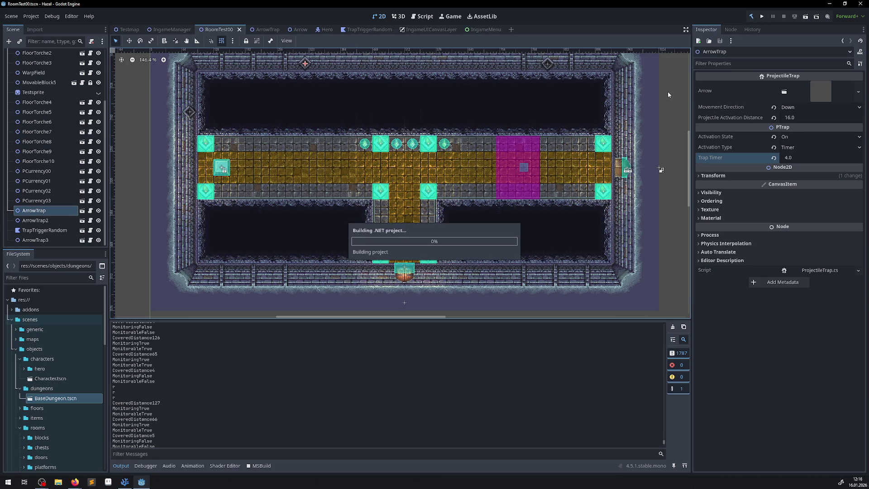
{"action": "left_click", "coordinate": [763, 16]}
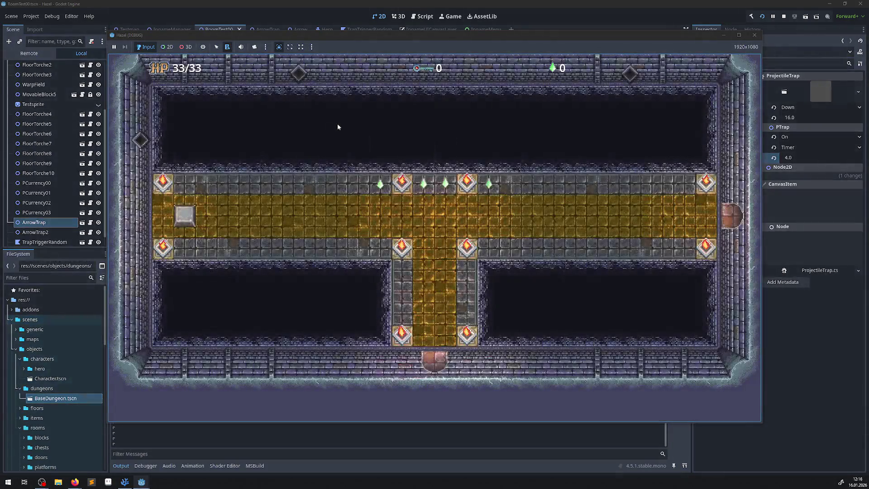
{"action": "left_click", "coordinate": [754, 35]}
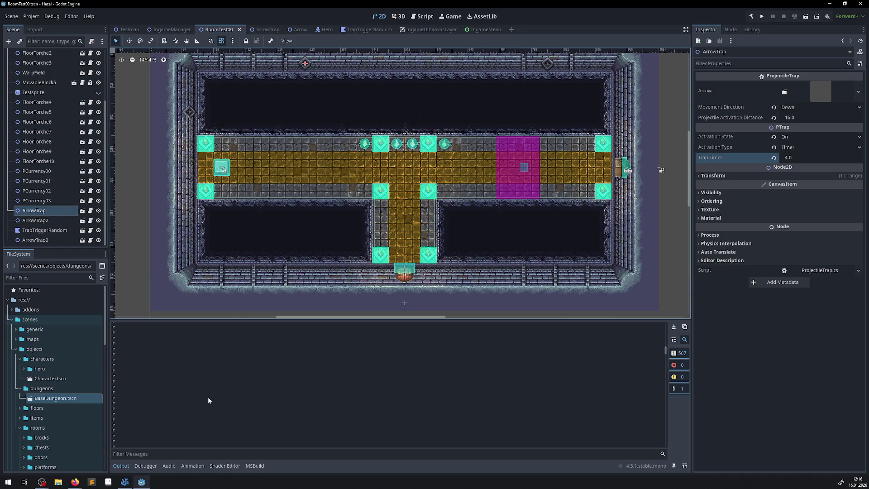
{"action": "scroll", "coordinate": [208, 393], "scroll_direction": "up", "scroll_amount": 5}
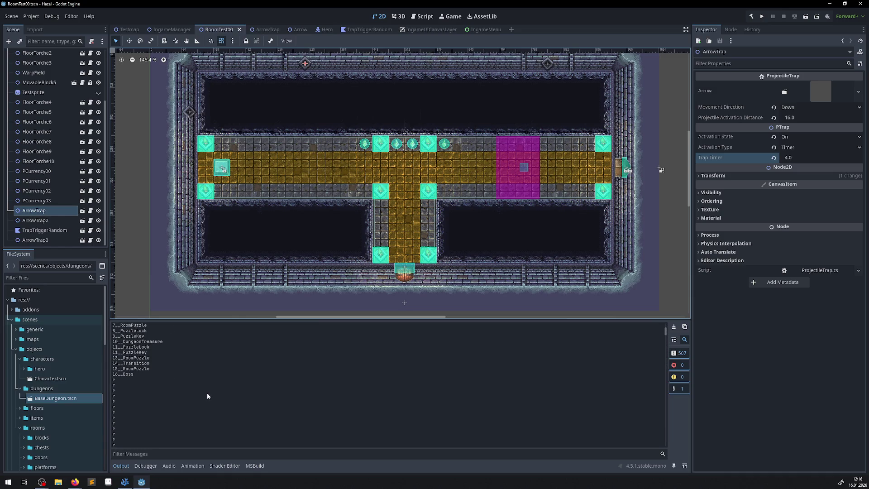
{"action": "left_click", "coordinate": [124, 482]}
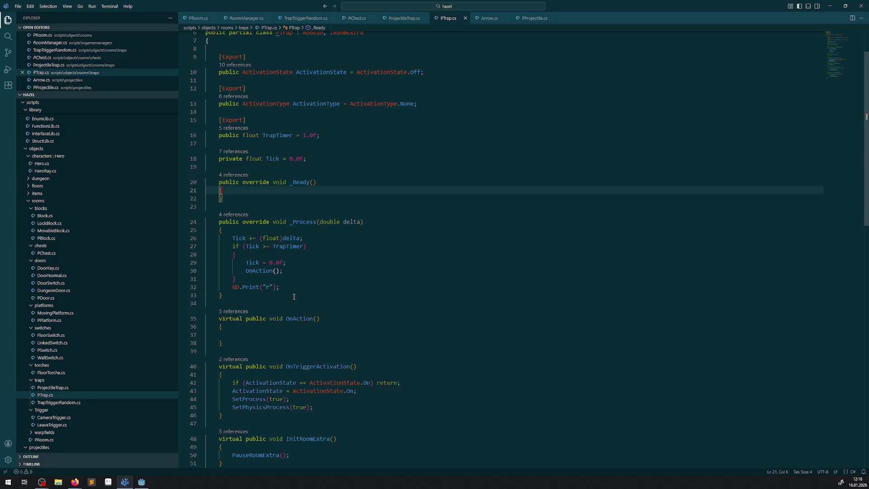
Step: Open RoomManager.cs and scroll to SetRoomIsReadyForPlay and SetRoomIsNotReadyForPlay
{"action": "scroll", "coordinate": [295, 295], "scroll_direction": "down", "scroll_amount": 15}
{"action": "scroll", "coordinate": [312, 324], "scroll_direction": "up", "scroll_amount": 4}
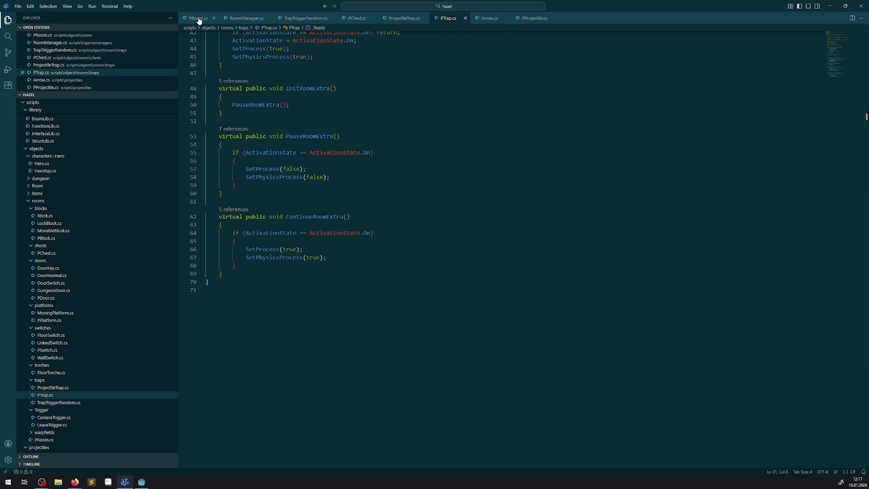
{"action": "left_click", "coordinate": [248, 19]}
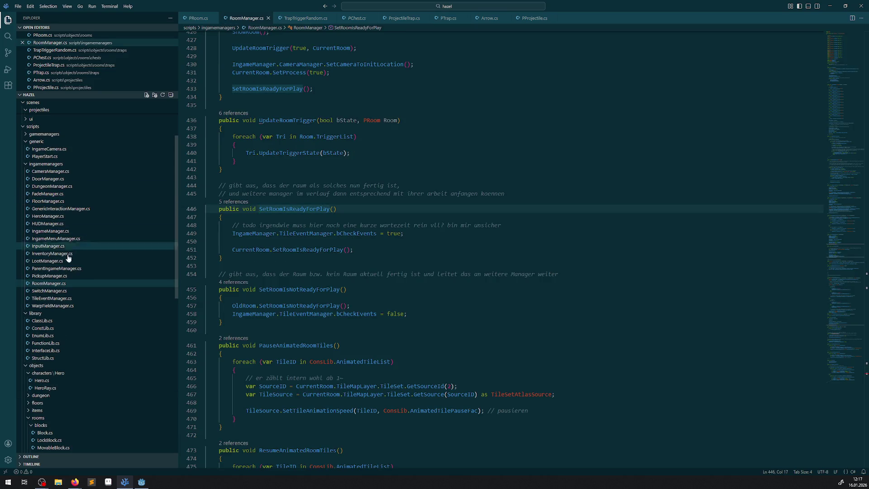
{"action": "scroll", "coordinate": [89, 256], "scroll_direction": "down", "scroll_amount": 3}
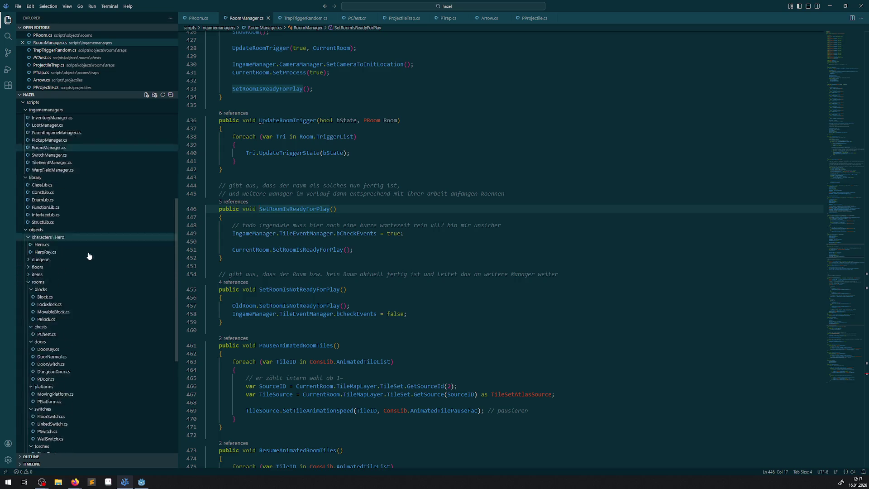
{"action": "scroll", "coordinate": [89, 256], "scroll_direction": "down", "scroll_amount": 5}
Step: In IngameGameMode.cs, go to the definition of the SetInitRoom call
{"action": "left_click", "coordinate": [53, 361]}
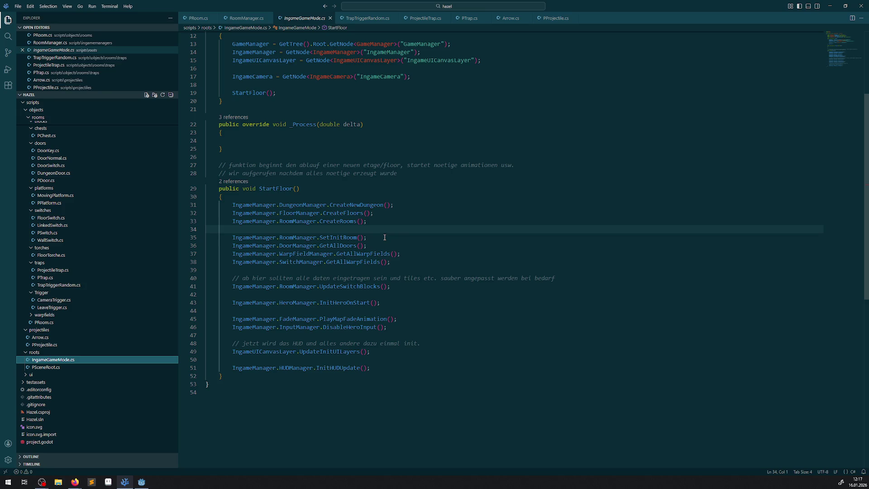
{"action": "left_click", "coordinate": [339, 237]}
{"action": "right_click", "coordinate": [341, 239]}
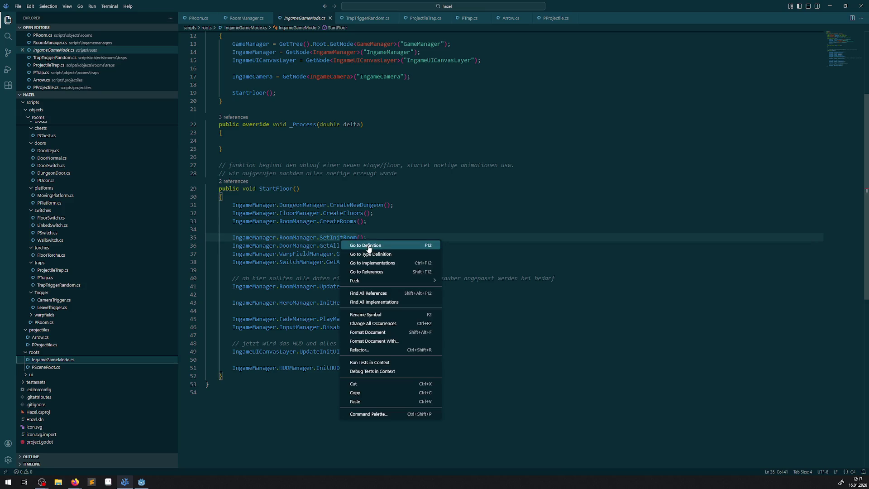
{"action": "left_click", "coordinate": [369, 248]}
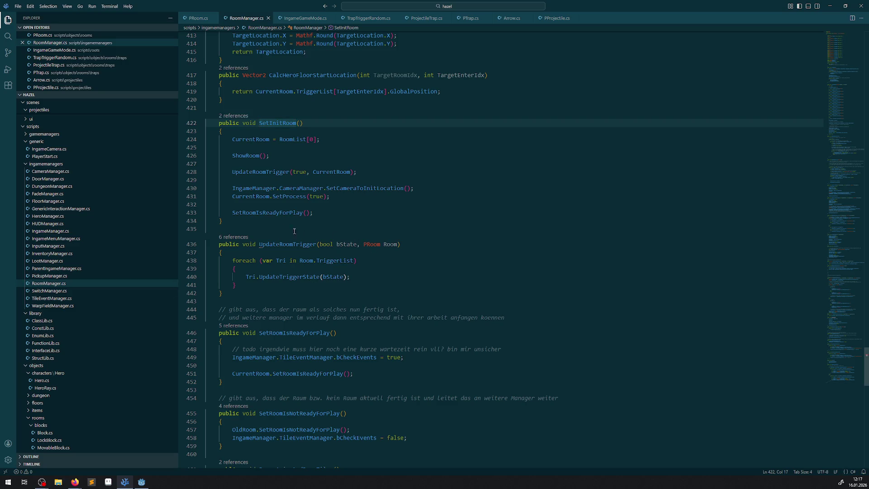
Step: Comment out the SetRoomIsReadyForPlay() call on line 433 with //
{"action": "left_click", "coordinate": [230, 214]}
{"action": "type", "text": "//"}
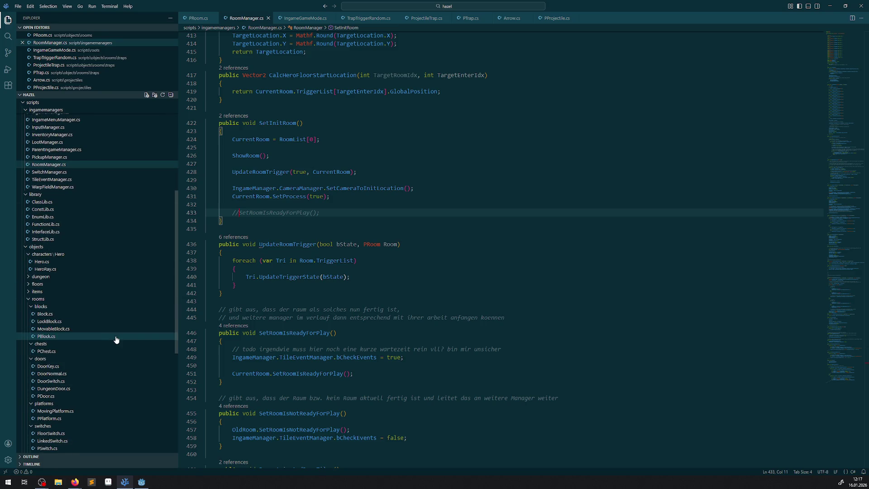
{"action": "scroll", "coordinate": [91, 330], "scroll_direction": "down", "scroll_amount": 5}
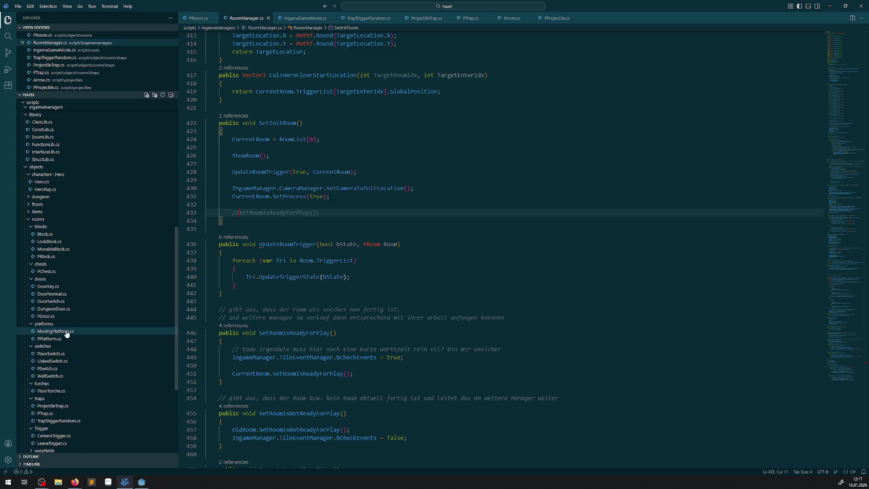
{"action": "scroll", "coordinate": [68, 335], "scroll_direction": "down", "scroll_amount": 2}
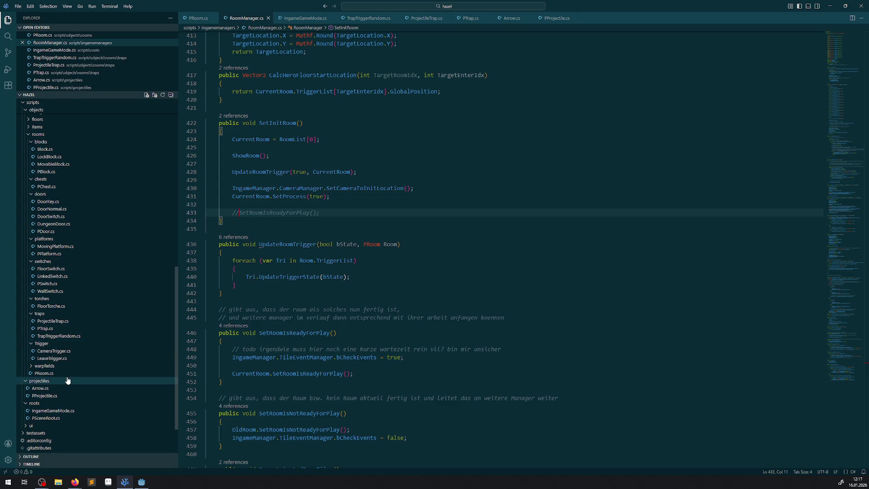
Step: In FadeManager.cs, jump from line 38 to the StartInitMovementAnimation definition
{"action": "scroll", "coordinate": [90, 299], "scroll_direction": "up", "scroll_amount": 8}
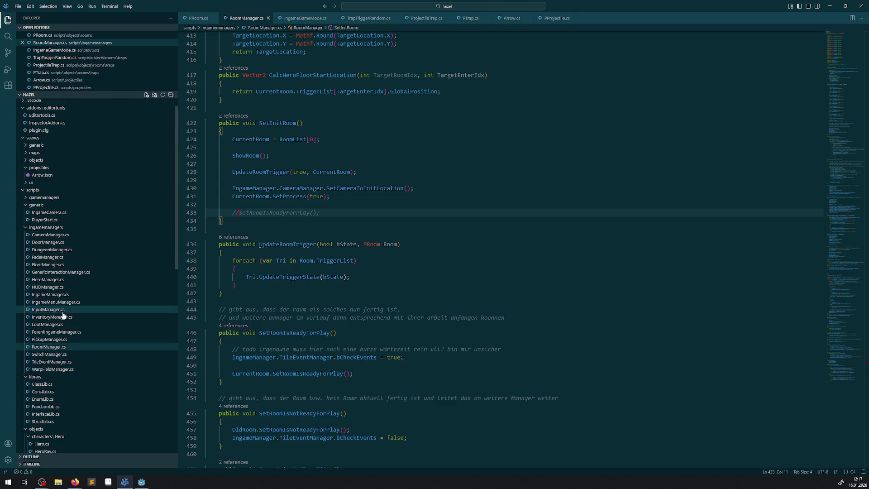
{"action": "left_click", "coordinate": [59, 257]}
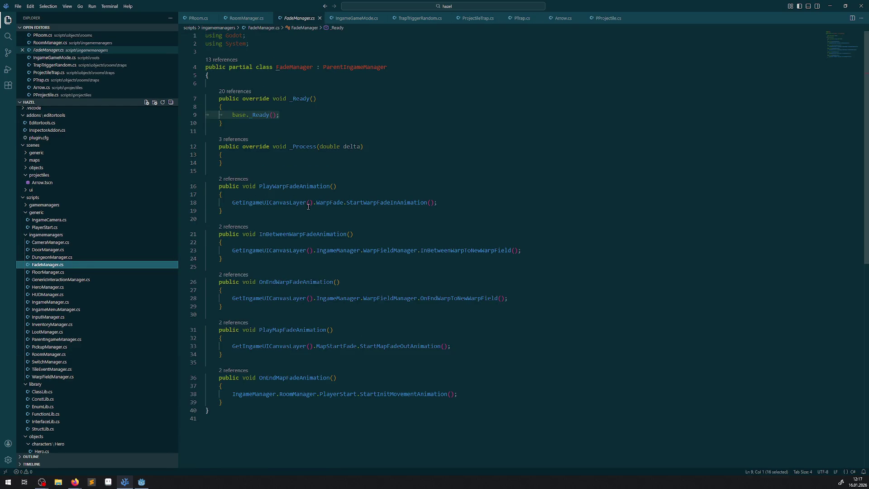
{"action": "double_click", "coordinate": [393, 203]}
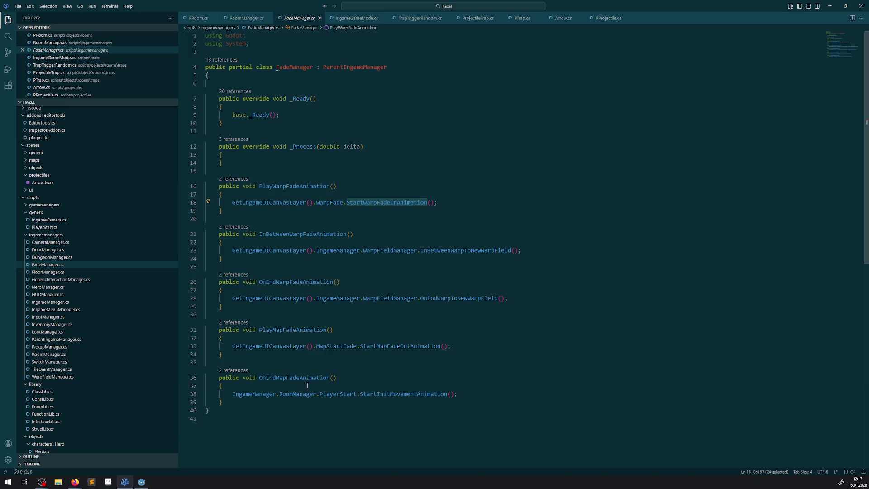
{"action": "left_click", "coordinate": [403, 395]}
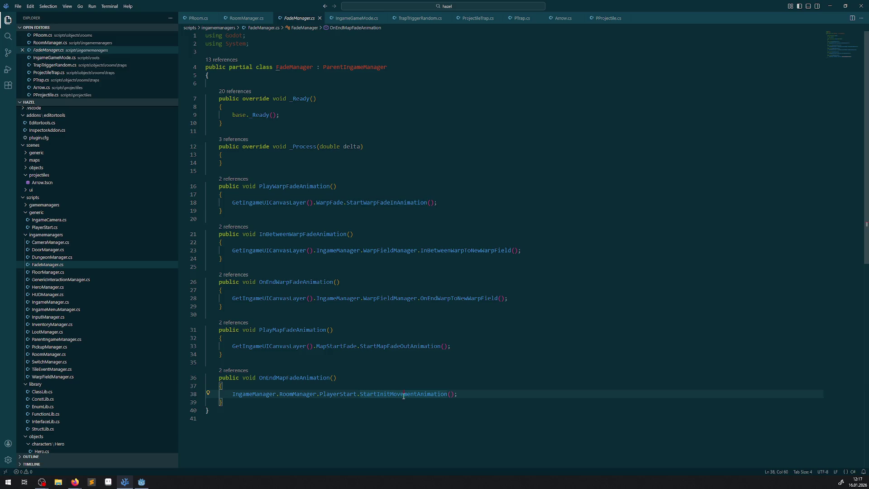
{"action": "right_click", "coordinate": [403, 396]}
{"action": "left_click", "coordinate": [436, 222]}
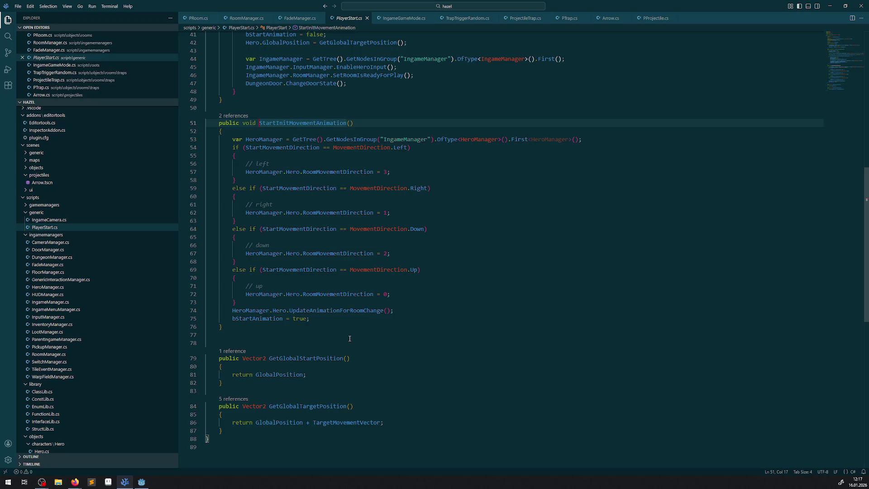
Step: Follow the UpdateAnimationForRoomChange call to its definition in Hero.cs
{"action": "left_click", "coordinate": [353, 312]}
{"action": "right_click", "coordinate": [355, 312]}
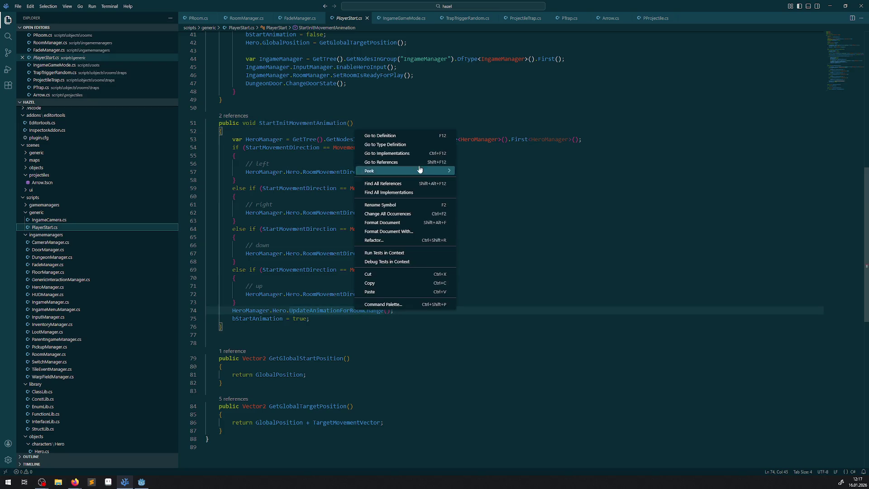
{"action": "left_click", "coordinate": [412, 135]}
{"action": "scroll", "coordinate": [348, 291], "scroll_direction": "down", "scroll_amount": 3}
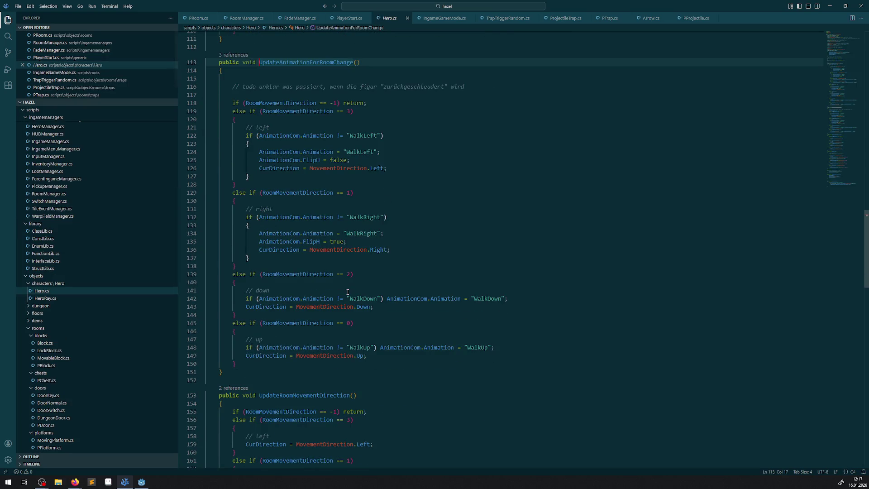
{"action": "scroll", "coordinate": [344, 329], "scroll_direction": "up", "scroll_amount": 10}
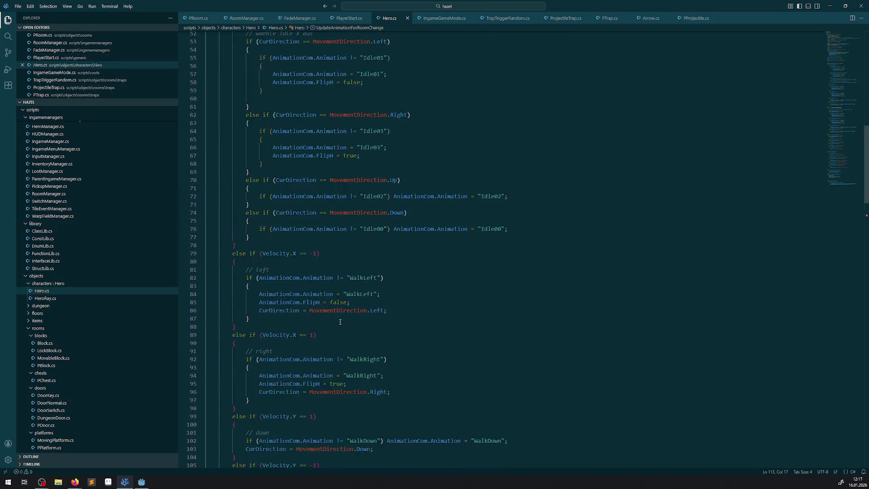
{"action": "scroll", "coordinate": [341, 321], "scroll_direction": "down", "scroll_amount": 6}
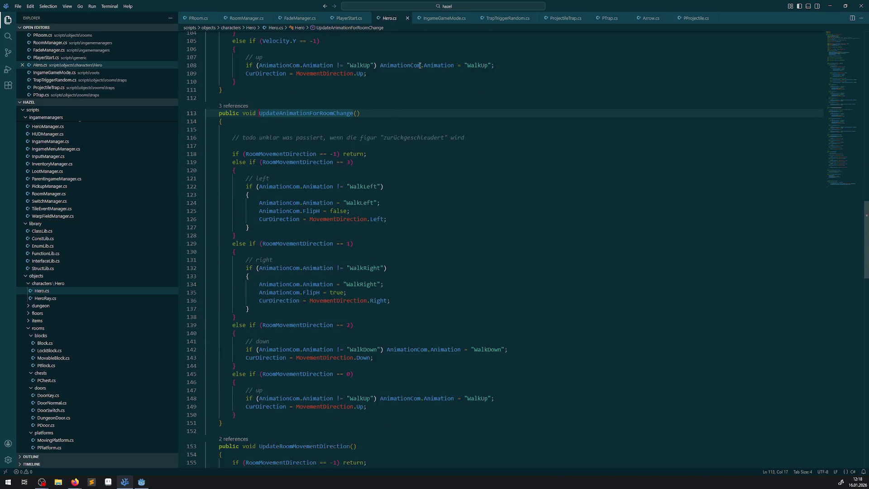
Step: Trace bStartAnimation usages to PlayerStart's physics-process SetRoomIsReadyForPlay call, then go to Godot
{"action": "left_click", "coordinate": [433, 21]}
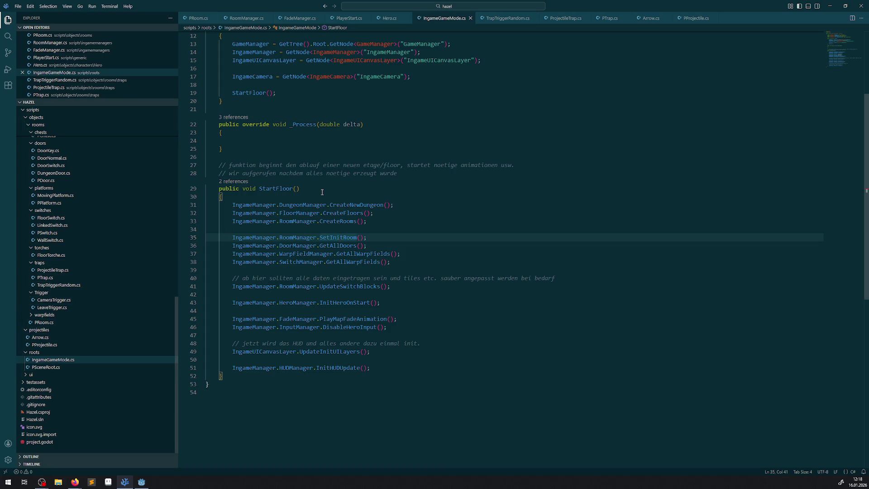
{"action": "left_click", "coordinate": [300, 18]}
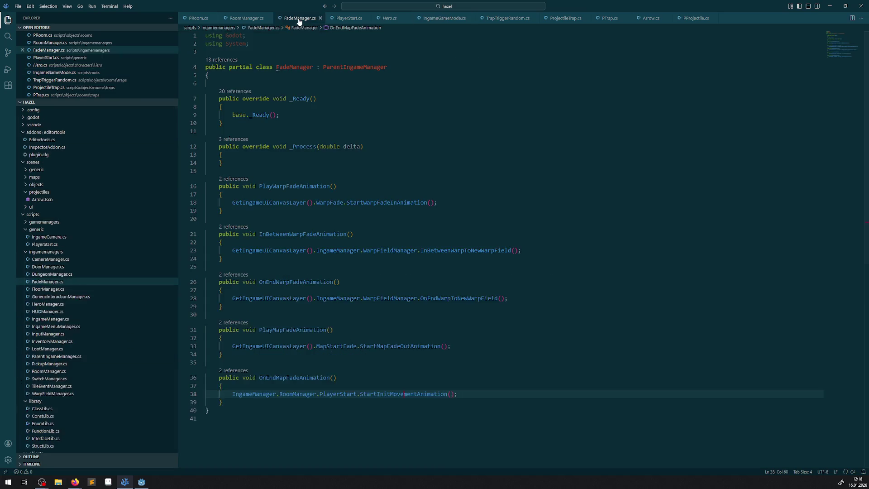
{"action": "right_click", "coordinate": [400, 394]}
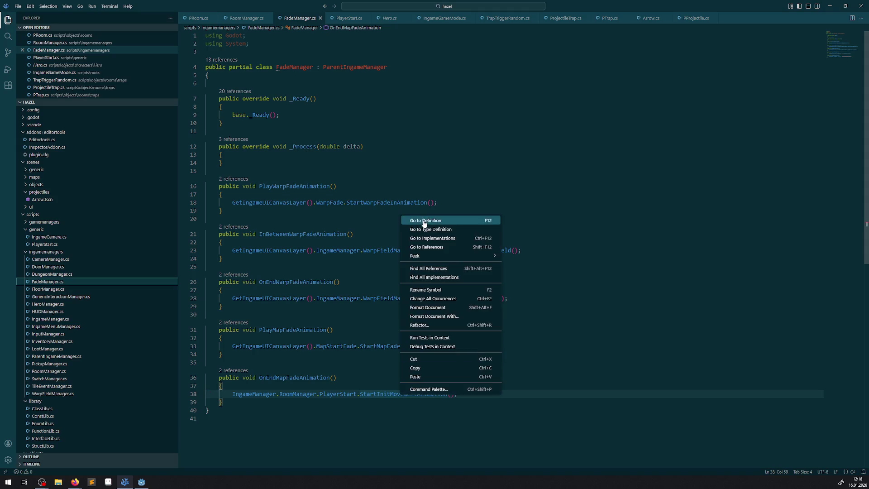
{"action": "left_click", "coordinate": [423, 221]}
{"action": "double_click", "coordinate": [274, 322]}
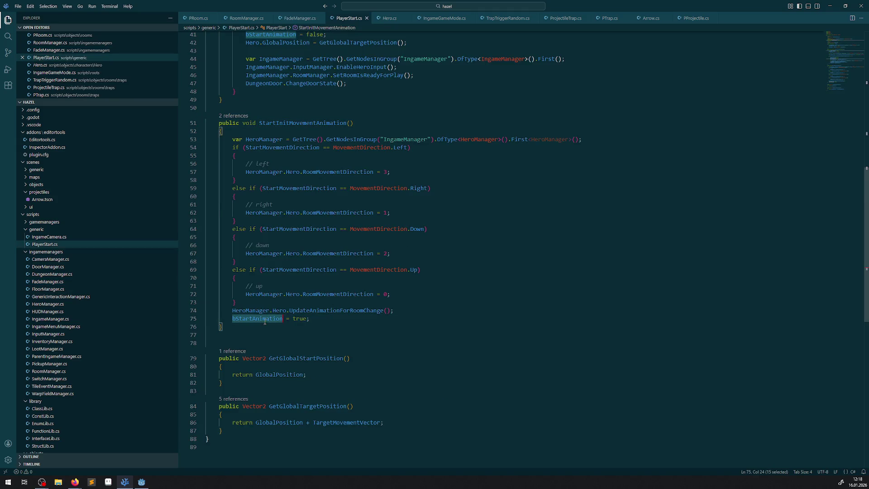
{"action": "scroll", "coordinate": [317, 322], "scroll_direction": "up", "scroll_amount": 10}
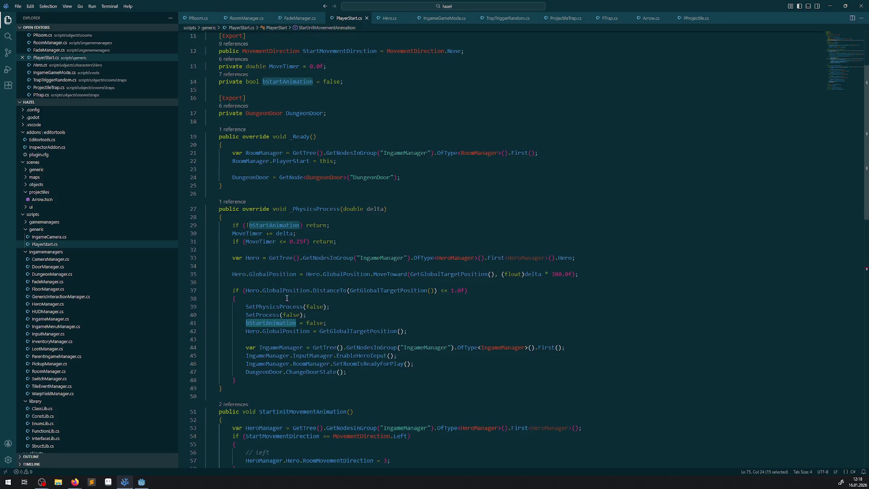
{"action": "mouse_move", "coordinate": [277, 324]}
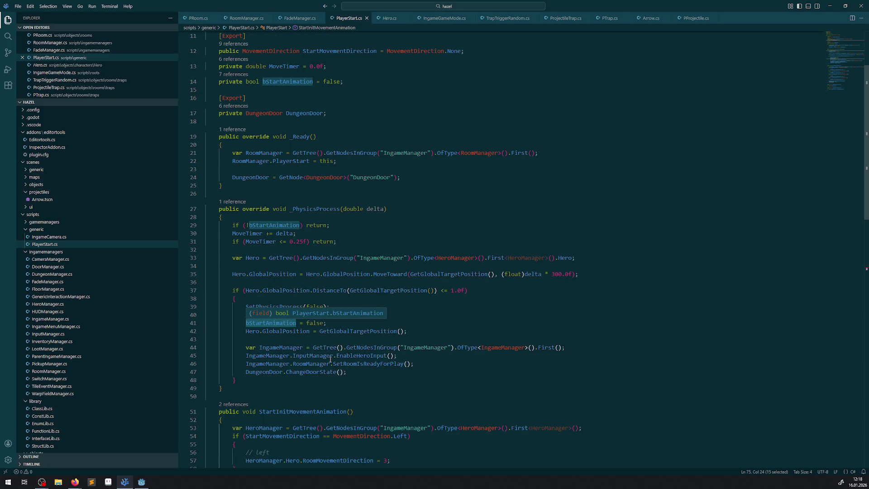
{"action": "left_click", "coordinate": [411, 308]}
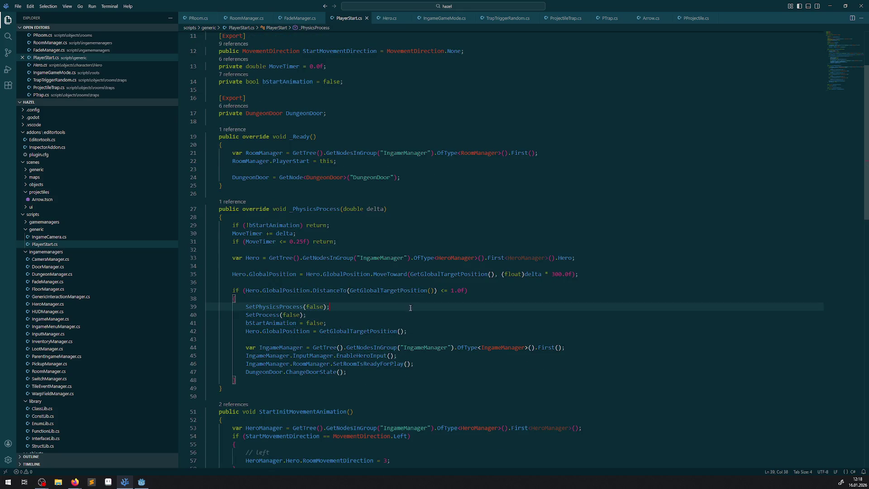
{"action": "left_click", "coordinate": [360, 366]}
{"action": "left_click", "coordinate": [142, 481]}
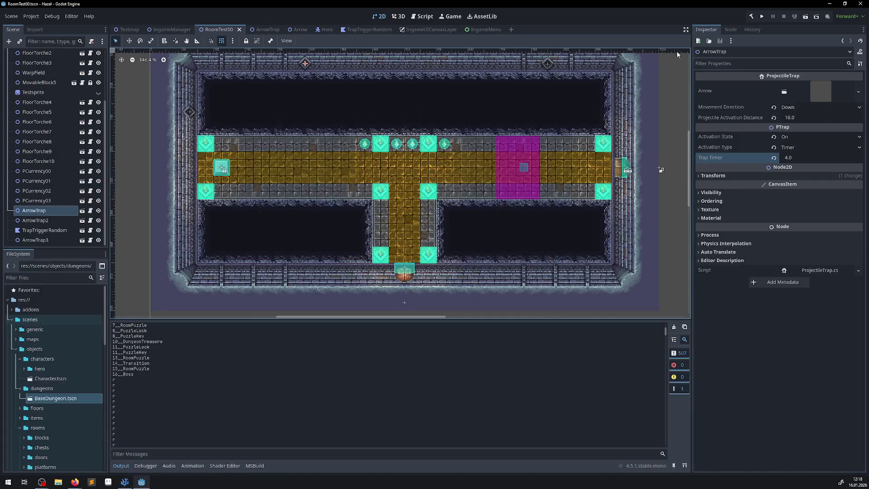
Step: Run the dungeon room twice to test the traps, close the game, and return to VS Code
{"action": "left_click", "coordinate": [756, 19]}
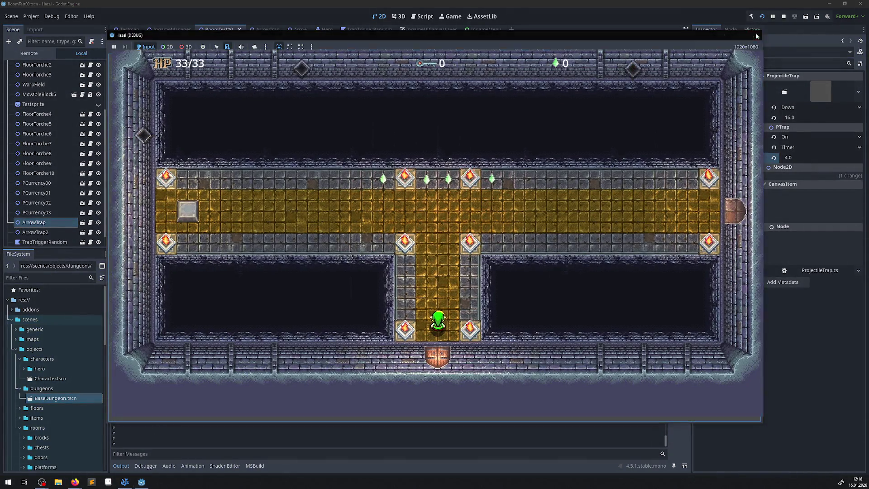
{"action": "left_click", "coordinate": [753, 17]}
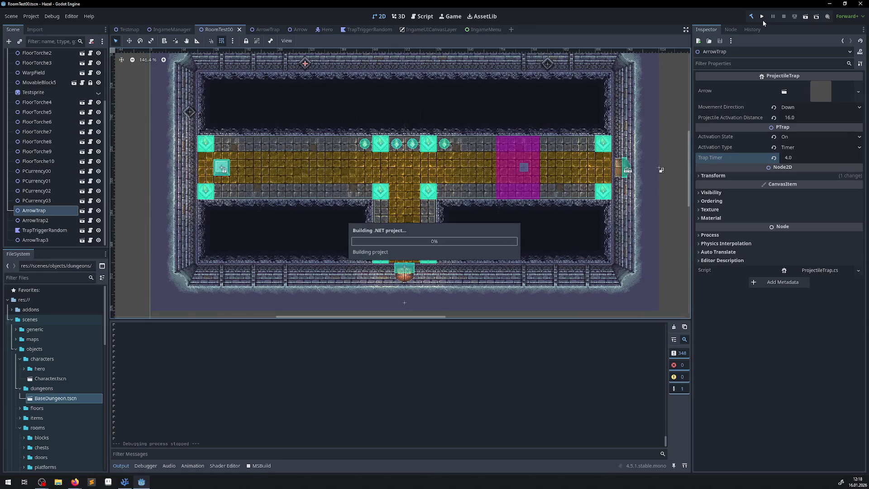
{"action": "left_click", "coordinate": [762, 18]}
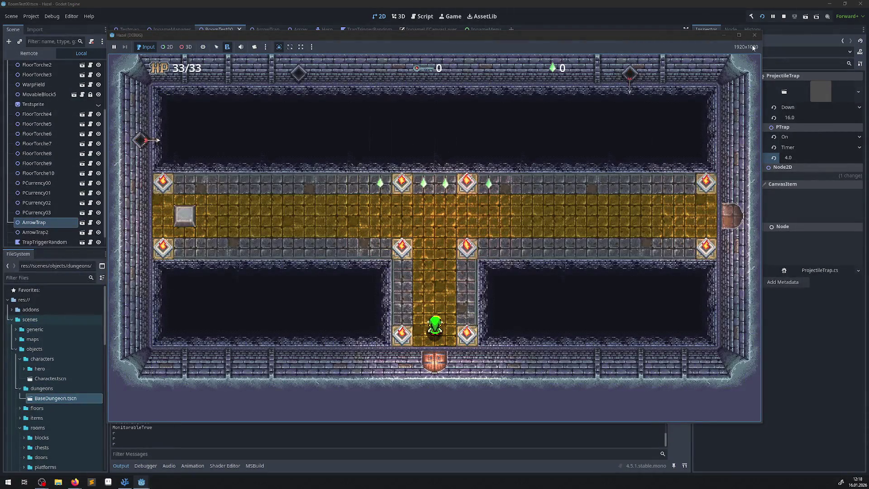
{"action": "left_click", "coordinate": [754, 35]}
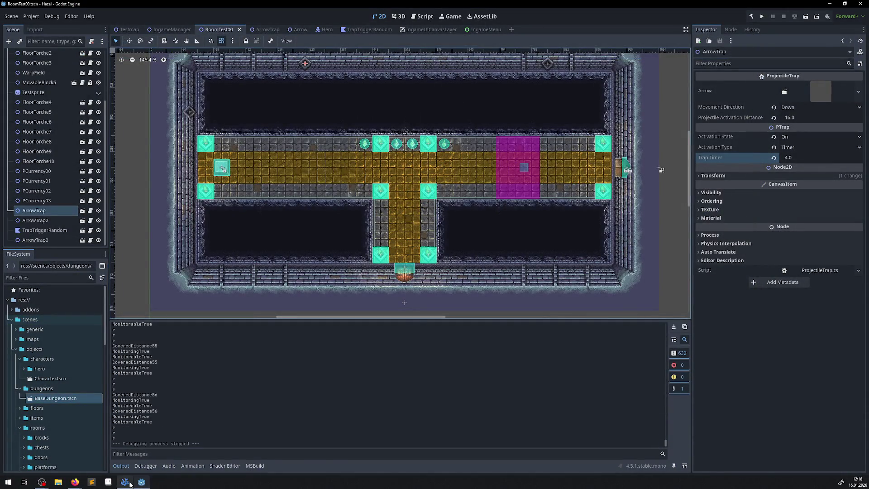
{"action": "left_click", "coordinate": [124, 482]}
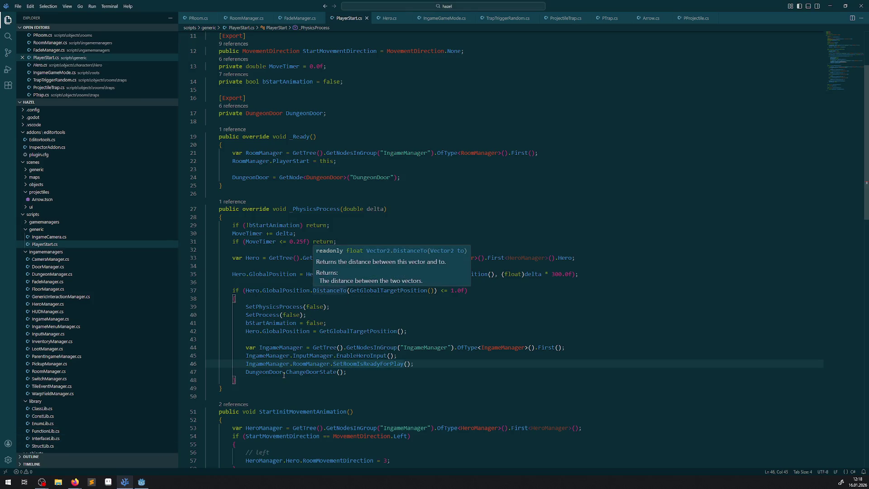
Step: Find all SetRoomIsReadyForPlay references and visit RoomManager.cs lines 314, 333, then PlayerStart.cs line 46
{"action": "left_click", "coordinate": [362, 364]}
{"action": "right_click", "coordinate": [362, 364]}
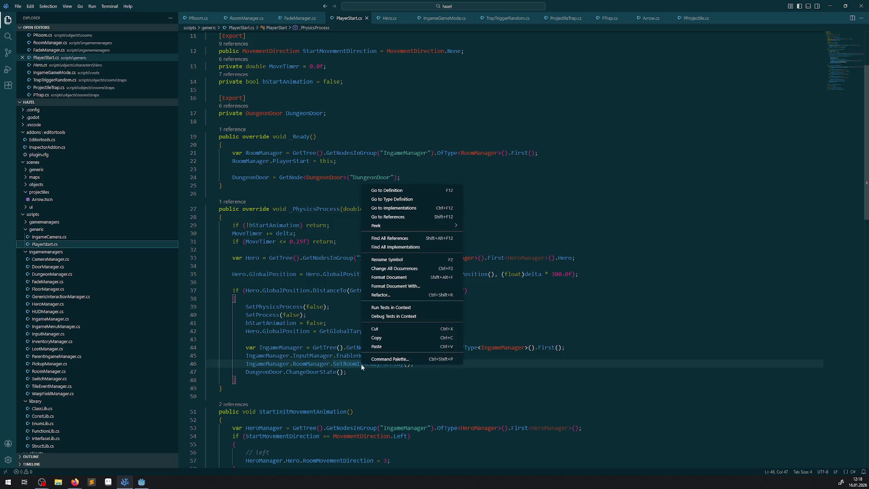
{"action": "left_click", "coordinate": [405, 237]}
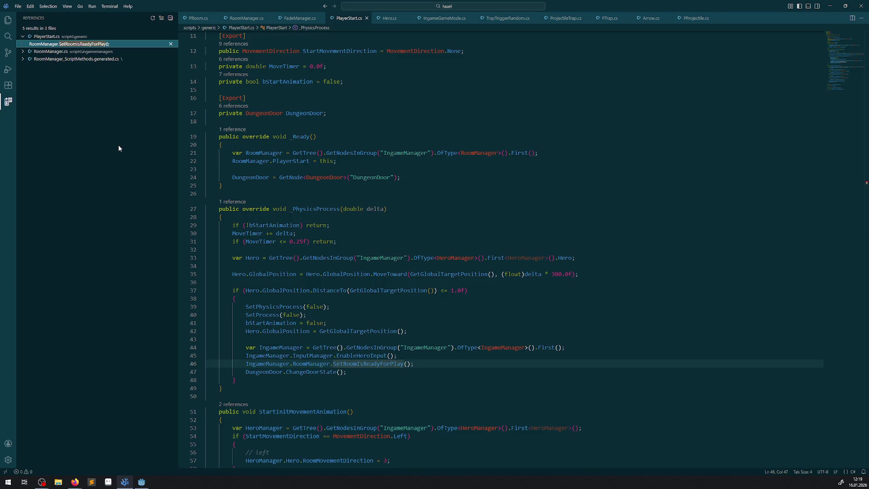
{"action": "left_click", "coordinate": [50, 52]}
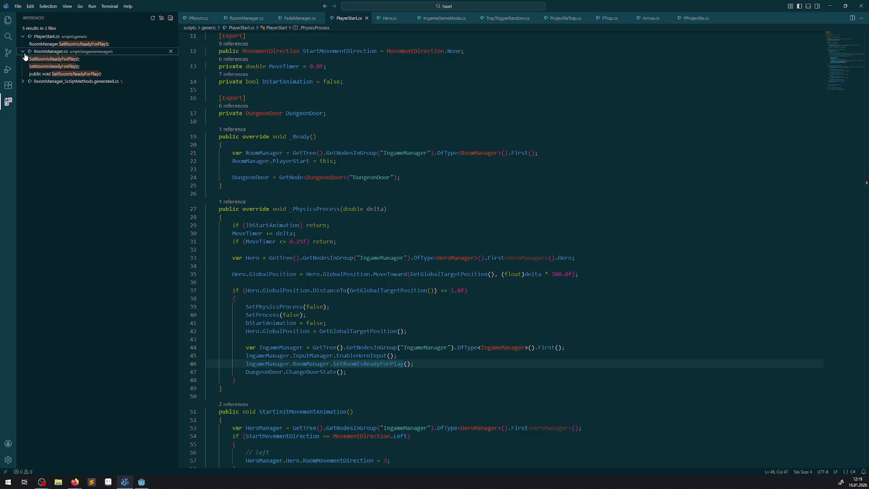
{"action": "left_click", "coordinate": [51, 59]}
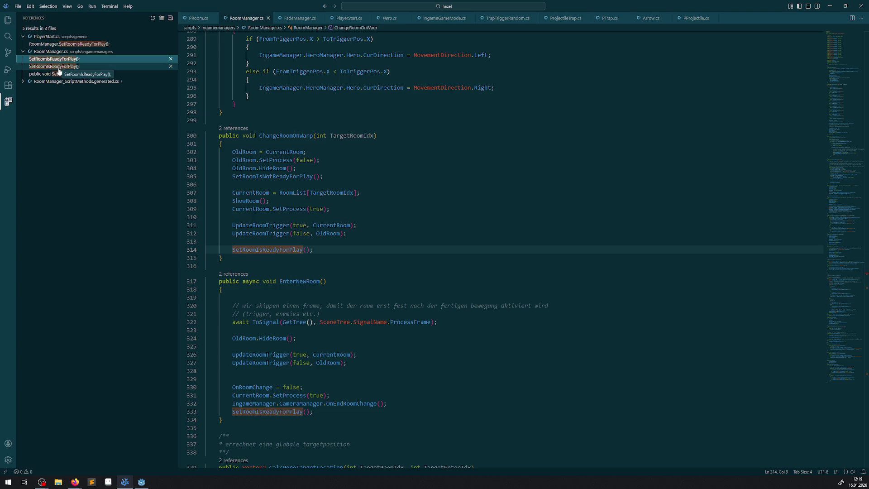
{"action": "left_click", "coordinate": [58, 66]}
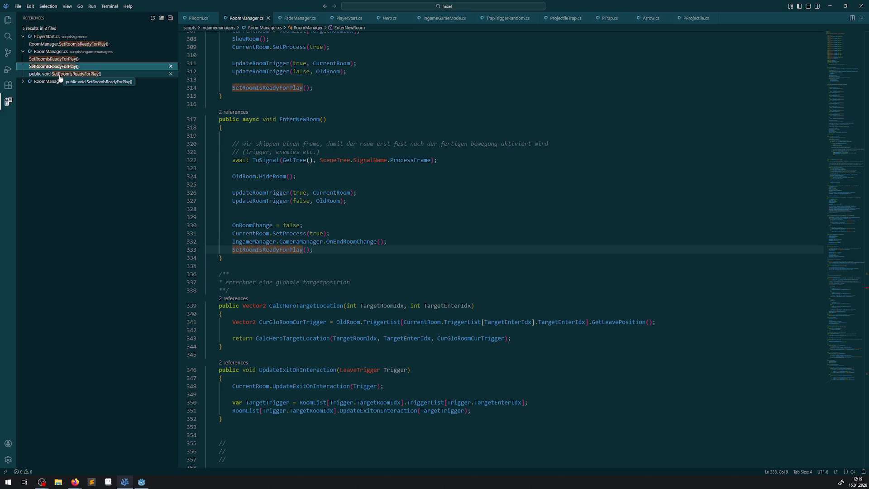
{"action": "left_click", "coordinate": [65, 46]}
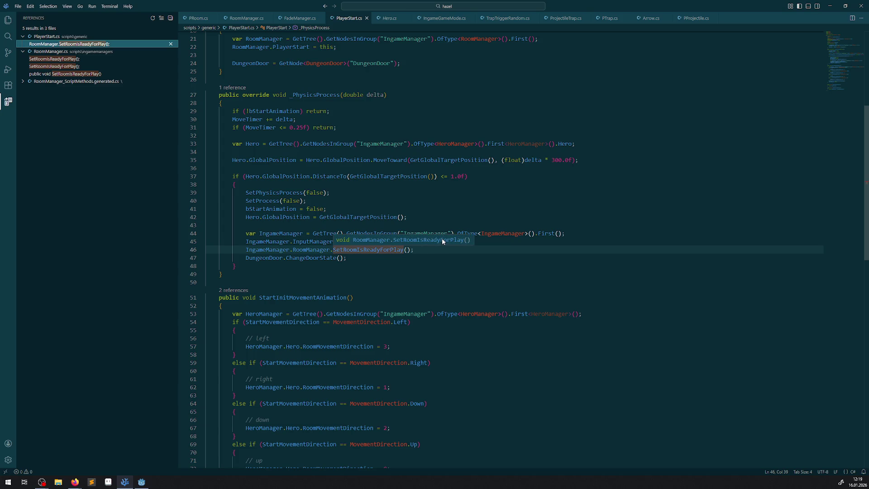
{"action": "left_click", "coordinate": [426, 251]}
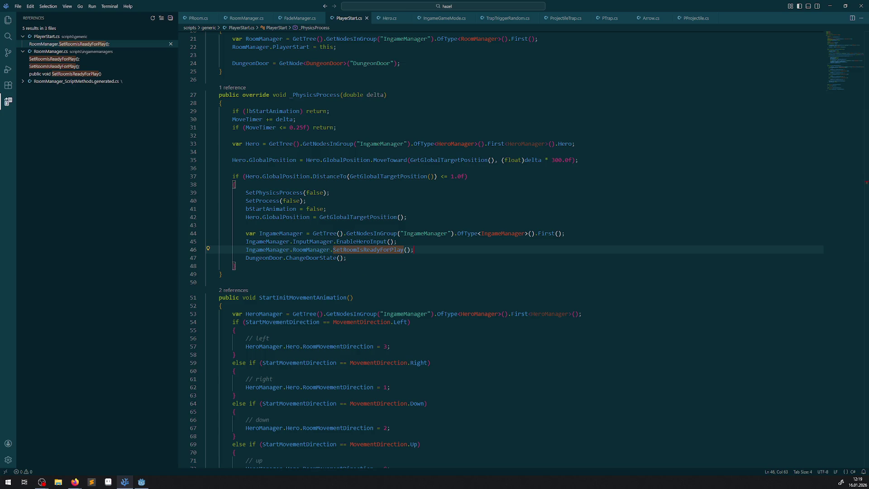
{"action": "key", "text": "alt+Tab"}
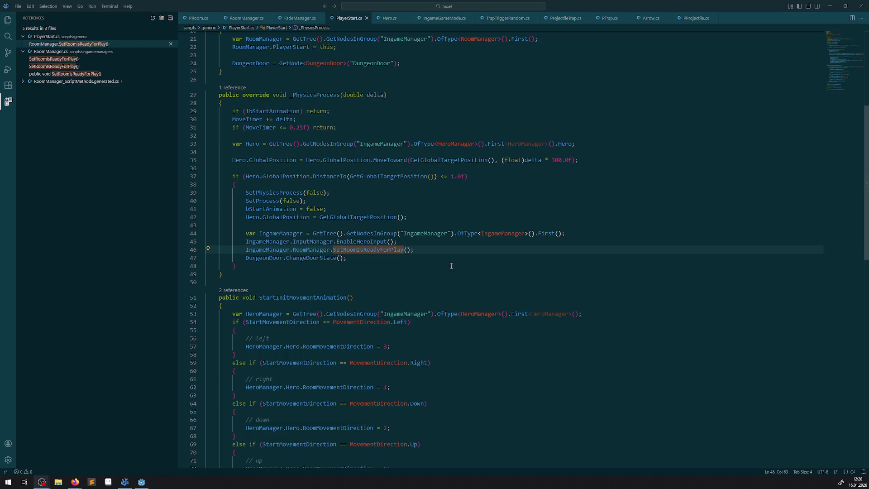
{"action": "left_click", "coordinate": [438, 285]}
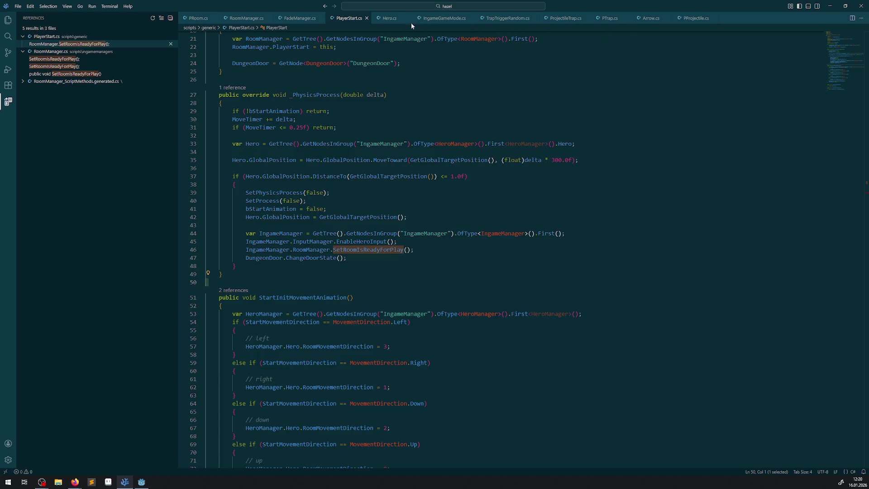
Step: Bring IngameGameMode.cs forward and go to the CreateRooms definition from line 33
{"action": "left_click_drag", "start_coordinate": [441, 18], "coordinate": [184, 26]}
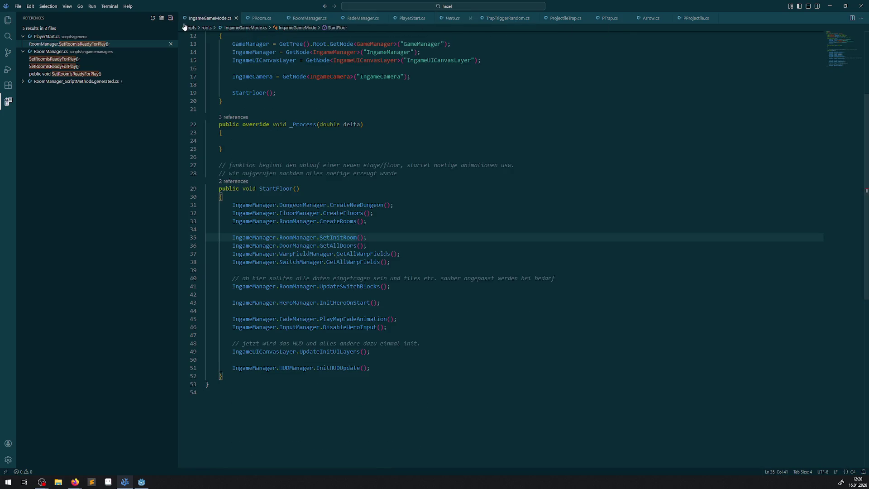
{"action": "left_click", "coordinate": [352, 222]}
{"action": "right_click", "coordinate": [352, 223]}
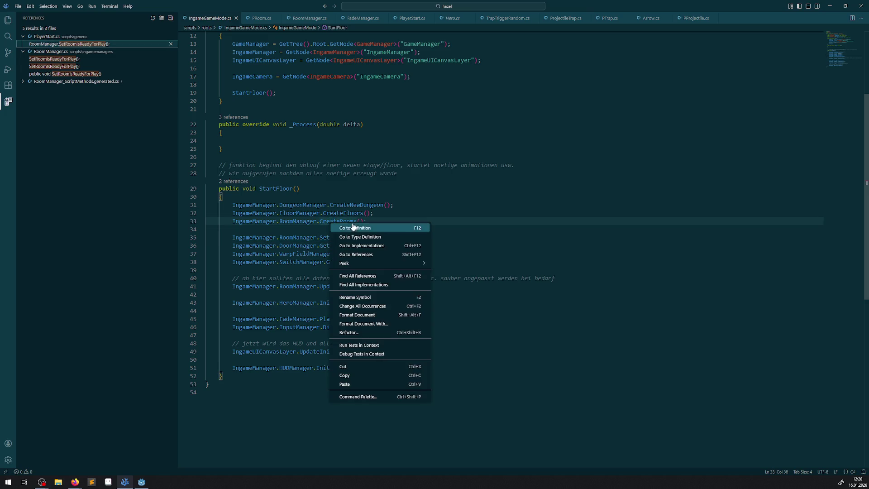
{"action": "left_click", "coordinate": [357, 227]}
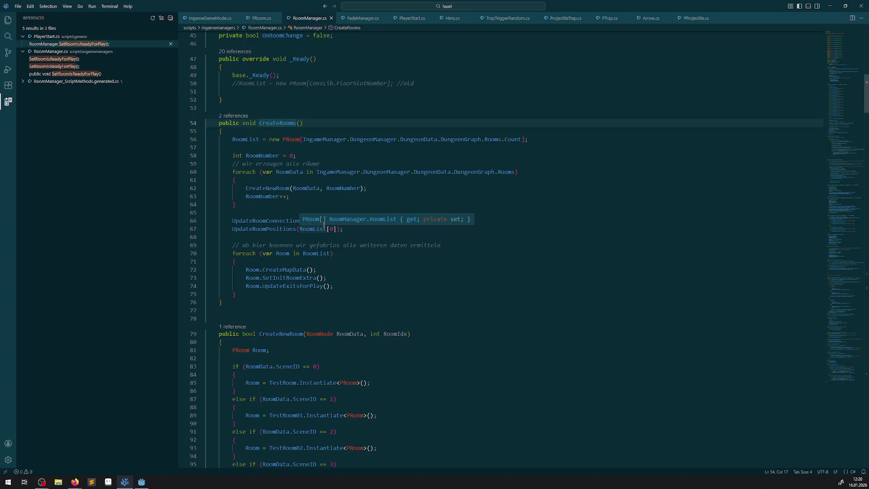
{"action": "left_click", "coordinate": [298, 286]}
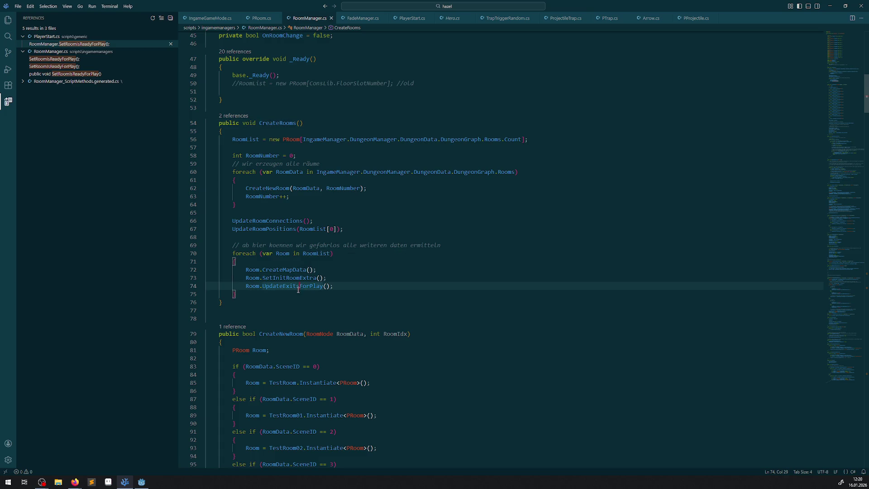
Step: Follow SetInitRoomExtra to its definition, then InitRoomExtra to its IRoomExtra declaration
{"action": "left_click", "coordinate": [289, 278]}
{"action": "right_click", "coordinate": [289, 278]}
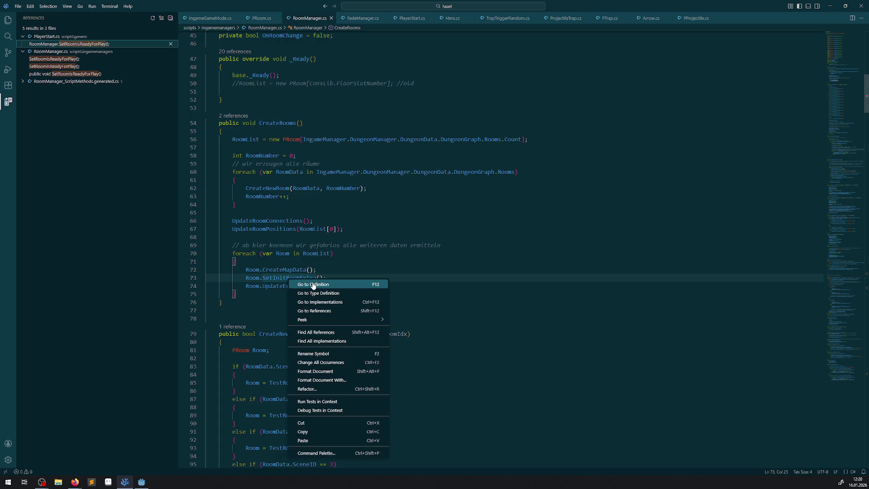
{"action": "left_click", "coordinate": [312, 286]}
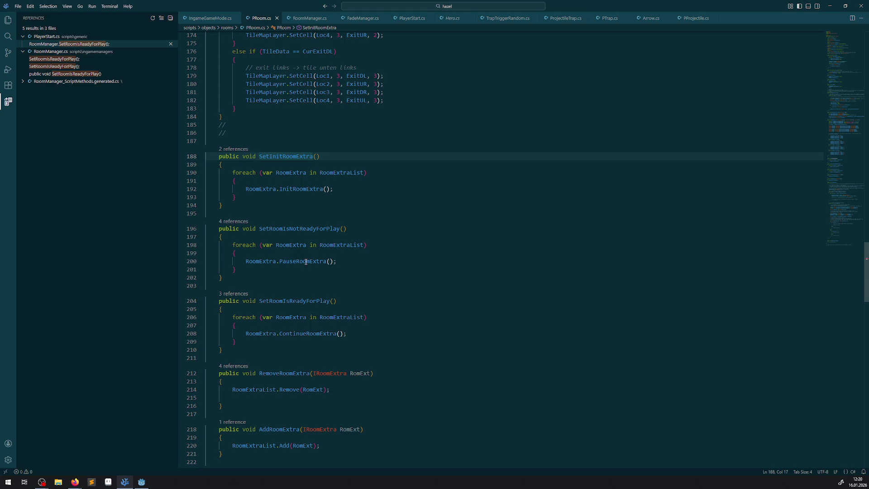
{"action": "left_click", "coordinate": [306, 262]}
{"action": "left_click", "coordinate": [289, 157]}
{"action": "double_click", "coordinate": [306, 189]}
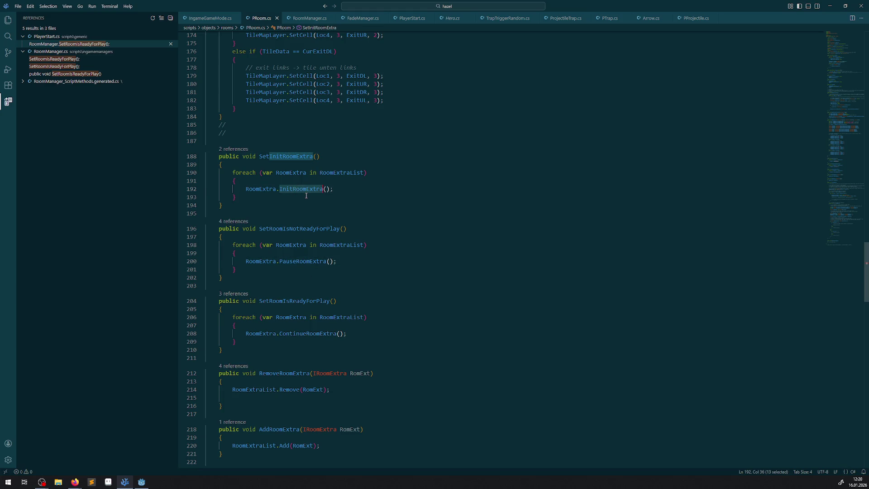
{"action": "right_click", "coordinate": [306, 191]}
{"action": "left_click", "coordinate": [317, 194]}
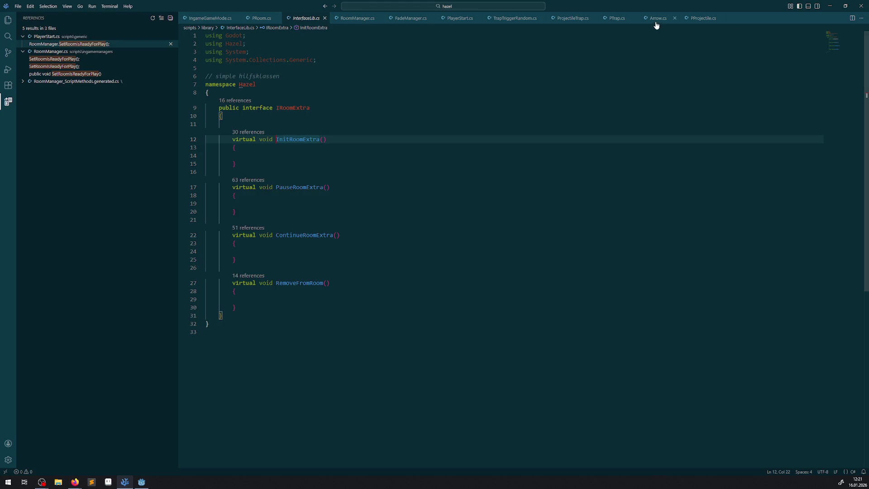
Step: Add GD.Print("TEst"); after line 58 in PTrap.cs's PauseRoomExtra and save
{"action": "left_click", "coordinate": [565, 19]}
{"action": "scroll", "coordinate": [370, 239], "scroll_direction": "down", "scroll_amount": 10}
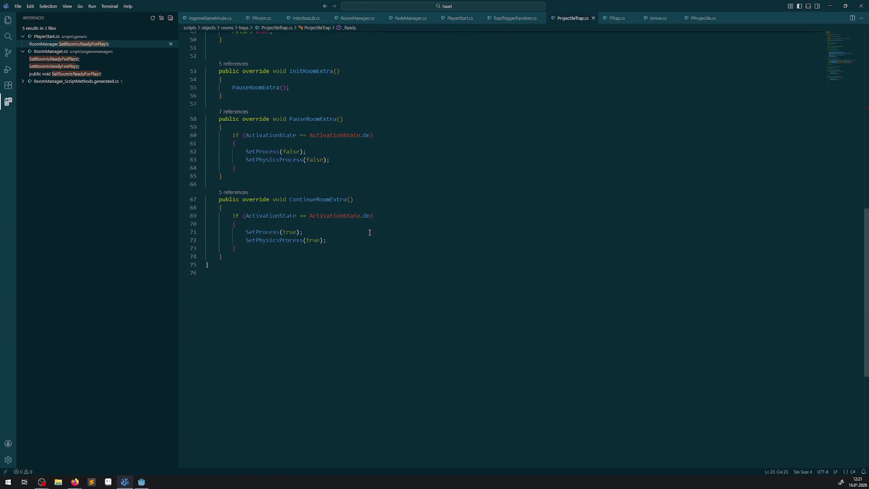
{"action": "left_click", "coordinate": [615, 19]}
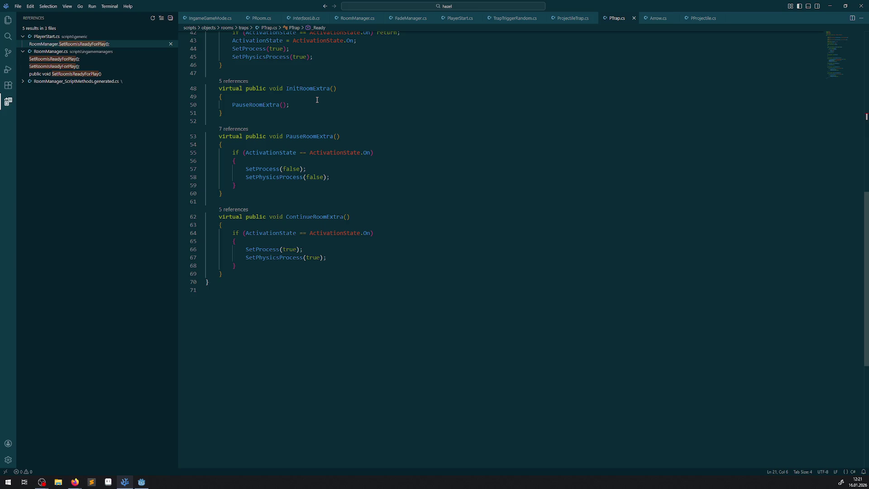
{"action": "left_click_drag", "start_coordinate": [331, 154], "coordinate": [330, 178]}
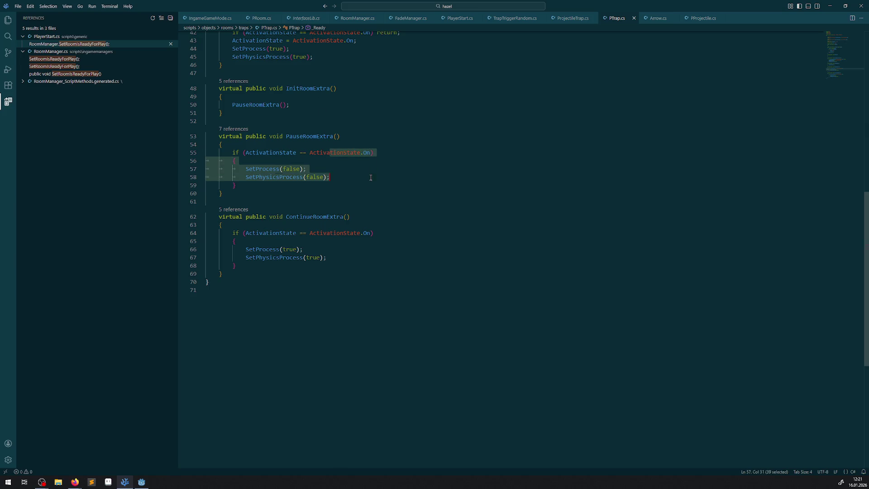
{"action": "left_click", "coordinate": [349, 177]}
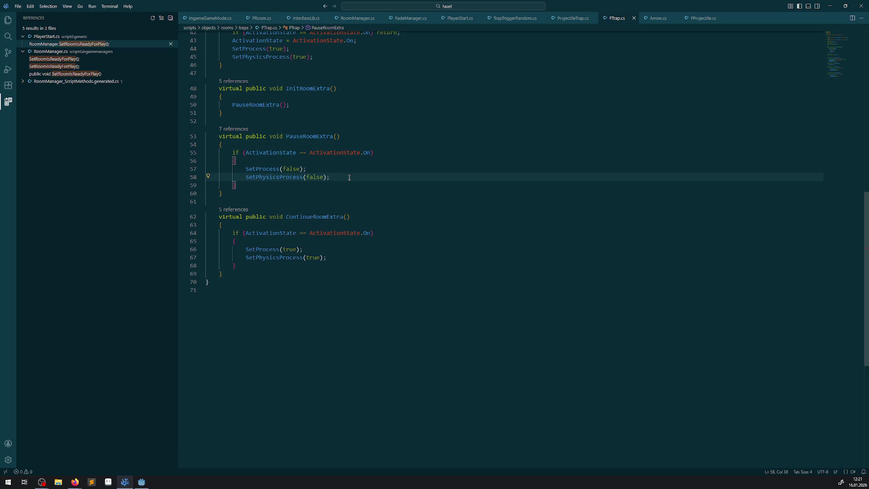
{"action": "key", "text": "Return"}
{"action": "type", "text": "GD.P"}
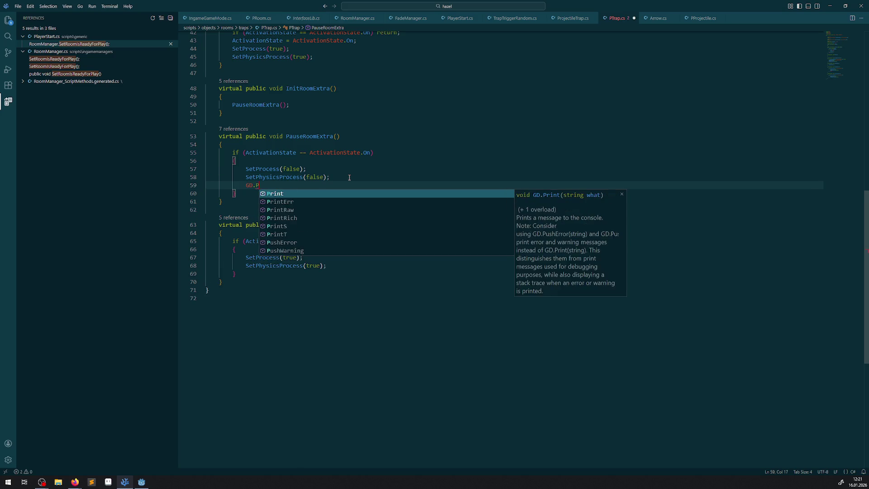
{"action": "type", "text": "rint()"}
{"action": "type", "text": "\"TEst"}
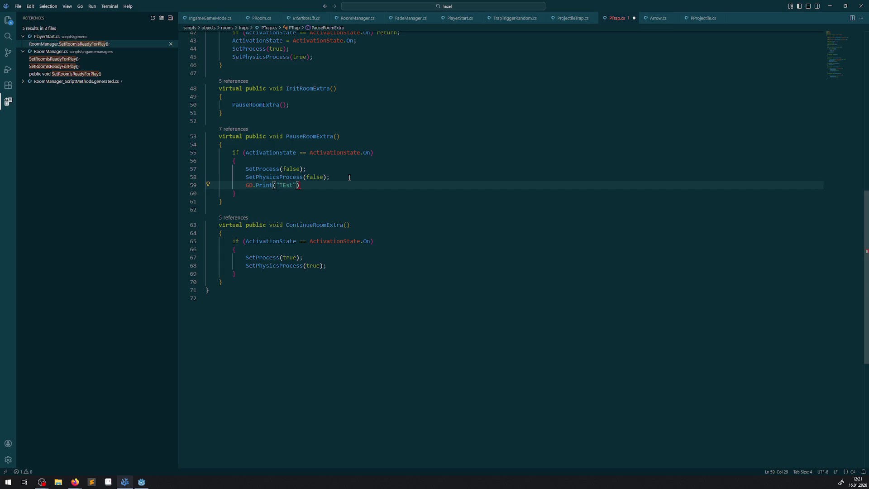
{"action": "type", "text": ";"}
{"action": "key", "text": "ctrl+s"}
Step: Add the same GD.Print("TEst"); line inside ProjectileTrap.cs's PauseRoomExtra
{"action": "left_click", "coordinate": [236, 183], "text": "shift"}
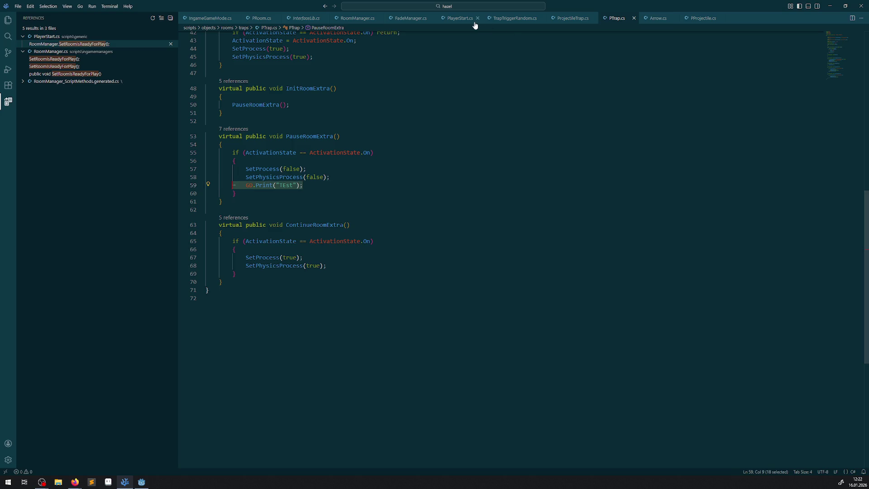
{"action": "left_click", "coordinate": [573, 19]}
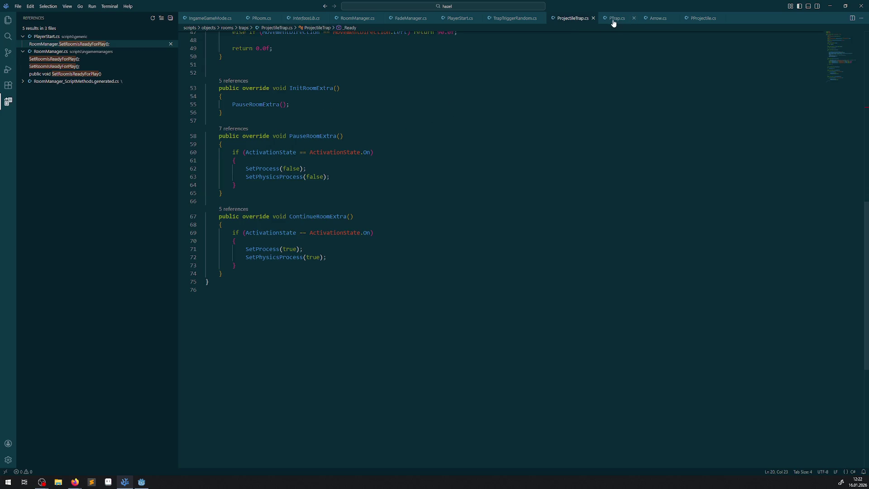
{"action": "left_click", "coordinate": [256, 184]}
{"action": "key", "text": "Up"}
{"action": "key", "text": "End"}
{"action": "key", "text": "Return"}
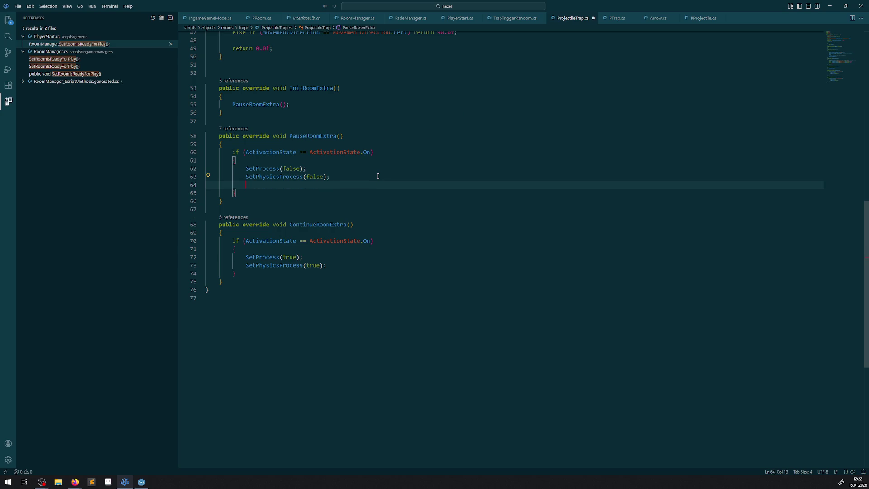
{"action": "type", "text": "GD.Print(\"TEst\");"}
Step: Build and run the game in Godot, close it, and select the two TEst log lines
{"action": "left_click", "coordinate": [141, 481]}
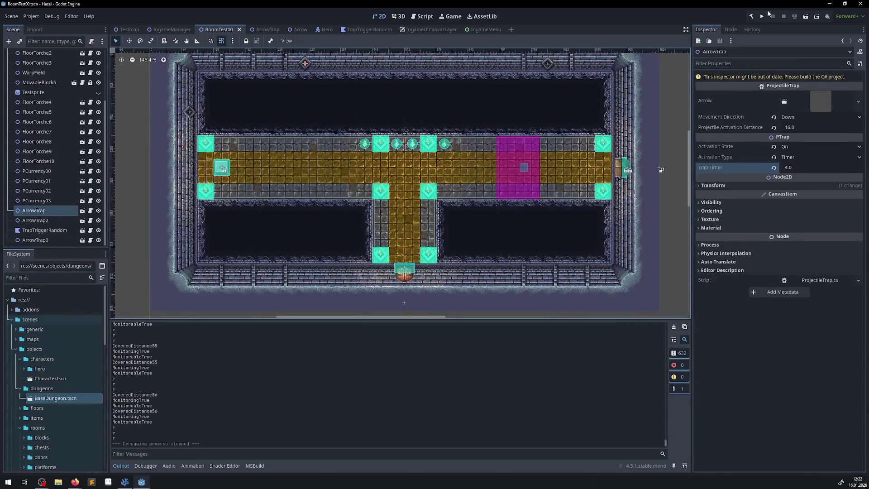
{"action": "left_click", "coordinate": [752, 18]}
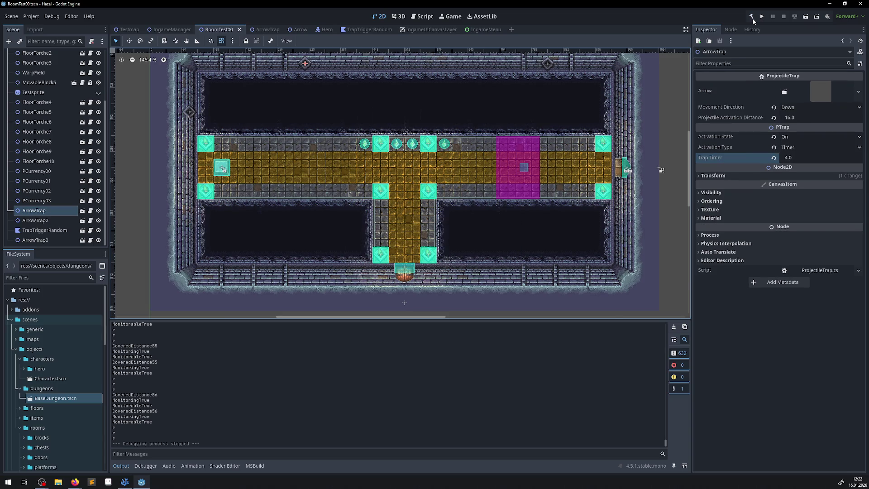
{"action": "left_click", "coordinate": [763, 17]}
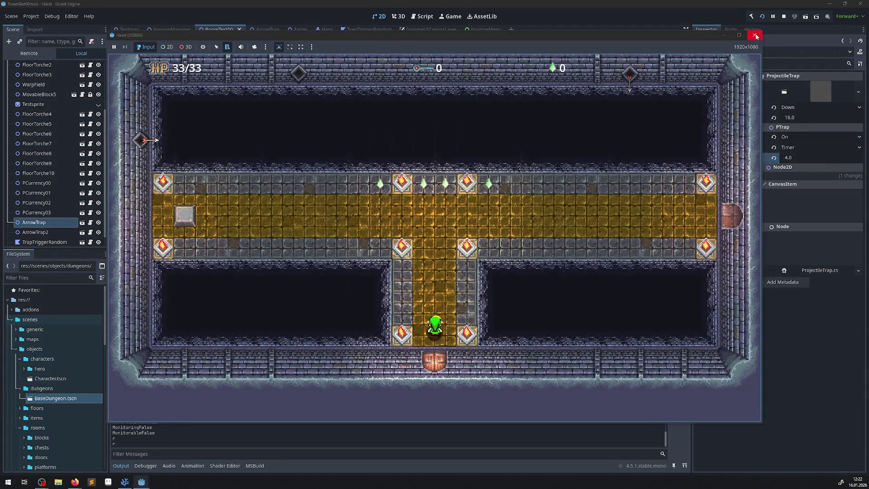
{"action": "left_click", "coordinate": [754, 35]}
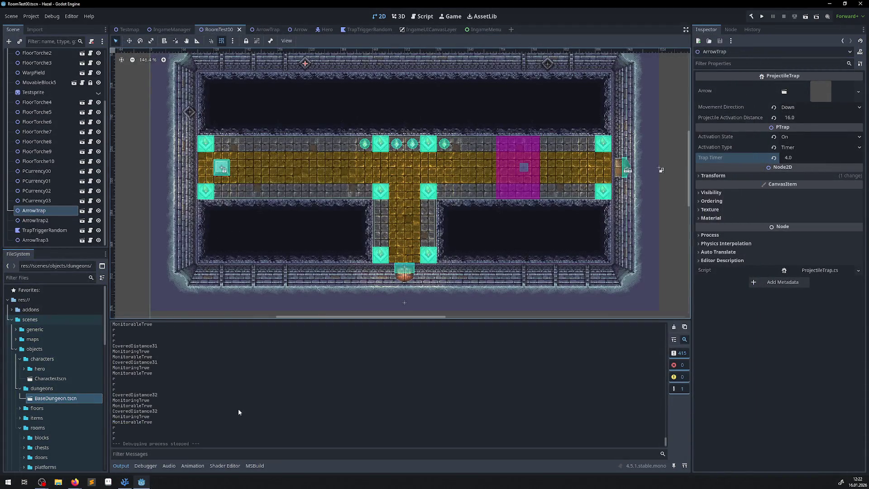
{"action": "scroll", "coordinate": [233, 389], "scroll_direction": "up", "scroll_amount": 15}
{"action": "scroll", "coordinate": [232, 388], "scroll_direction": "up", "scroll_amount": 10}
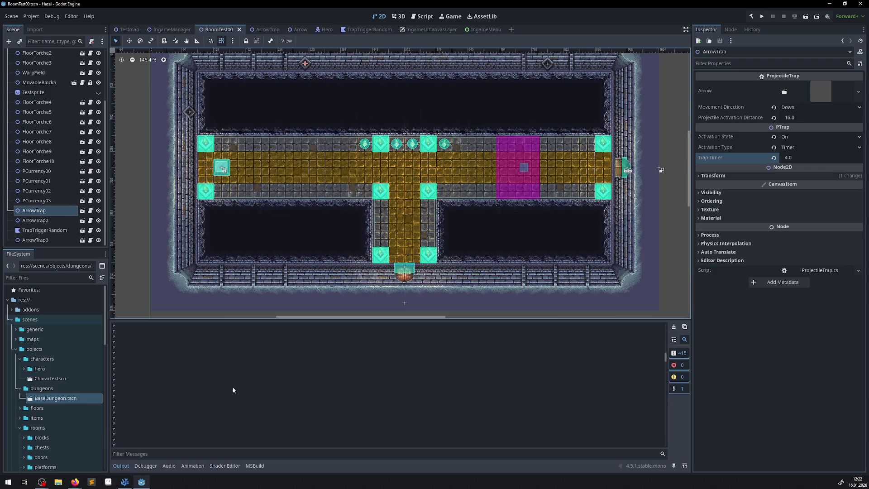
{"action": "scroll", "coordinate": [232, 386], "scroll_direction": "down", "scroll_amount": 5}
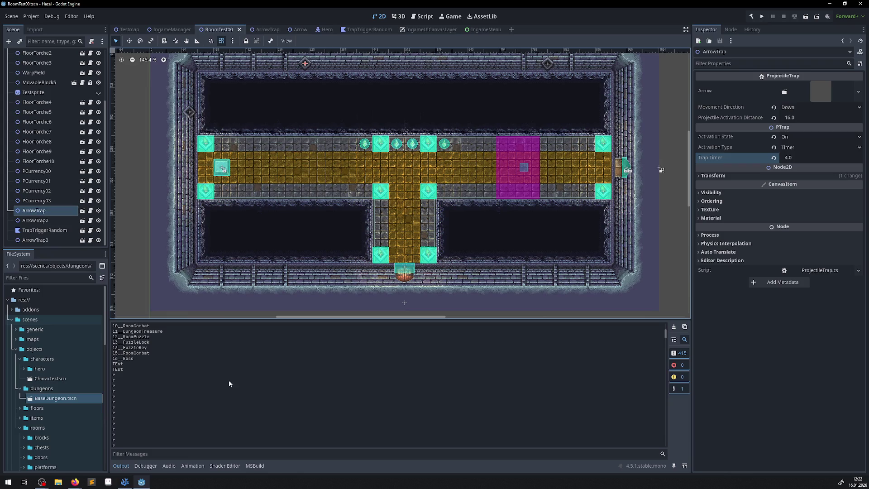
{"action": "left_click_drag", "start_coordinate": [128, 371], "coordinate": [111, 364]}
Step: Check the activation settings of ArrowTrap3, ArrowTrap and ArrowTrap2 in the Inspector
{"action": "left_click", "coordinate": [548, 64]}
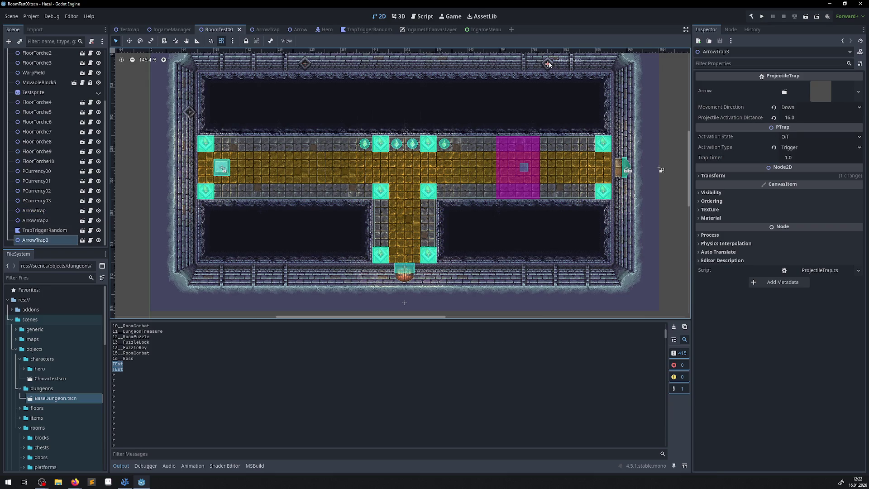
{"action": "left_click", "coordinate": [304, 64]}
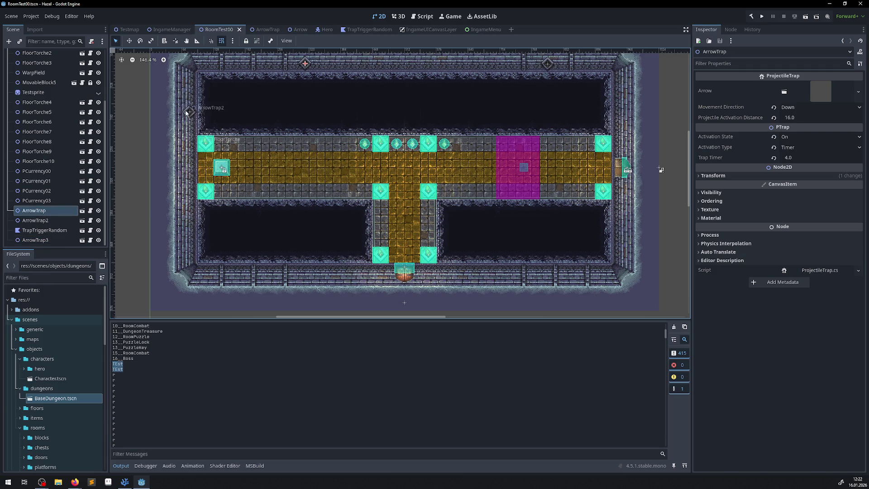
{"action": "left_click", "coordinate": [188, 113]}
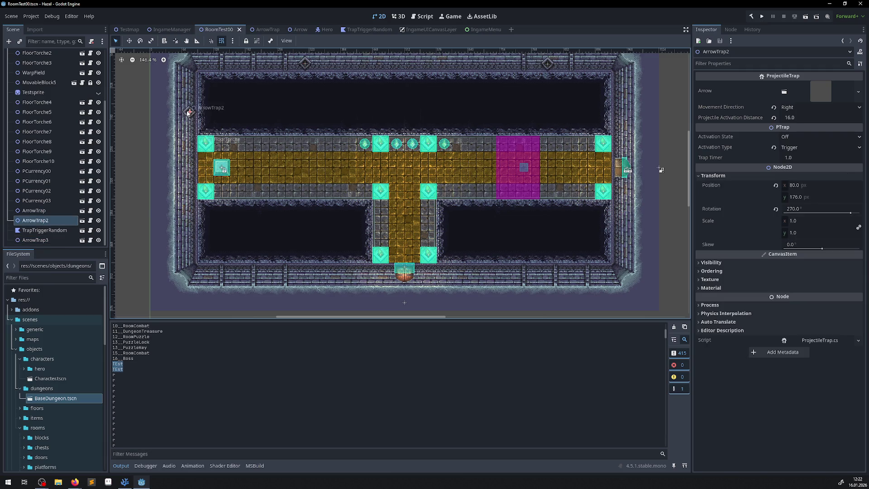
{"action": "left_click", "coordinate": [306, 65]}
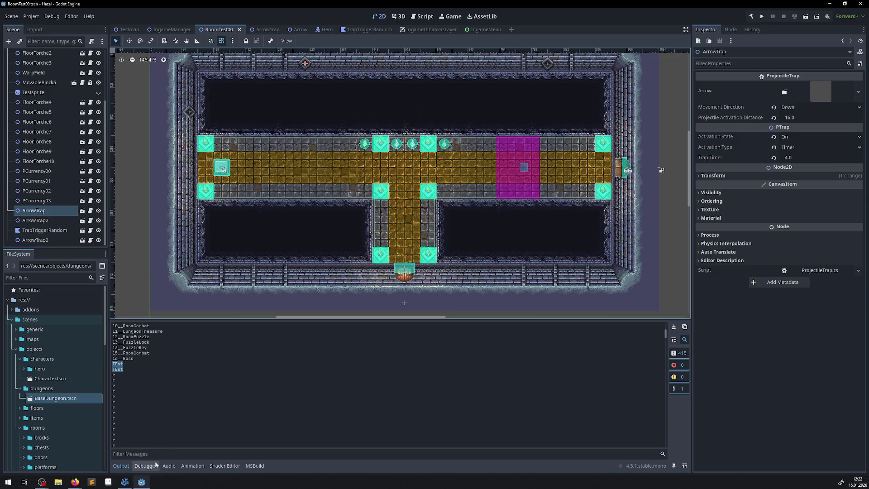
{"action": "left_click", "coordinate": [123, 483]}
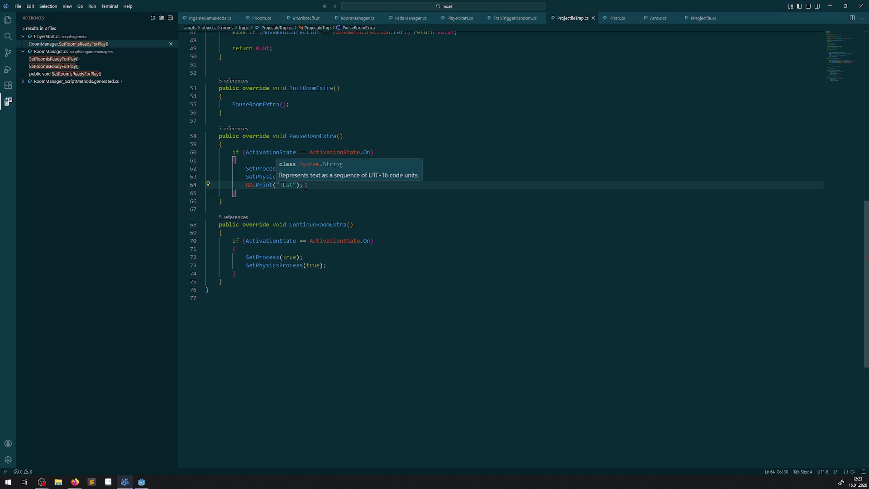
Step: In ProjectileTrap.cs, duplicate the print line as GD.Print(Name) and save
{"action": "key", "text": "shift+alt+Down"}
{"action": "left_click", "coordinate": [278, 193]}
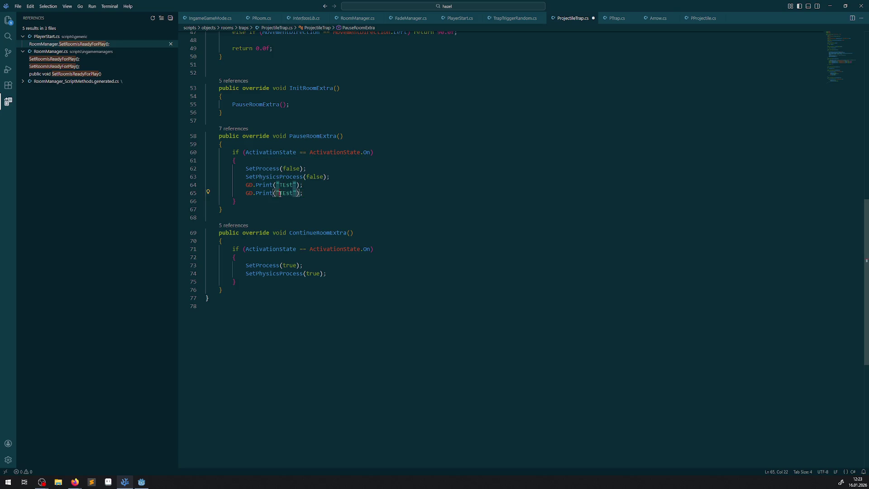
{"action": "left_click_drag", "start_coordinate": [278, 193], "coordinate": [299, 193]}
{"action": "type", "text": "Name"}
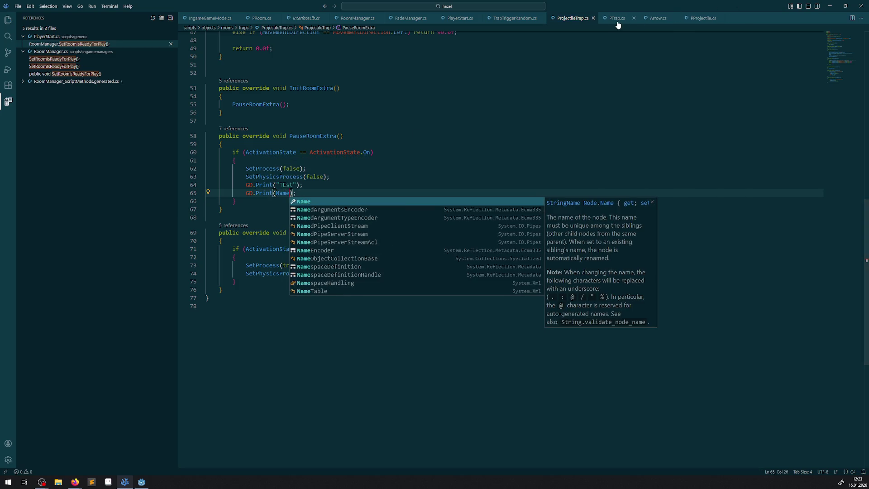
{"action": "key", "text": "Tab"}
{"action": "key", "text": "ctrl+s"}
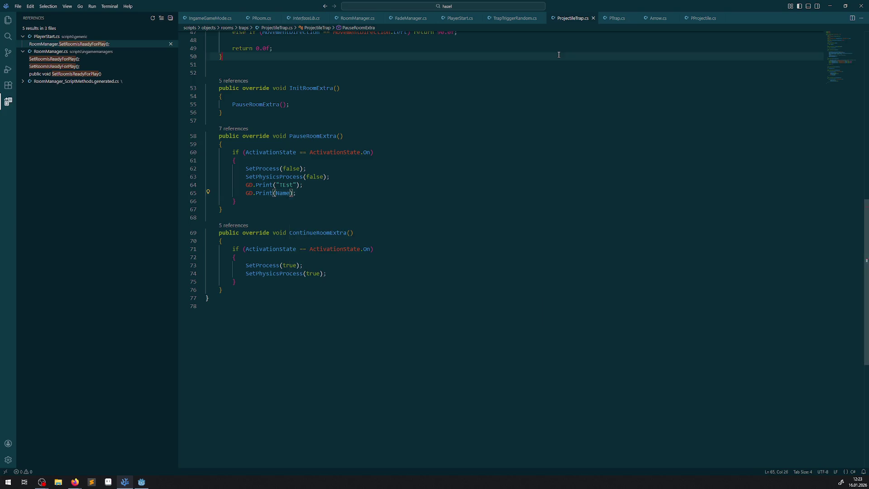
Step: Change PTrap.cs's line 60 print to GD.Print(Name), save, and rebuild the C# project in Godot
{"action": "left_click", "coordinate": [616, 19]}
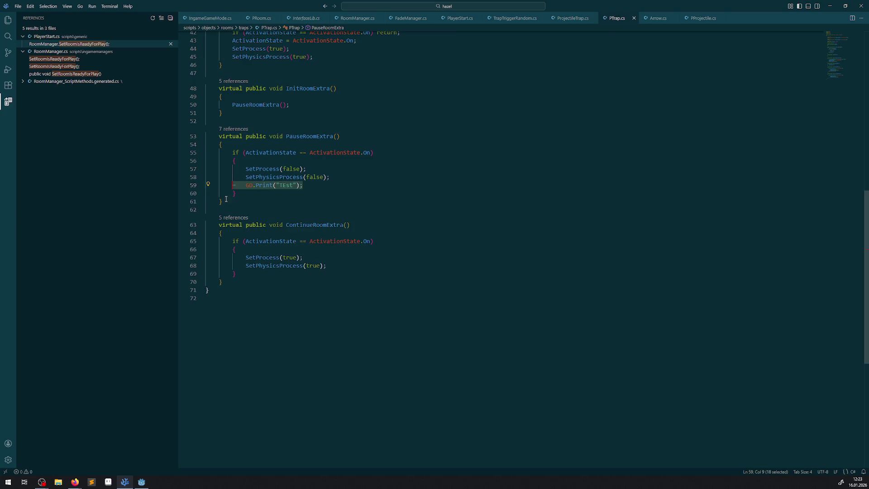
{"action": "left_click", "coordinate": [307, 187]}
{"action": "left_click", "coordinate": [142, 482]}
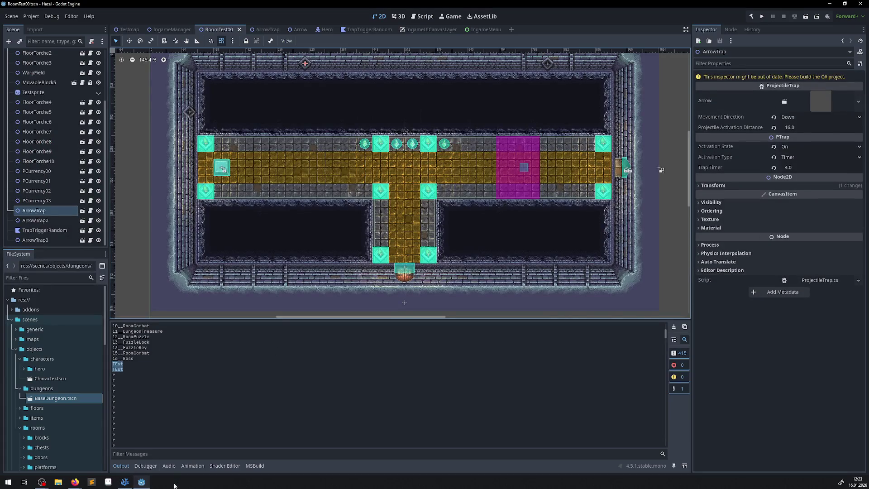
{"action": "key", "text": "alt+Tab"}
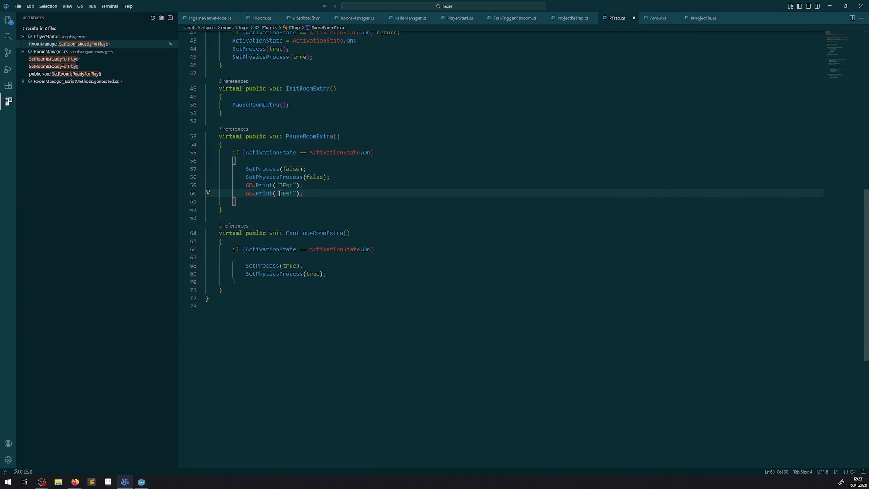
{"action": "left_click_drag", "start_coordinate": [275, 194], "coordinate": [295, 194]}
{"action": "key", "text": "BackSpace"}
{"action": "type", "text": "Name"}
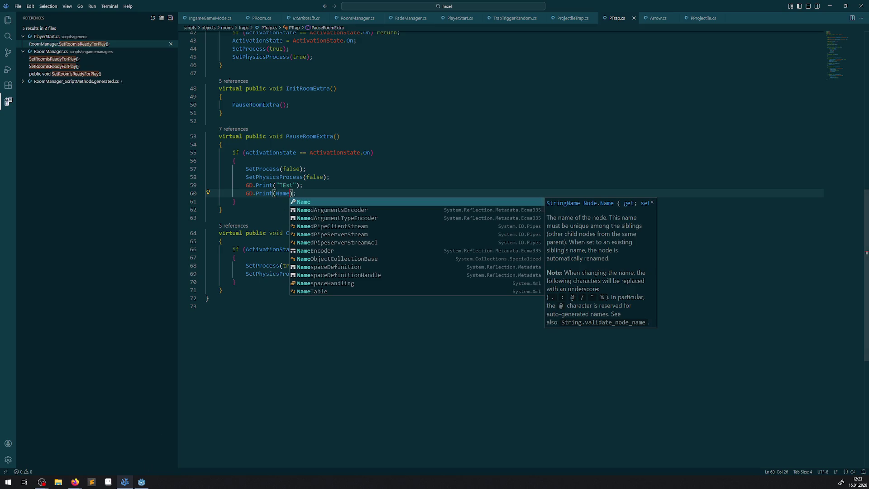
{"action": "key", "text": "Return"}
{"action": "key", "text": "ctrl+s"}
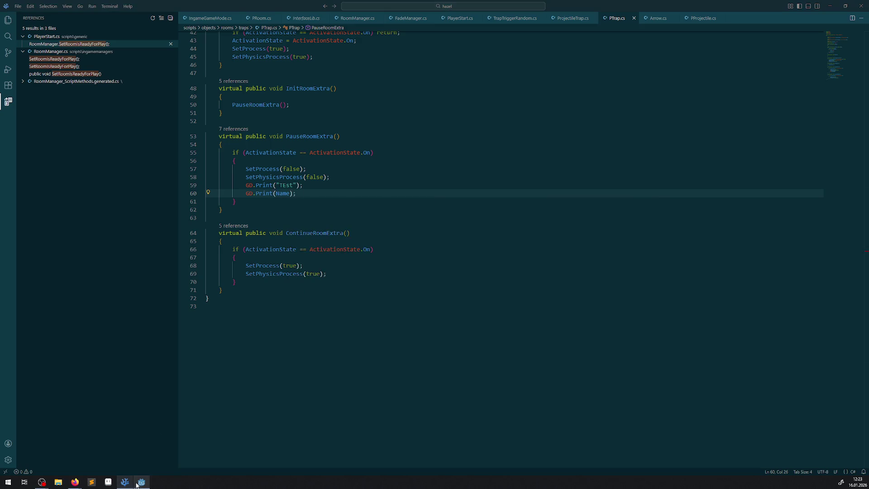
{"action": "left_click", "coordinate": [140, 483]}
{"action": "left_click", "coordinate": [748, 17]}
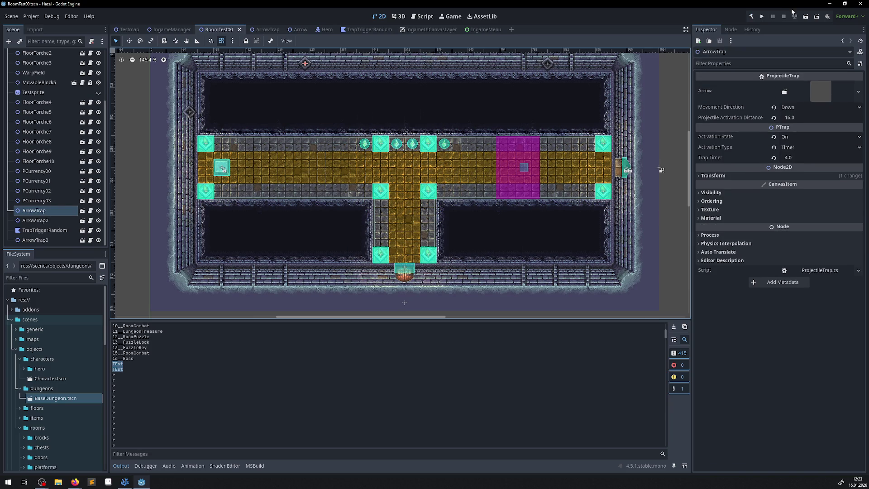
Step: Run and stop the game, then select the TEst and ArrowTrap lines in Output
{"action": "left_click", "coordinate": [761, 16]}
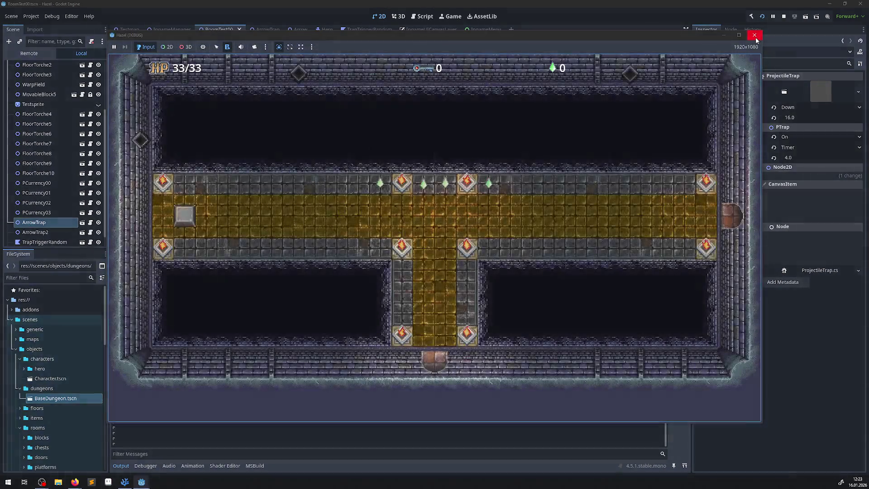
{"action": "left_click", "coordinate": [754, 36]}
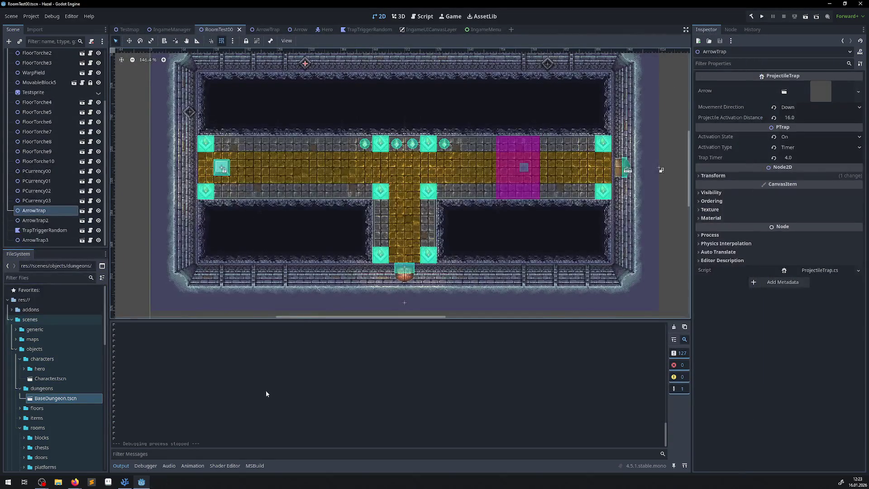
{"action": "left_click_drag", "start_coordinate": [666, 434], "coordinate": [664, 347]}
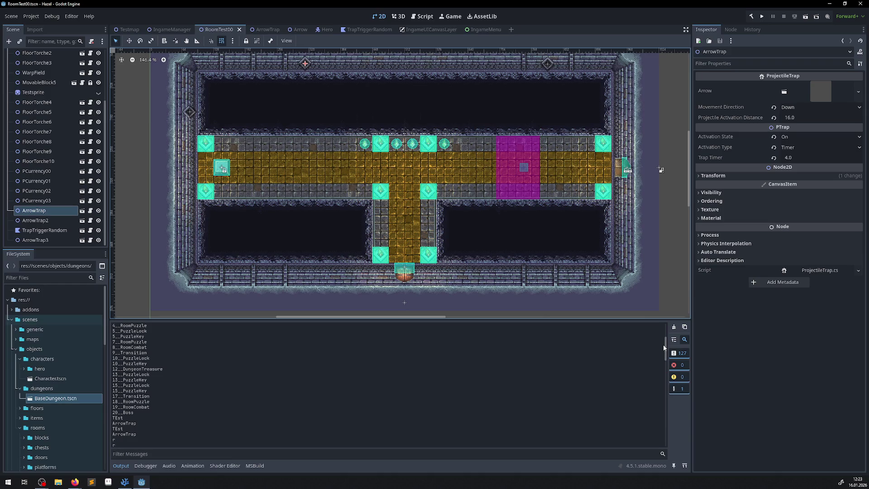
{"action": "left_click_drag", "start_coordinate": [136, 435], "coordinate": [112, 416]}
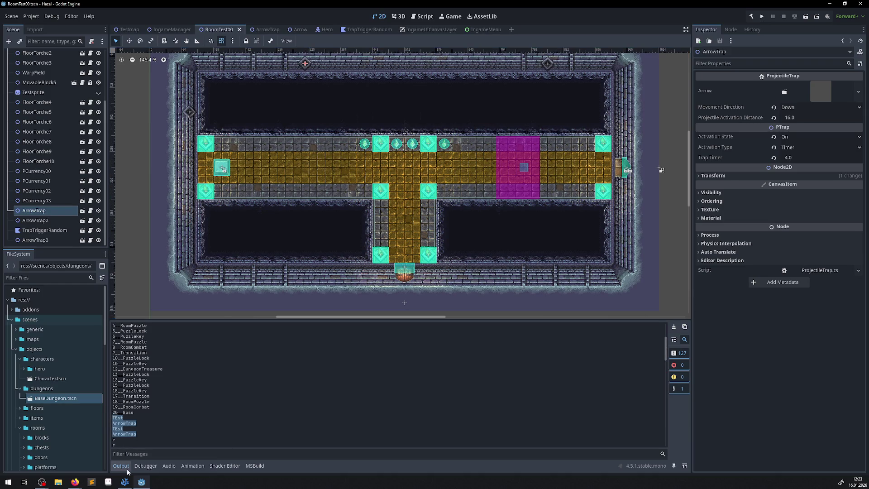
{"action": "left_click", "coordinate": [127, 483]}
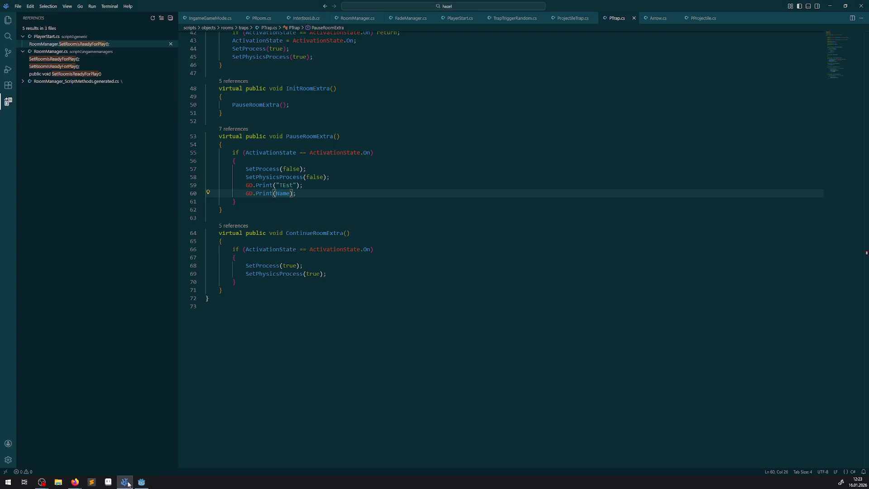
Step: Make a small edit to the TEst print string in PTrap.cs, save, and return to Godot
{"action": "double_click", "coordinate": [308, 138]}
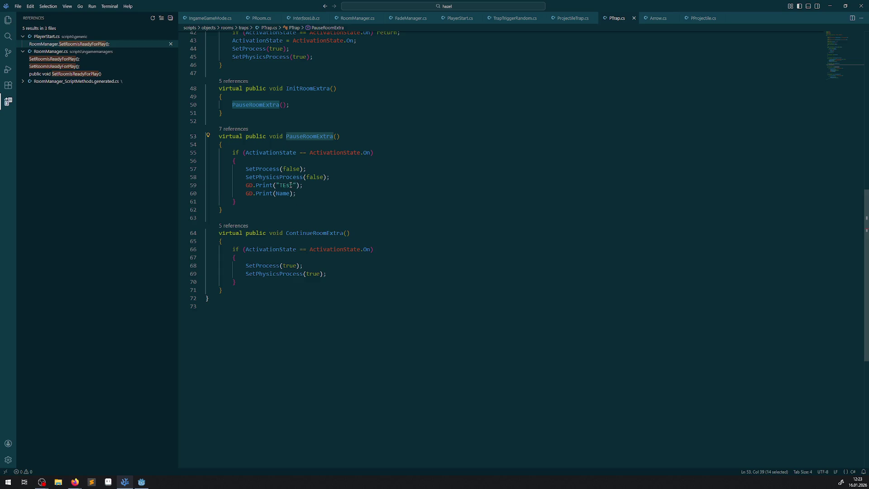
{"action": "left_click", "coordinate": [291, 185]}
{"action": "type", "text": "jj"}
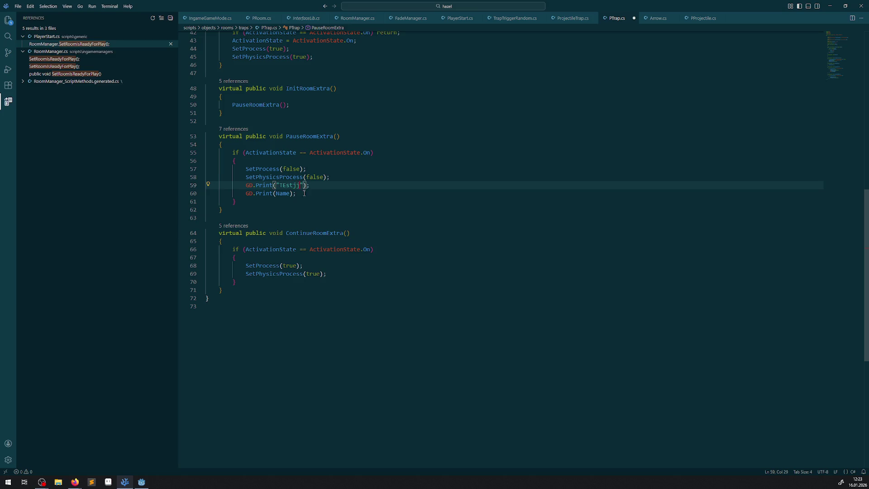
{"action": "key", "text": "BackSpace"}
{"action": "key", "text": "BackSpace"}
{"action": "key", "text": "ctrl+s"}
{"action": "left_click", "coordinate": [141, 481]}
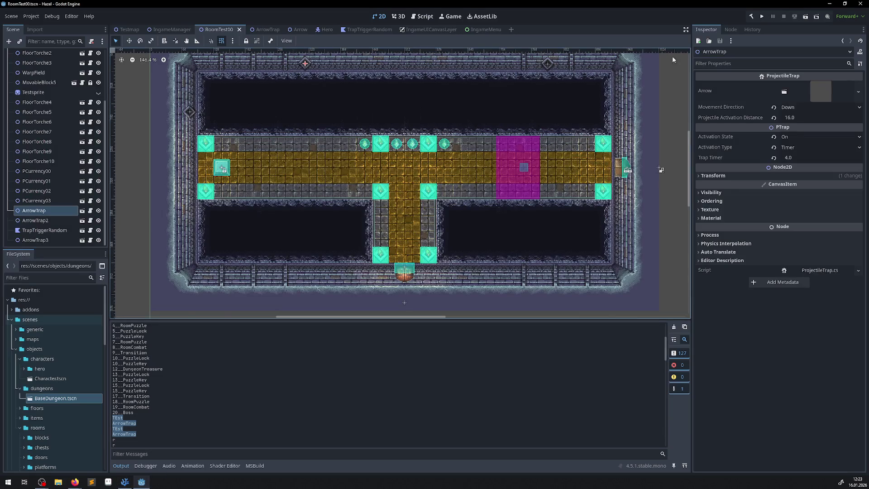
Step: Re-run the game to confirm the Test and ArrowTrap pause prints, then close it and return to PTrap.cs
{"action": "left_click", "coordinate": [761, 17]}
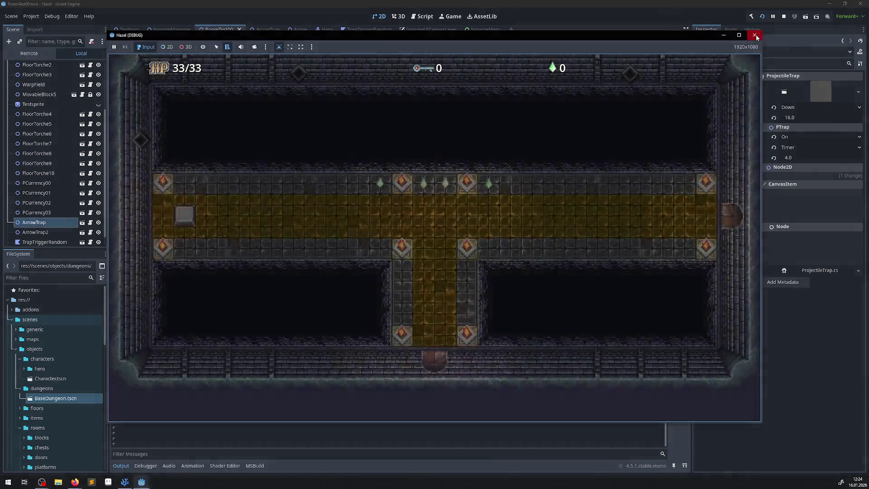
{"action": "left_click", "coordinate": [755, 35]}
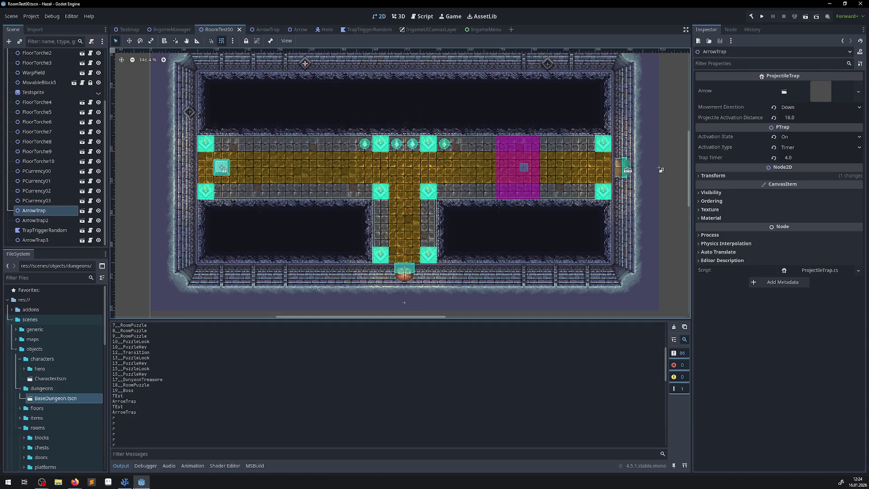
{"action": "left_click", "coordinate": [125, 481]}
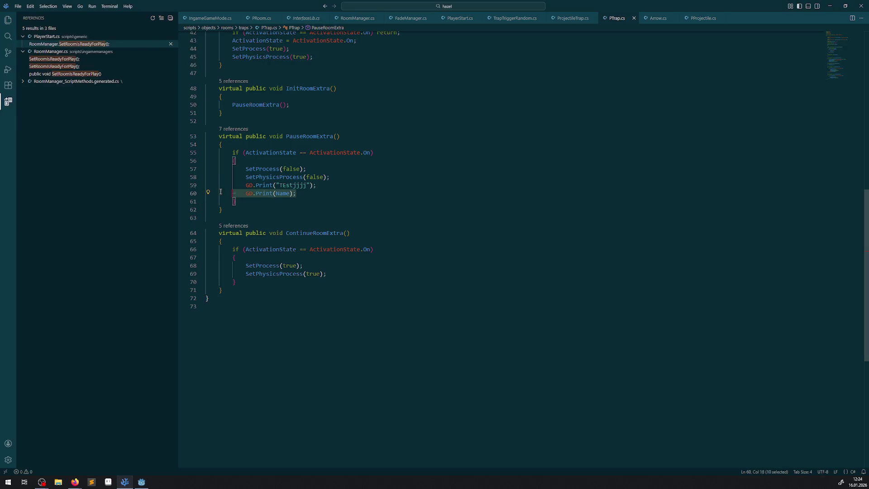
Step: Delete the two GD.Print debug lines from PauseRoomExtra in PTrap.cs and save it
{"action": "left_click_drag", "start_coordinate": [314, 192], "coordinate": [330, 177]}
{"action": "key", "text": "BackSpace"}
{"action": "left_click", "coordinate": [411, 172]}
{"action": "key", "text": "ctrl+s"}
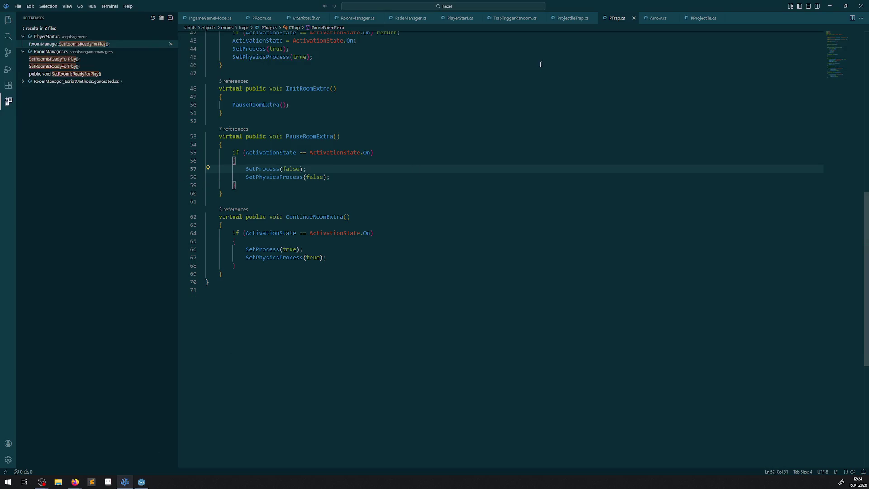
Step: Remove the same two debug prints from ProjectileTrap.cs, save, and bring up RoomManager.cs
{"action": "left_click", "coordinate": [566, 18]}
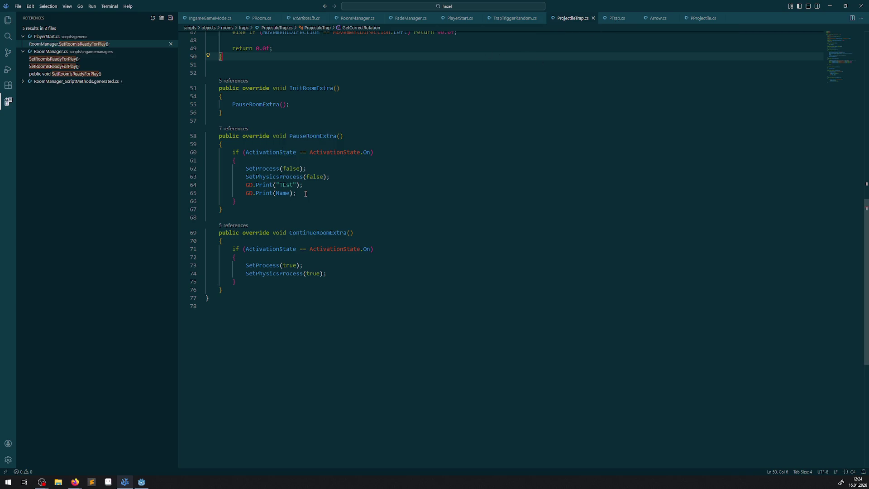
{"action": "left_click_drag", "start_coordinate": [305, 194], "coordinate": [232, 186]}
{"action": "key", "text": "BackSpace"}
{"action": "key", "text": "BackSpace"}
{"action": "left_click", "coordinate": [346, 167]}
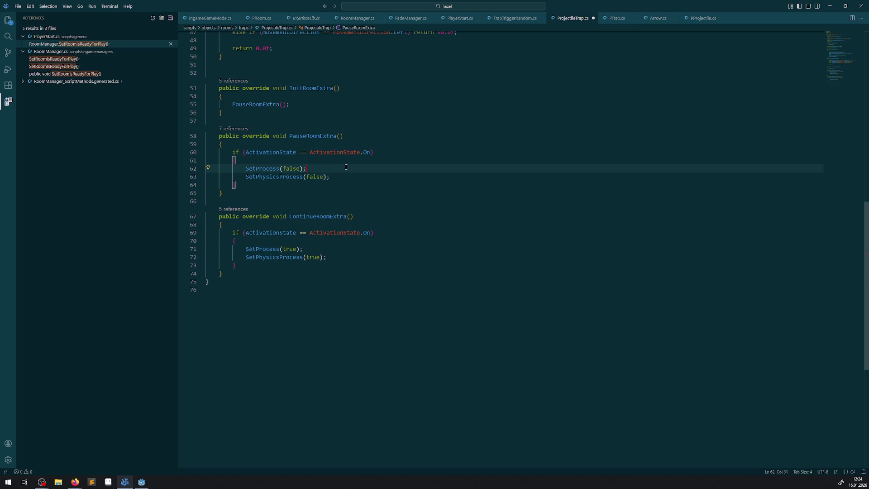
{"action": "key", "text": "ctrl+s"}
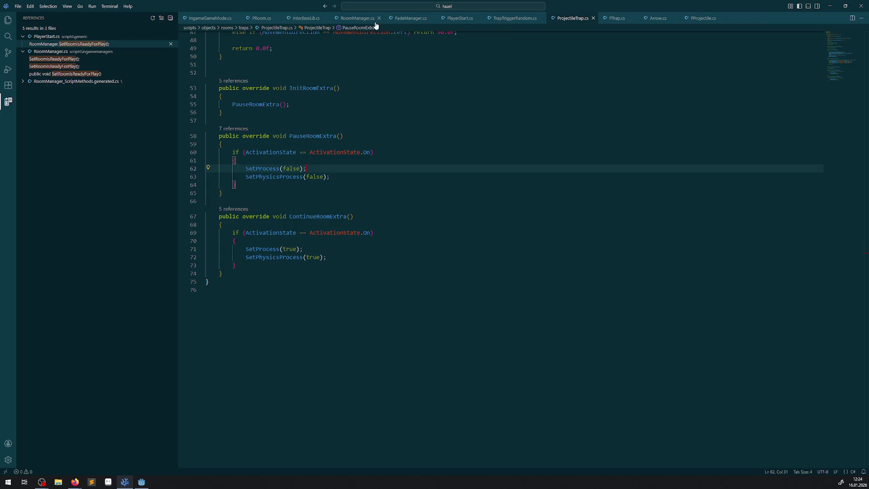
{"action": "left_click", "coordinate": [355, 19]}
{"action": "mouse_move", "coordinate": [301, 283]}
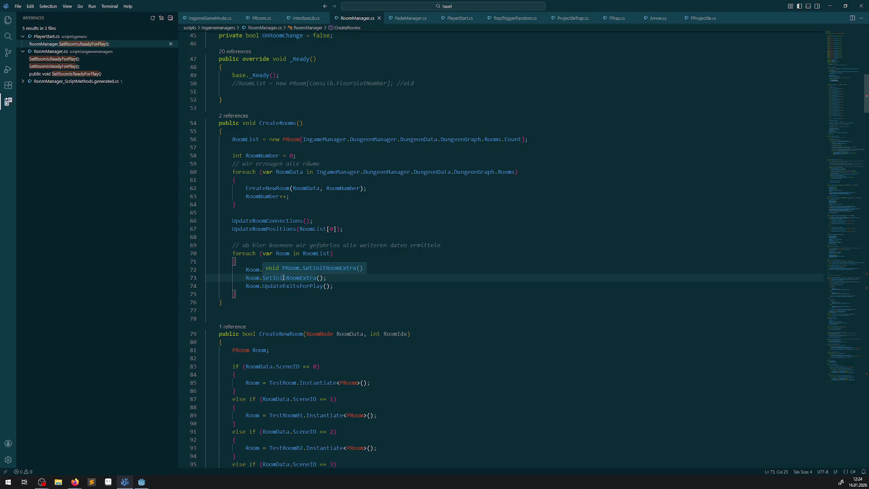
Step: Trace the SetInitRoom call from StartFloor to its definition in RoomManager.cs and back
{"action": "left_click", "coordinate": [306, 278]}
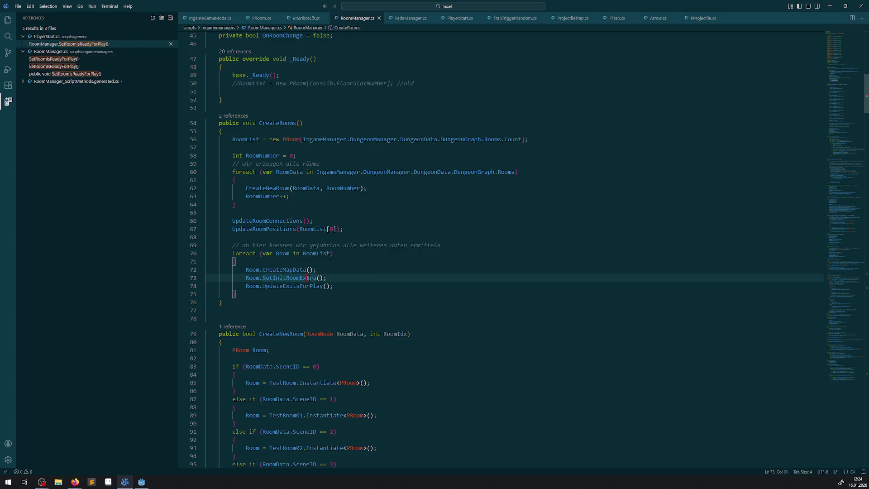
{"action": "key", "text": "alt+Left"}
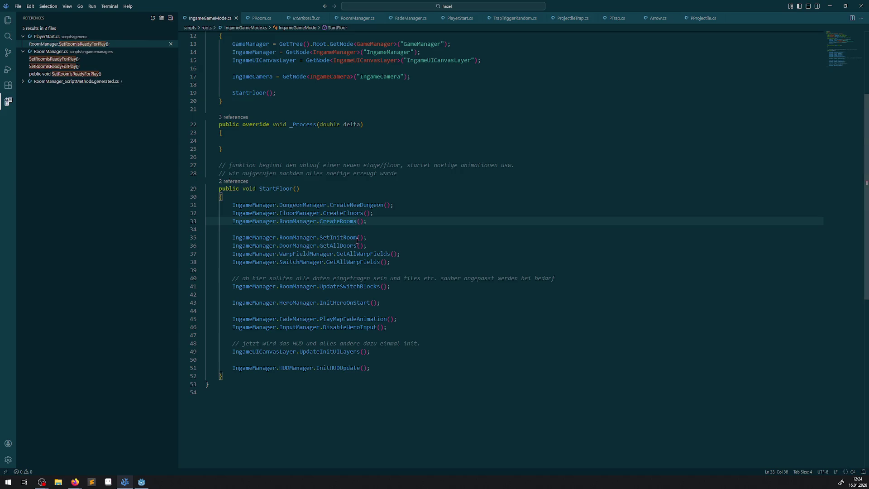
{"action": "left_click", "coordinate": [357, 240]}
{"action": "right_click", "coordinate": [357, 240]}
{"action": "left_click", "coordinate": [388, 244]}
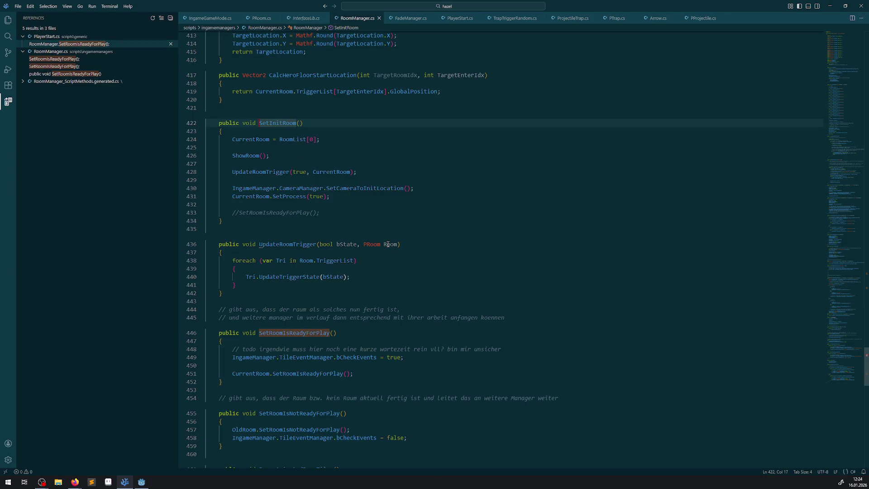
{"action": "scroll", "coordinate": [341, 305], "scroll_direction": "down", "scroll_amount": 1}
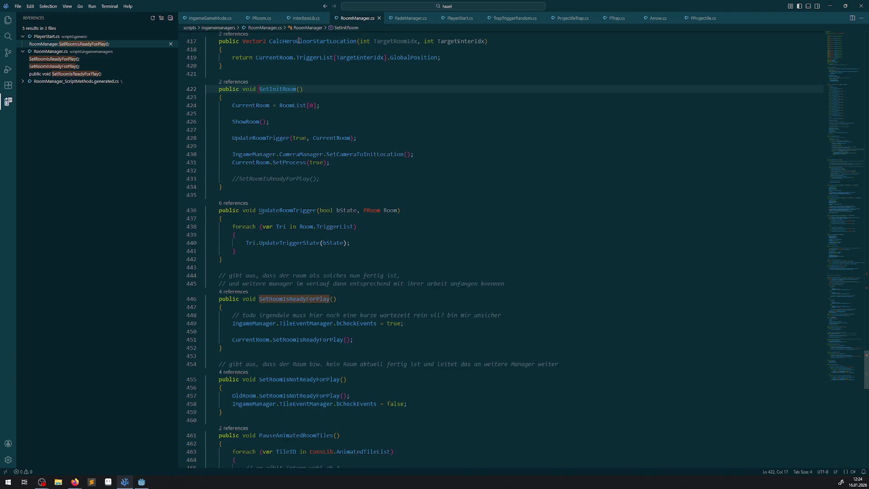
{"action": "key", "text": "alt+Left"}
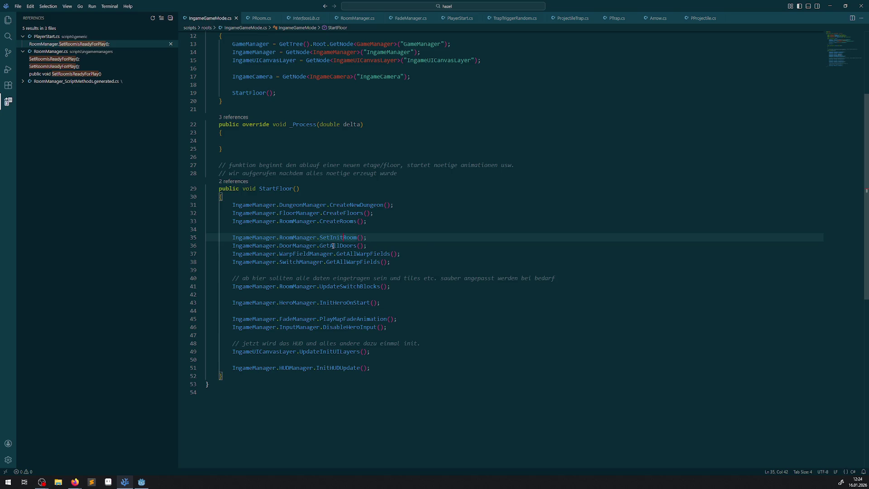
Step: Jump to SetInitRoom's definition again and clear the old project-wide search text
{"action": "left_click", "coordinate": [335, 238]}
{"action": "right_click", "coordinate": [335, 239]}
{"action": "left_click", "coordinate": [349, 244]}
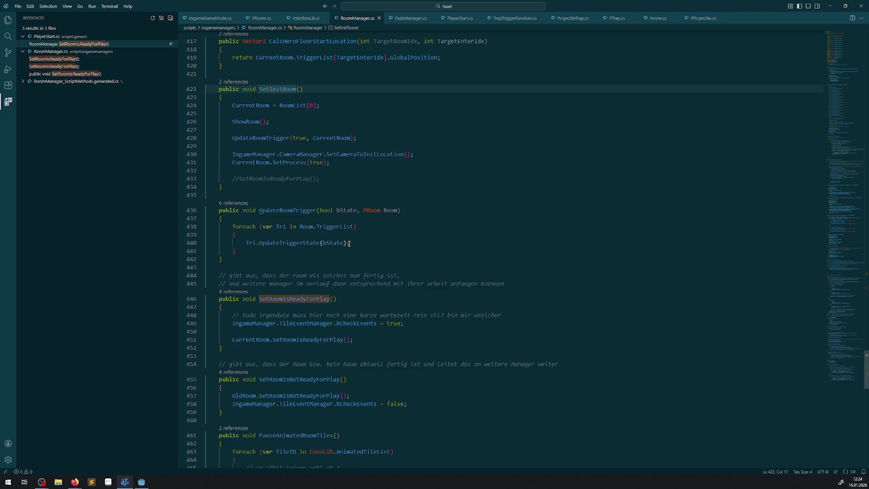
{"action": "left_click", "coordinate": [273, 82]}
{"action": "key", "text": "ctrl+shift+f"}
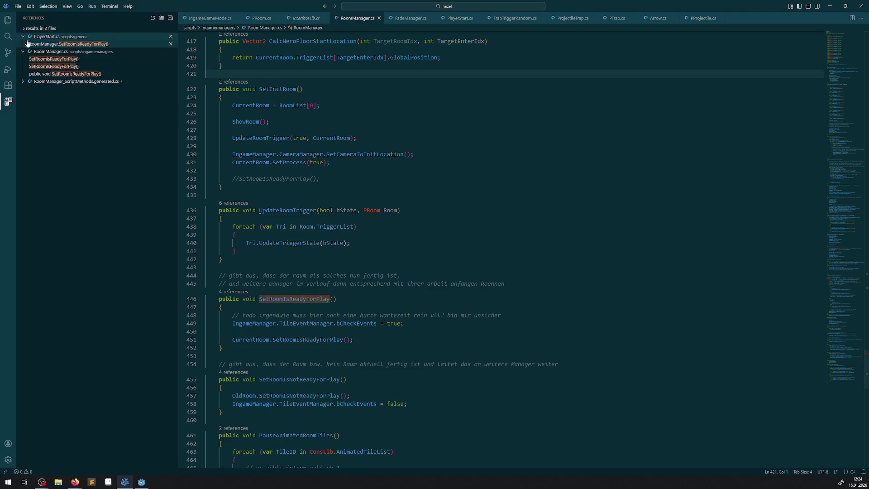
{"action": "left_click", "coordinate": [82, 29]}
{"action": "key", "text": "ctrl+a"}
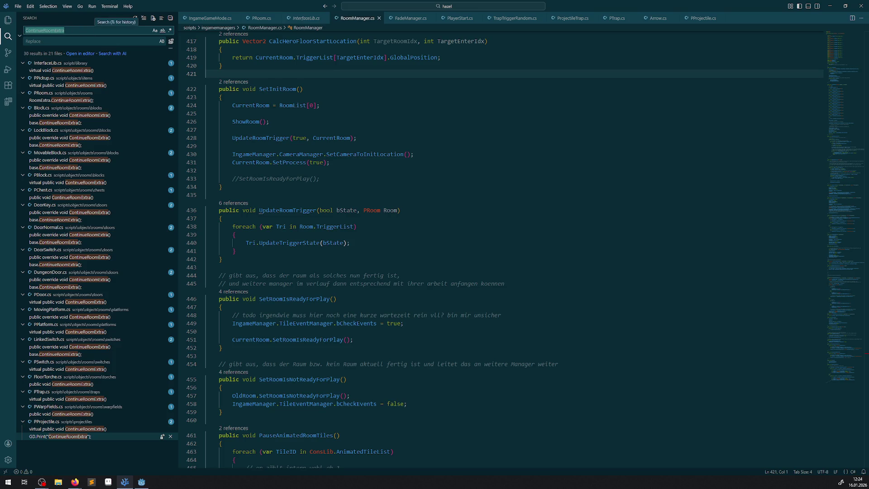
{"action": "key", "text": "BackSpace"}
{"action": "left_click", "coordinate": [8, 20]}
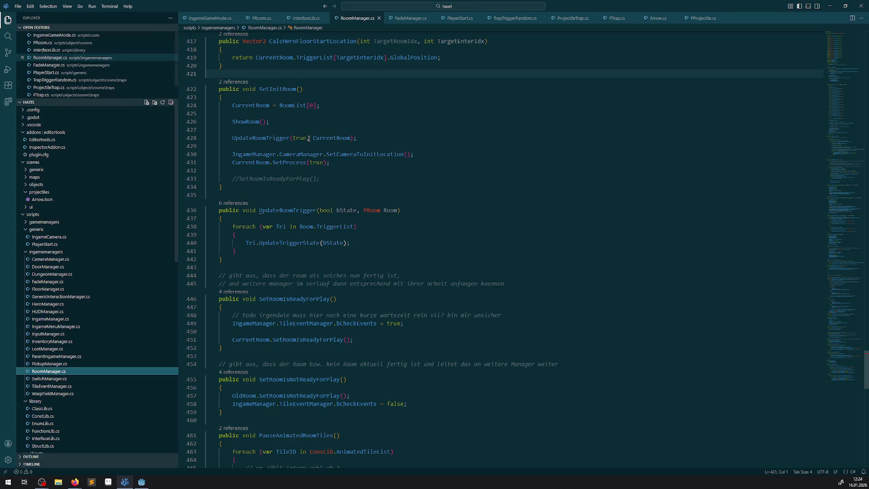
{"action": "left_click", "coordinate": [276, 93]}
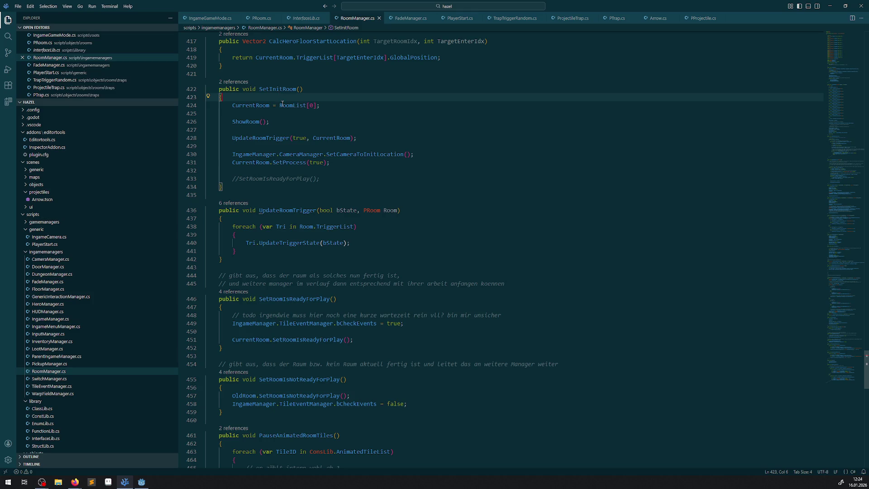
Step: Follow the ShowRoom call from SetInitRoom into PRoom.cs, then return to StartFloor
{"action": "left_click", "coordinate": [251, 123]}
{"action": "right_click", "coordinate": [250, 123]}
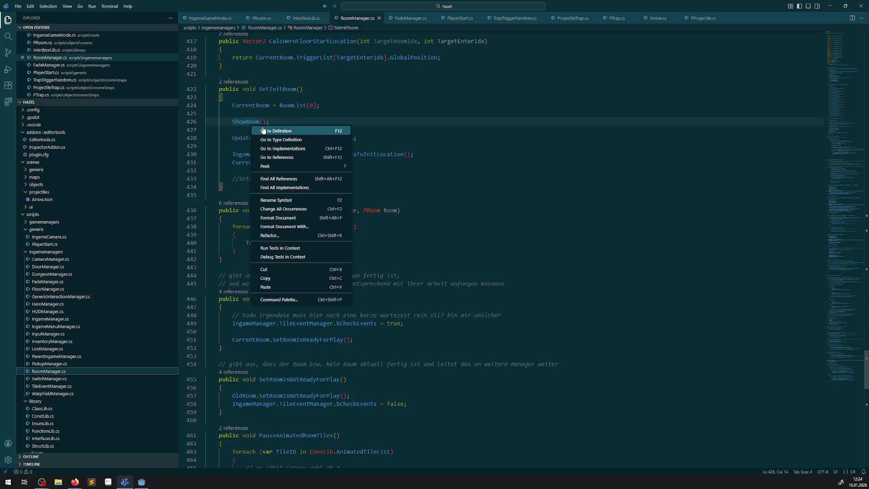
{"action": "left_click", "coordinate": [263, 131]}
{"action": "left_click", "coordinate": [266, 147]}
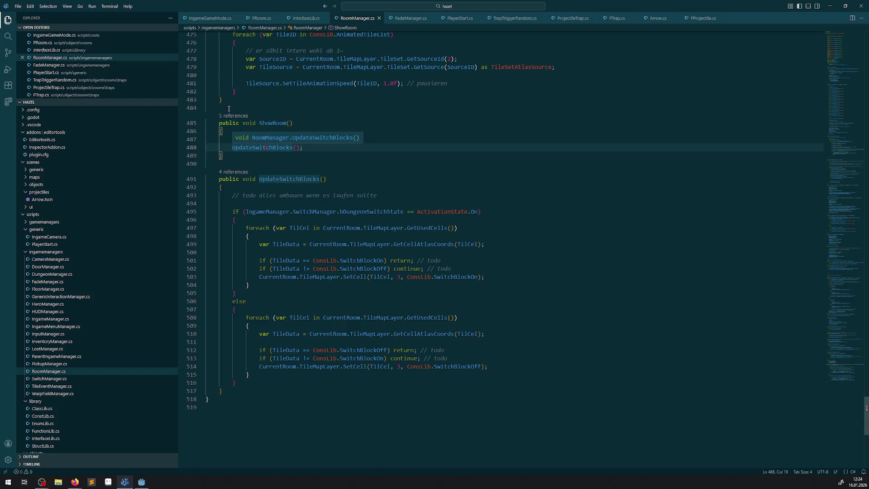
{"action": "right_click", "coordinate": [287, 140]}
{"action": "left_click", "coordinate": [308, 145]}
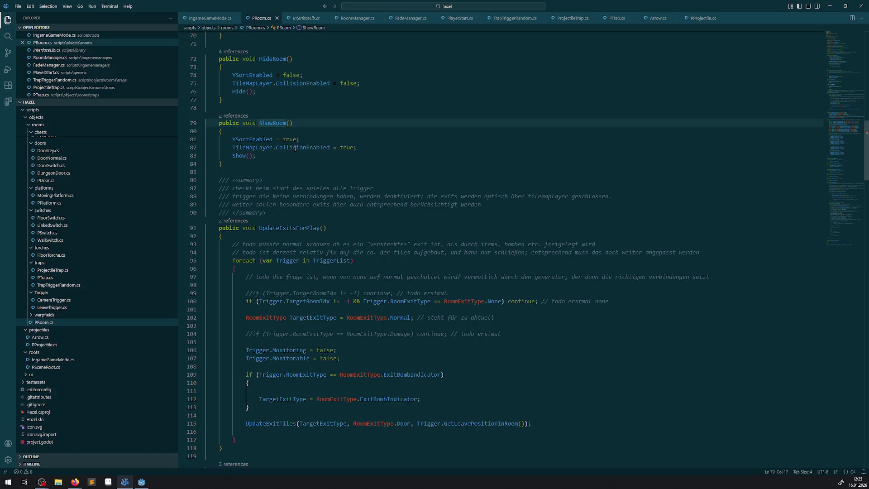
{"action": "key", "text": "alt+Left"}
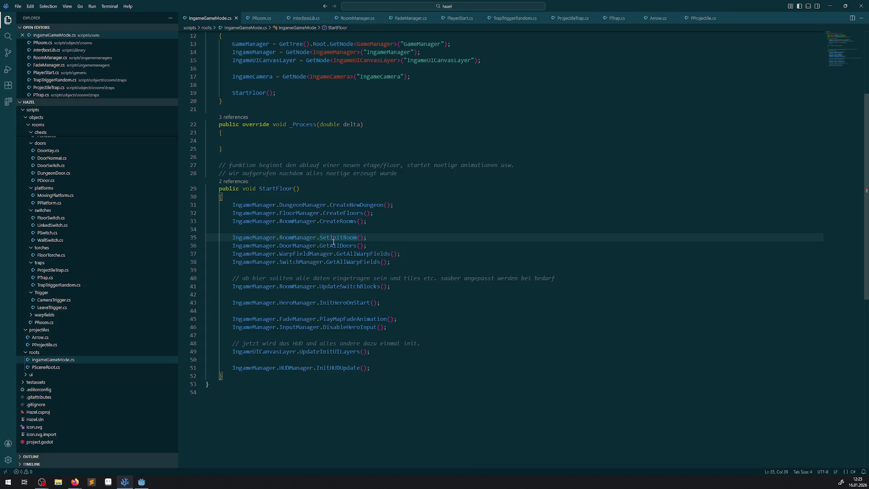
Step: Comment out CurrentRoom.SetProcess(true) on line 431, save RoomManager.cs, and switch to Godot
{"action": "right_click", "coordinate": [337, 239]}
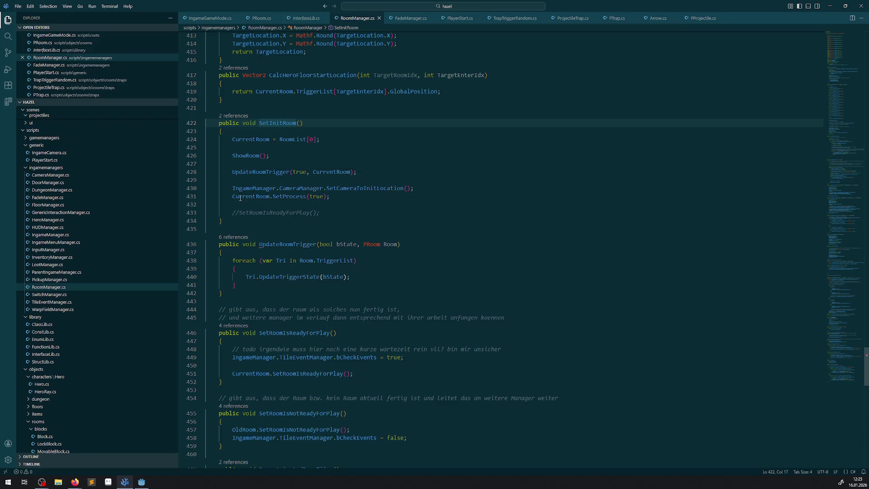
{"action": "left_click", "coordinate": [287, 197]}
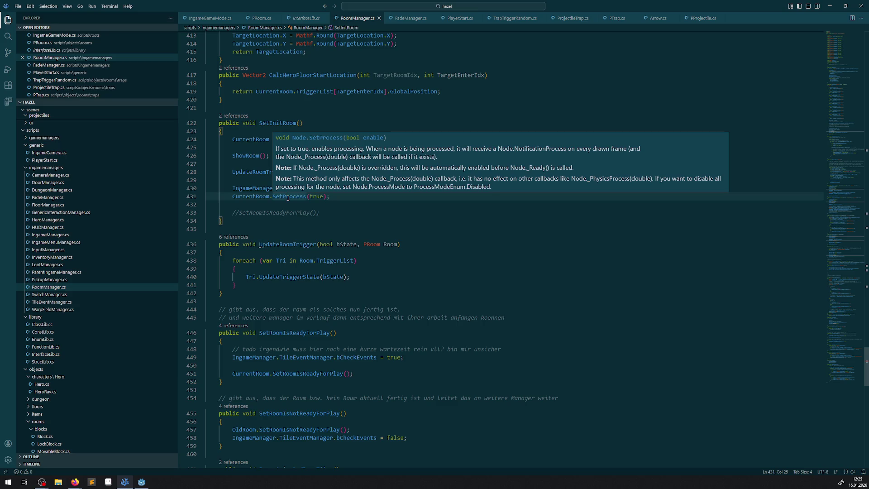
{"action": "left_click", "coordinate": [227, 196]}
{"action": "type", "text": "//"}
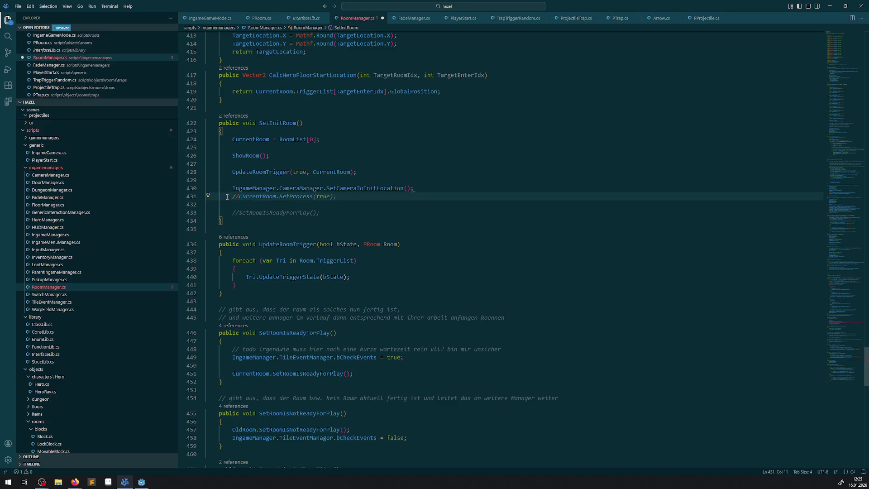
{"action": "key", "text": "ctrl+s"}
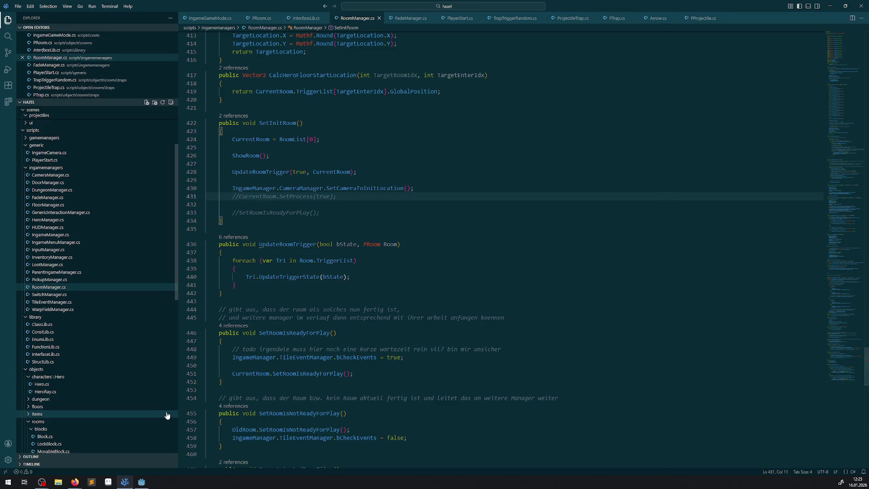
{"action": "left_click", "coordinate": [141, 482]}
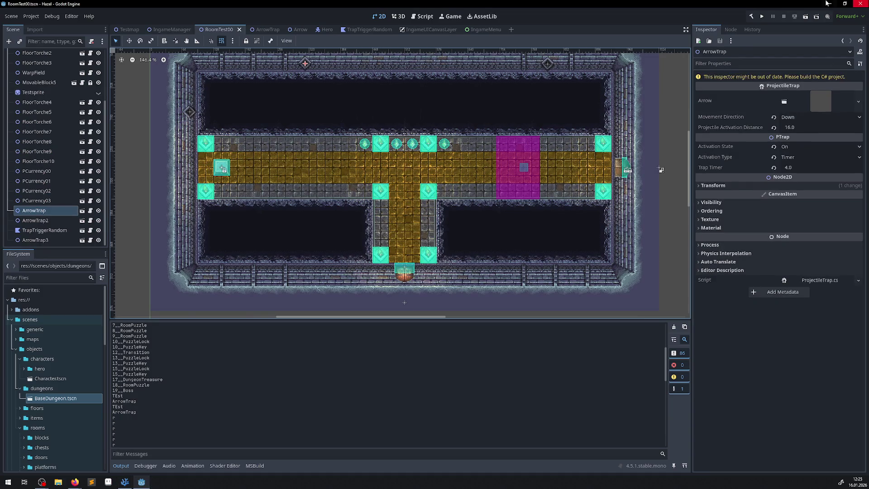
Step: Build, test-run and stop the game, rebuild, then reselect the commented SetProcess line in RoomManager.cs
{"action": "left_click", "coordinate": [754, 19]}
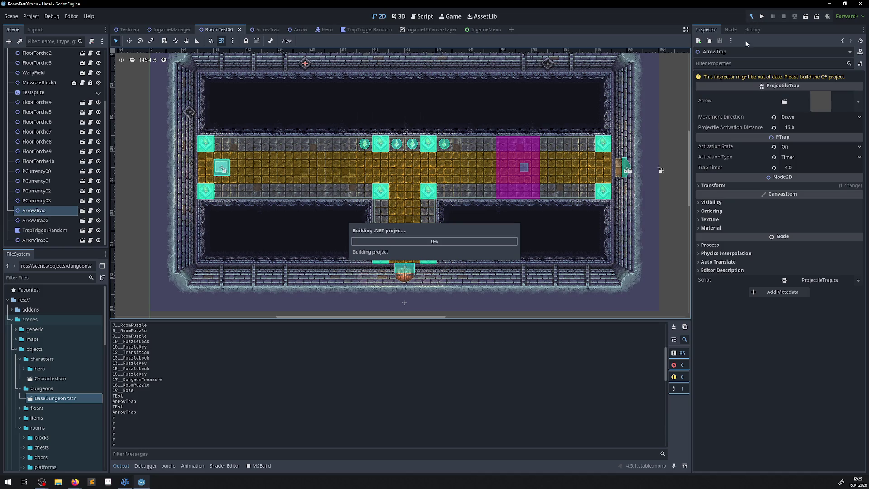
{"action": "left_click", "coordinate": [762, 17]}
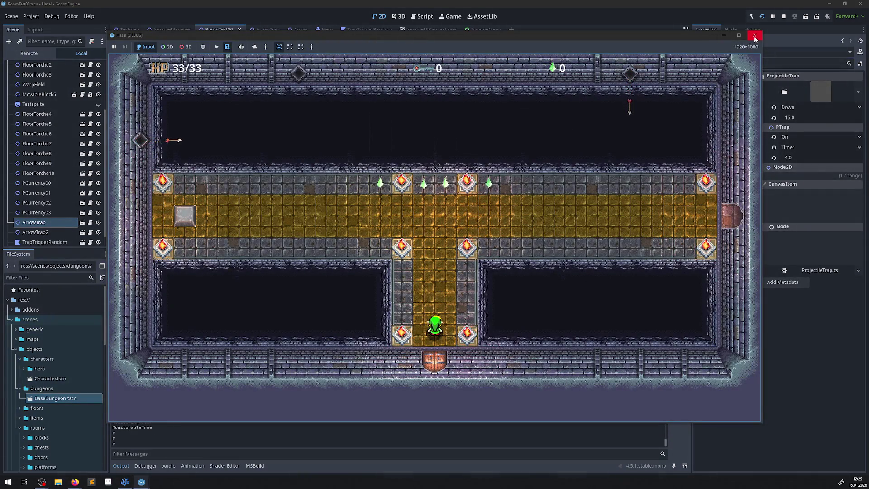
{"action": "left_click", "coordinate": [755, 35]}
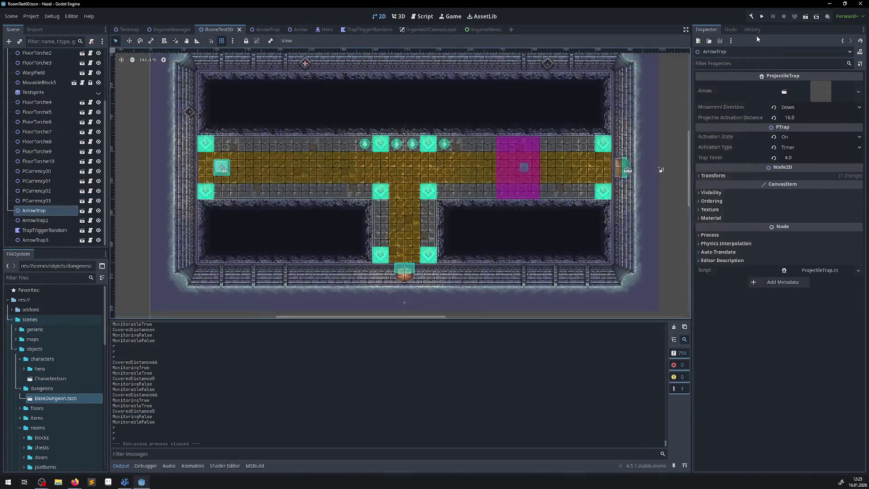
{"action": "left_click", "coordinate": [749, 19]}
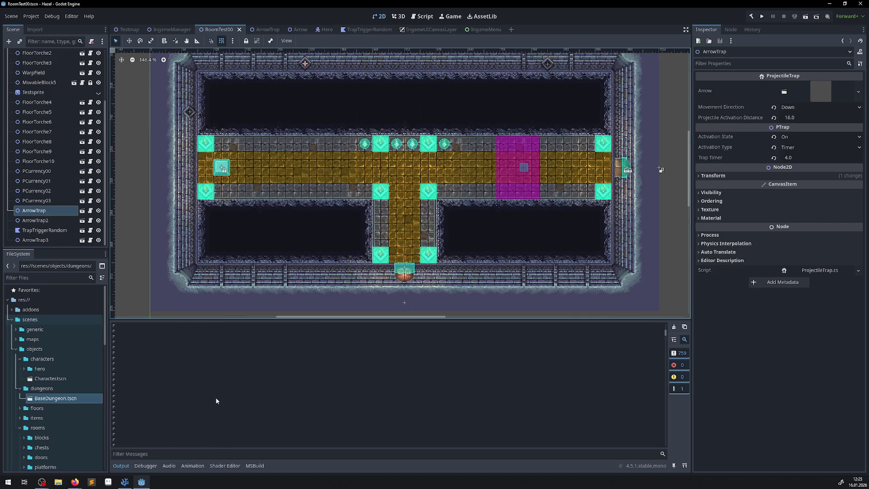
{"action": "left_click", "coordinate": [125, 481]}
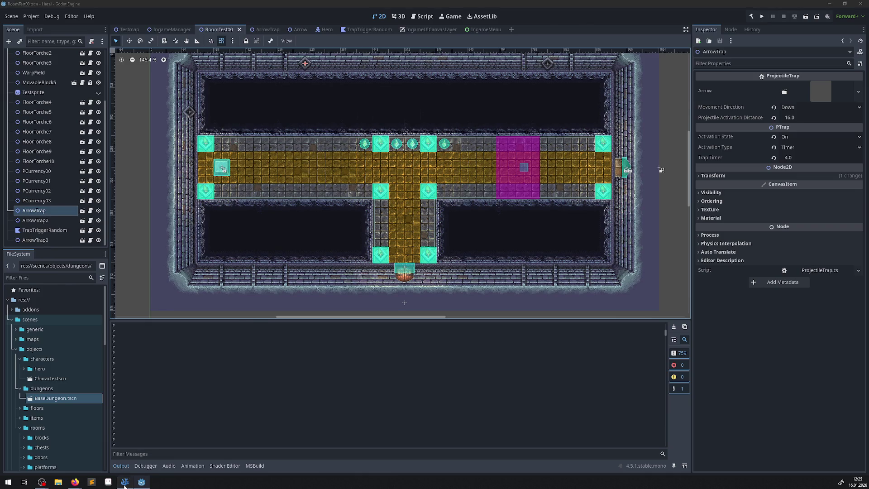
{"action": "left_click_drag", "start_coordinate": [346, 197], "coordinate": [241, 200]}
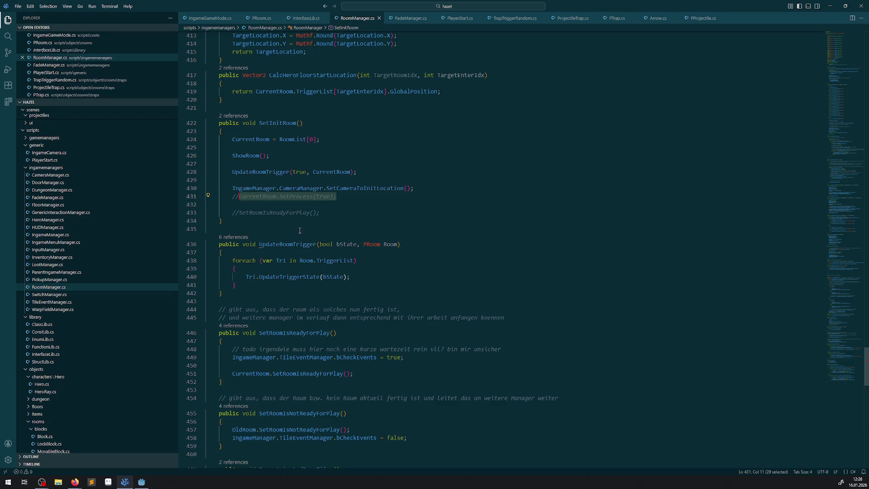
Step: Tidy the blank lines around the commented-out calls in SetInitRoom and save RoomManager.cs
{"action": "left_click", "coordinate": [330, 211]}
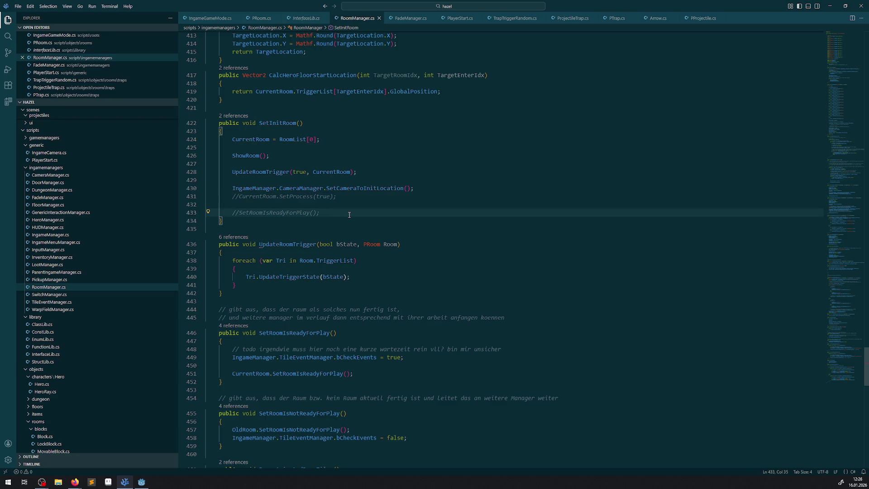
{"action": "left_click", "coordinate": [269, 204]}
{"action": "key", "text": "BackSpace"}
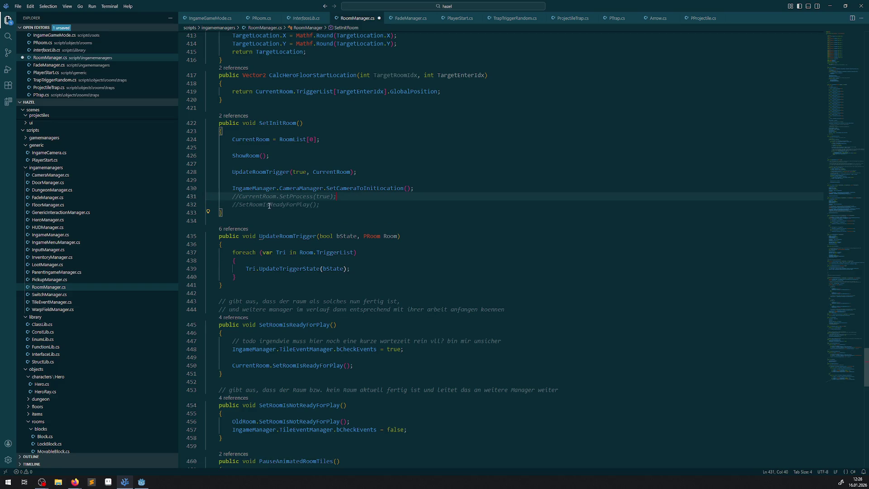
{"action": "left_click", "coordinate": [433, 185]}
{"action": "key", "text": "Return"}
{"action": "key", "text": "Return"}
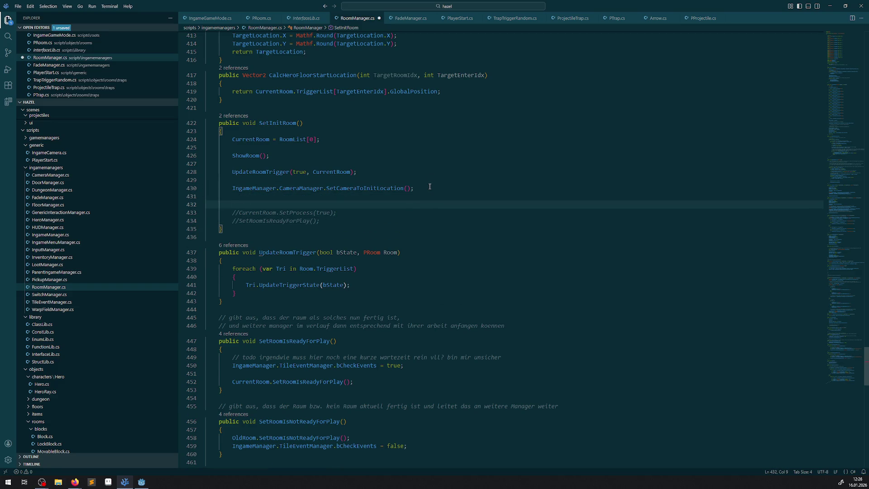
{"action": "key", "text": "ctrl+s"}
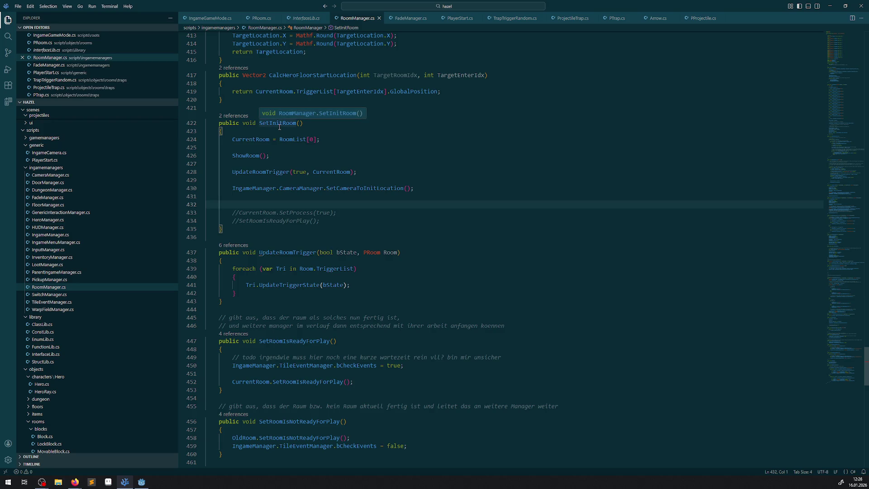
Step: Inspect UpdateRoomTrigger's definition, then comment out its call on line 428 and save
{"action": "left_click", "coordinate": [257, 173]}
{"action": "right_click", "coordinate": [258, 173]}
{"action": "left_click", "coordinate": [277, 180]}
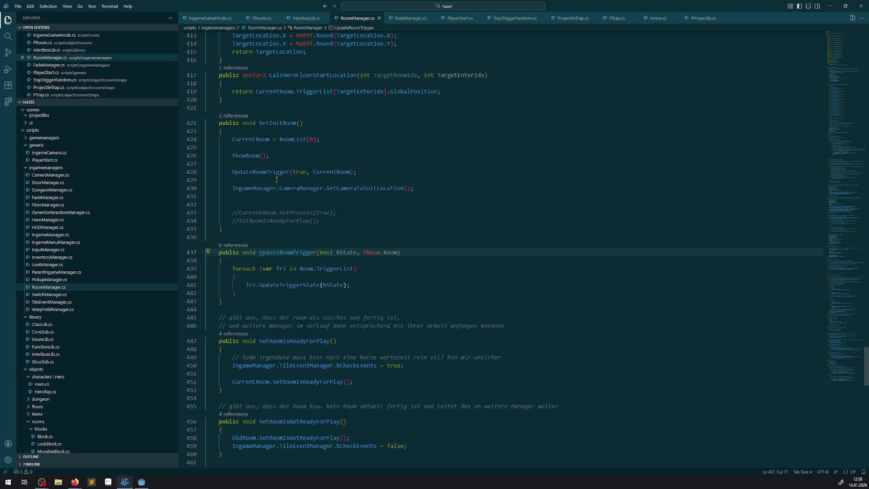
{"action": "double_click", "coordinate": [272, 172]}
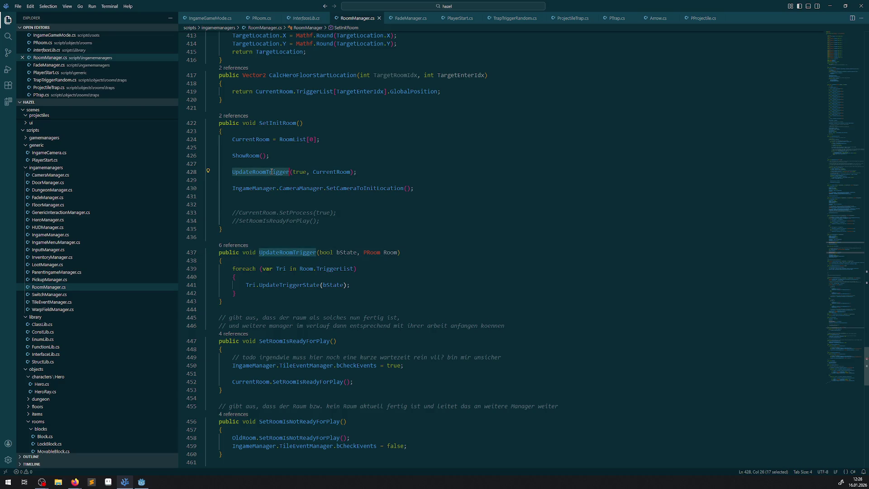
{"action": "left_click", "coordinate": [268, 179]}
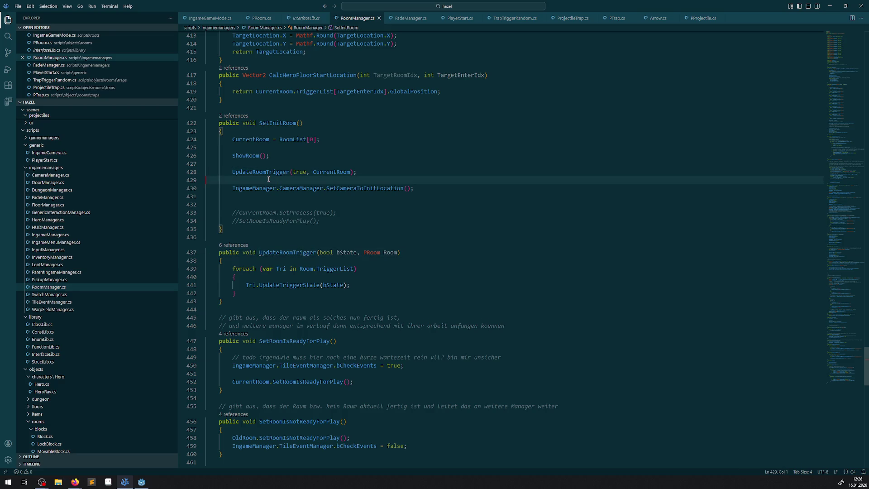
{"action": "left_click", "coordinate": [228, 172]}
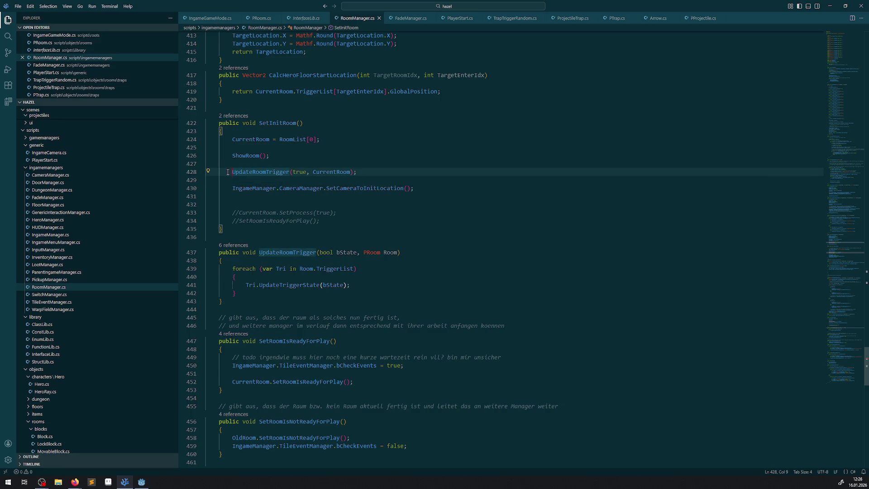
{"action": "type", "text": "//"}
{"action": "left_click", "coordinate": [337, 199]}
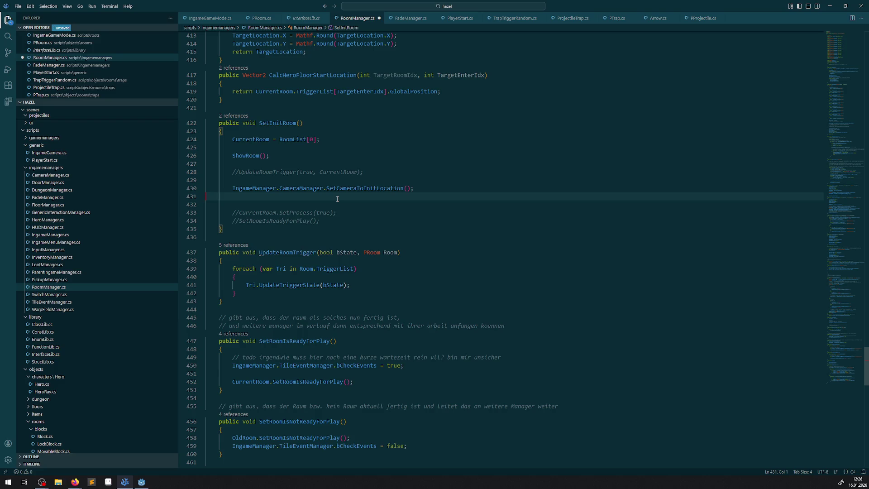
{"action": "key", "text": "ctrl+s"}
{"action": "left_click", "coordinate": [251, 155]}
{"action": "right_click", "coordinate": [251, 155]}
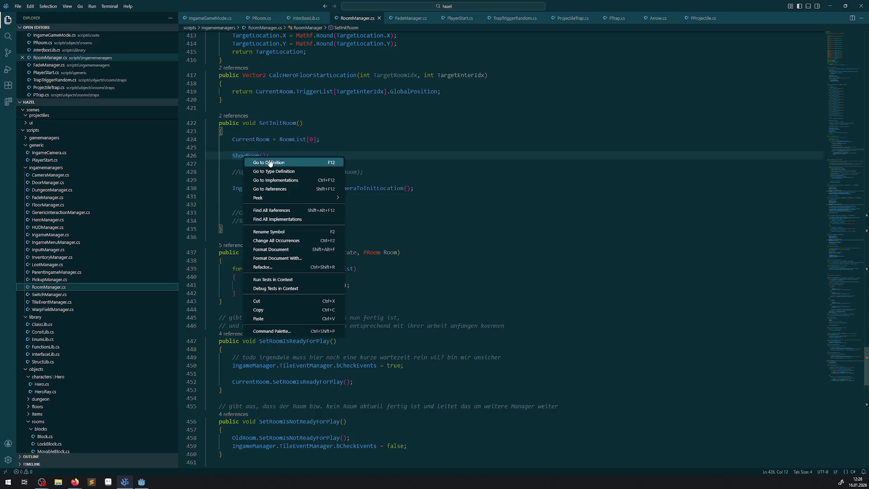
Step: Check ShowRoom, then trace StartFloor's InitHeroOnStart call to its definition
{"action": "left_click", "coordinate": [270, 162]}
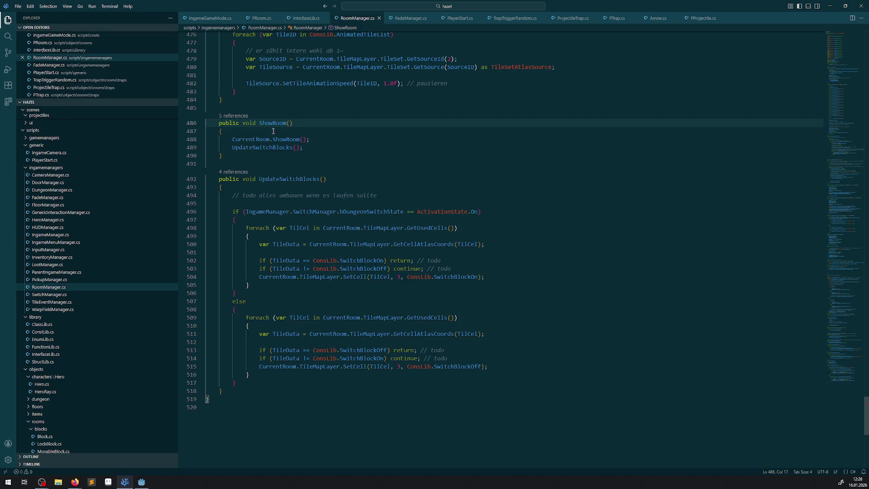
{"action": "left_click", "coordinate": [216, 19]}
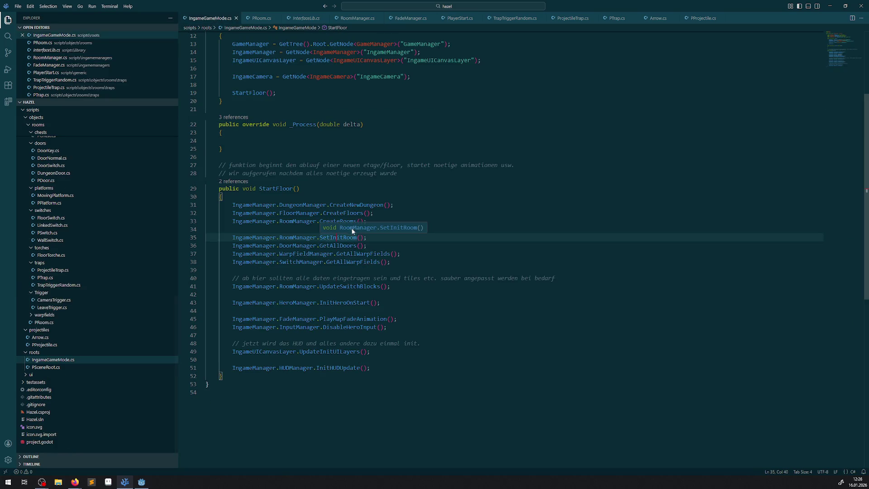
{"action": "key", "text": "Down"}
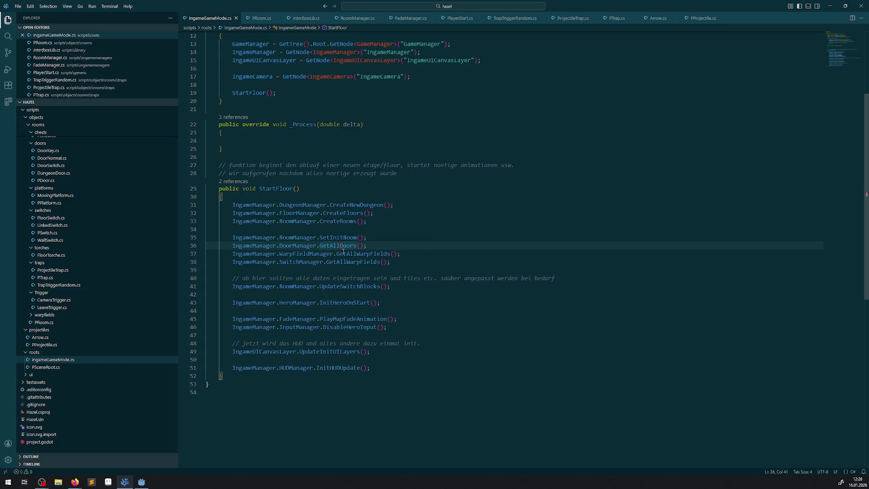
{"action": "left_click", "coordinate": [372, 254]}
{"action": "left_click", "coordinate": [351, 302]}
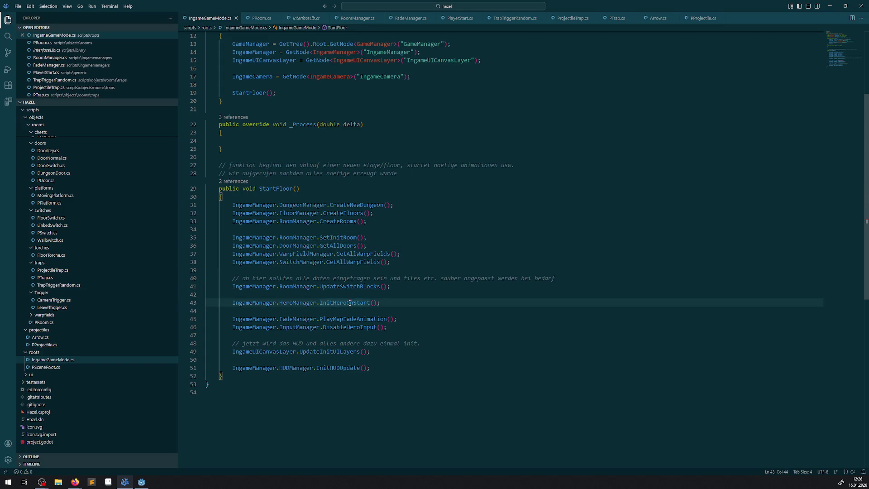
{"action": "right_click", "coordinate": [351, 302]}
{"action": "left_click", "coordinate": [379, 129]}
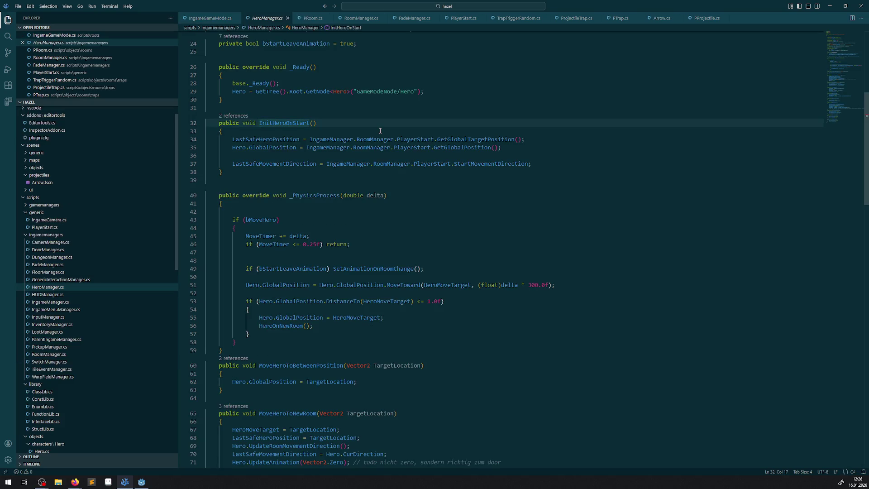
Step: Follow PlayMapFadeAnimation and then StartMapFadeOutAnimation to their definitions
{"action": "left_click", "coordinate": [204, 18]}
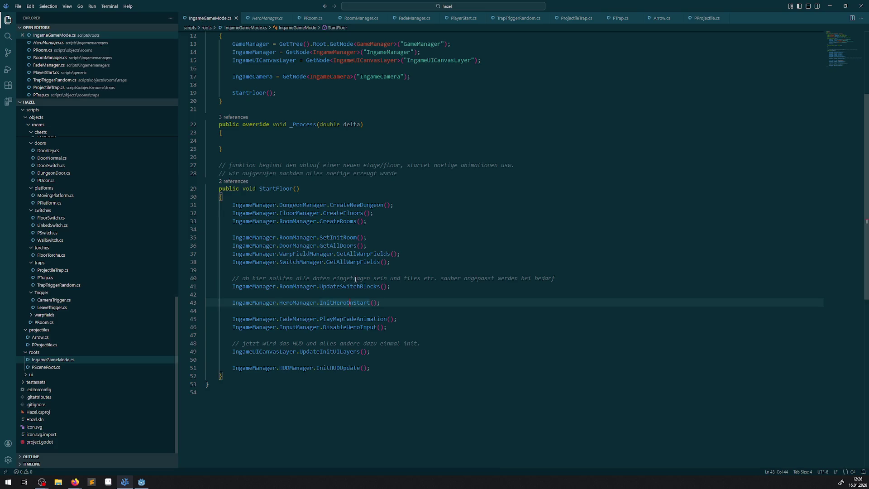
{"action": "left_click", "coordinate": [354, 320]}
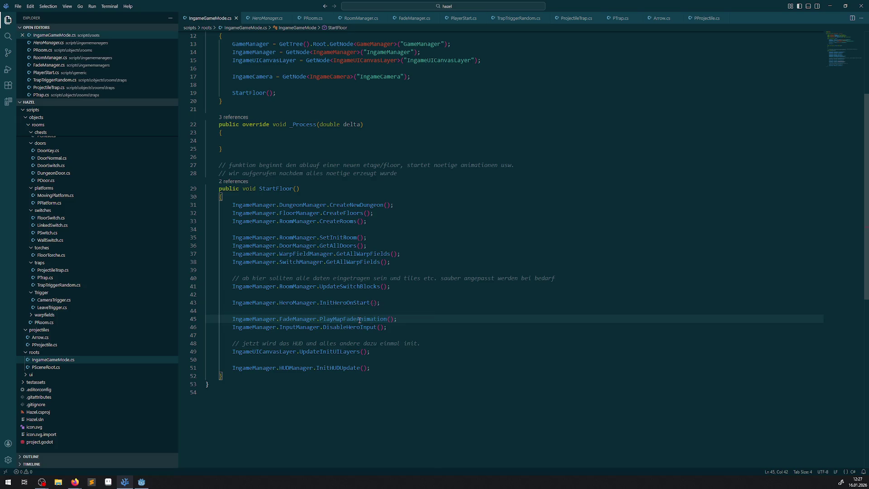
{"action": "right_click", "coordinate": [359, 319]}
{"action": "left_click", "coordinate": [393, 145]}
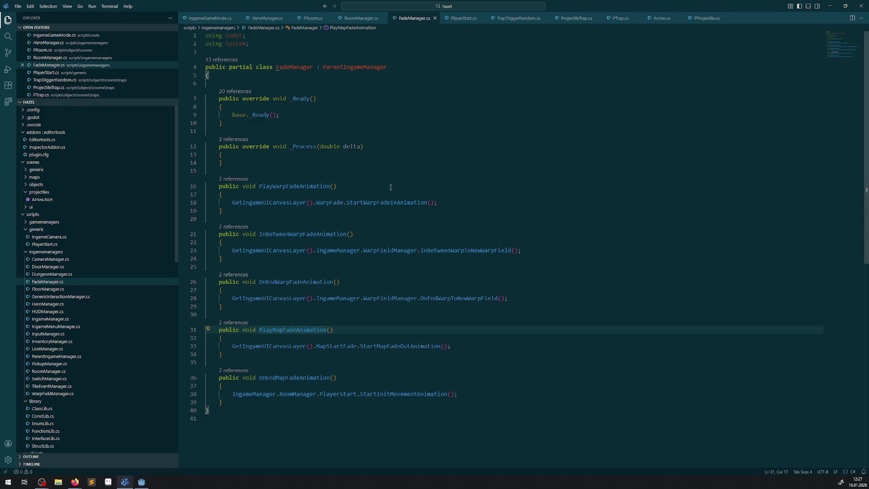
{"action": "double_click", "coordinate": [388, 347]}
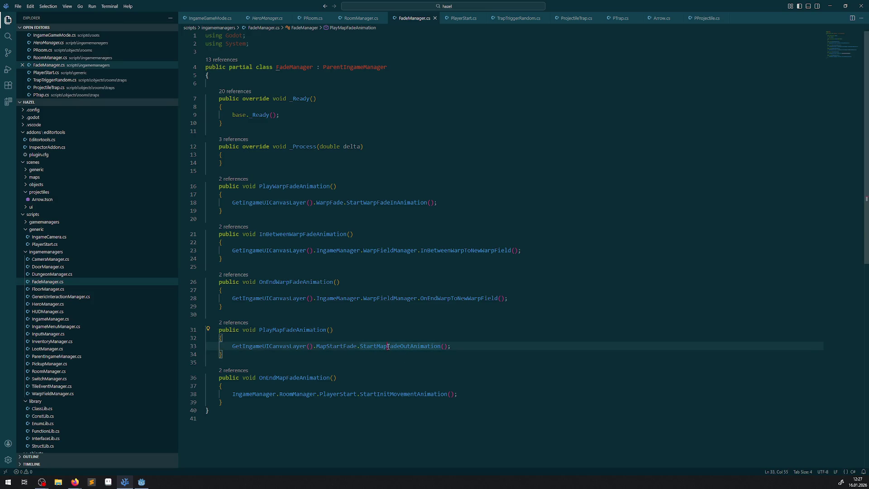
{"action": "right_click", "coordinate": [401, 347]}
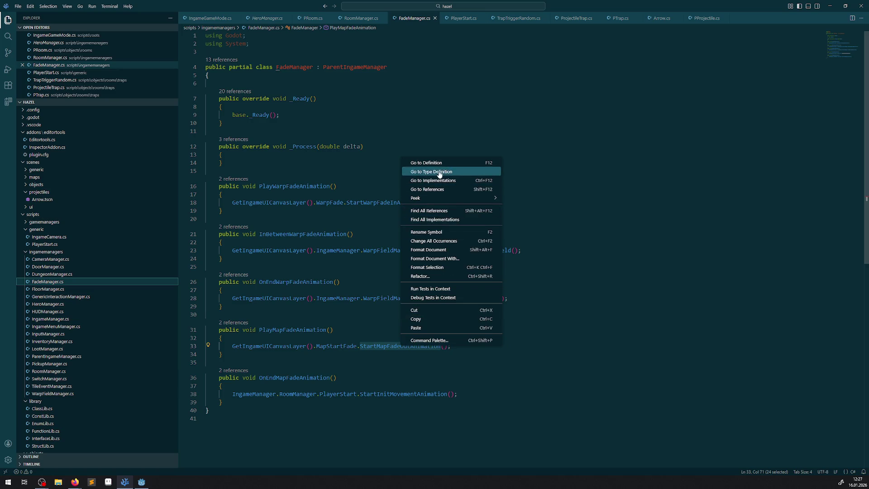
{"action": "left_click", "coordinate": [441, 162]}
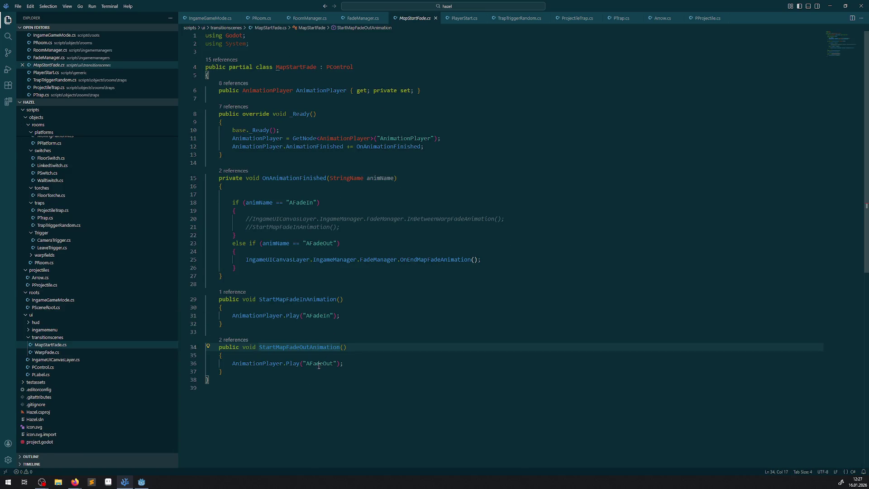
Step: Trace OnEndMapFadeAnimation into PlayerStart.cs's StartInitMovementAnimation, which sets bStartAnimation true
{"action": "double_click", "coordinate": [318, 364]}
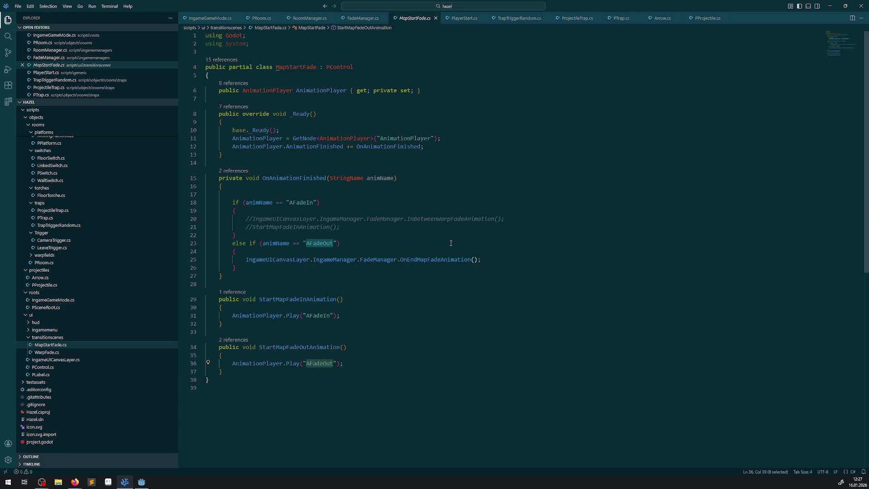
{"action": "right_click", "coordinate": [437, 258]}
{"action": "left_click", "coordinate": [453, 264]}
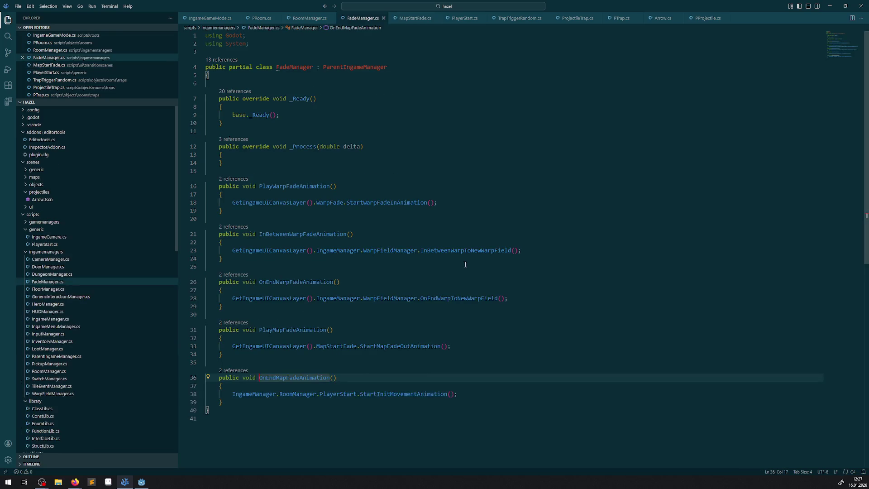
{"action": "left_click", "coordinate": [383, 394]}
{"action": "right_click", "coordinate": [386, 394]}
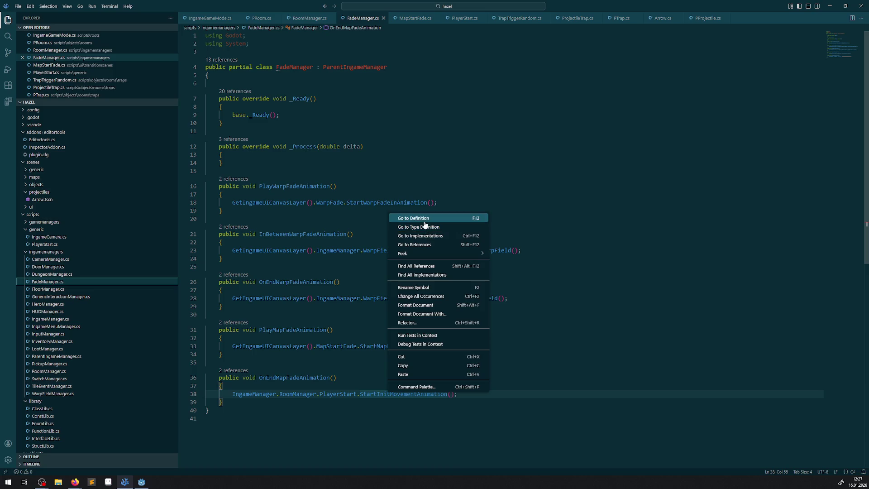
{"action": "left_click", "coordinate": [425, 221]}
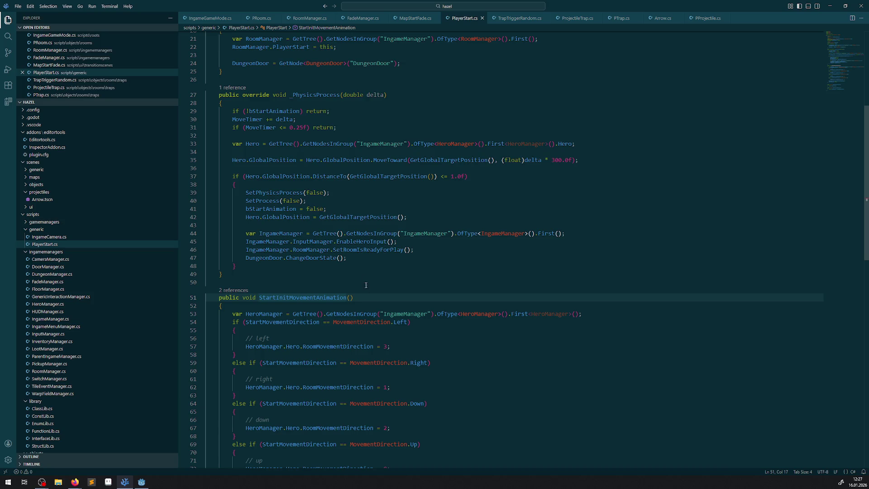
{"action": "scroll", "coordinate": [380, 305], "scroll_direction": "down", "scroll_amount": 5}
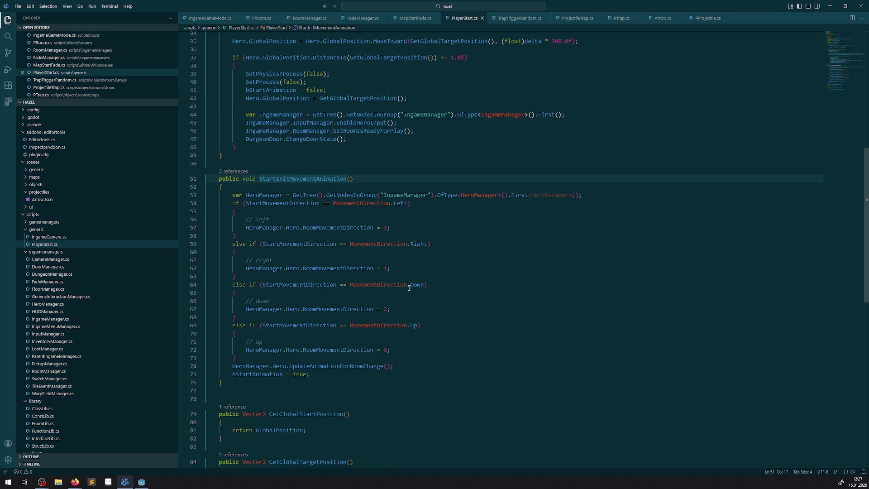
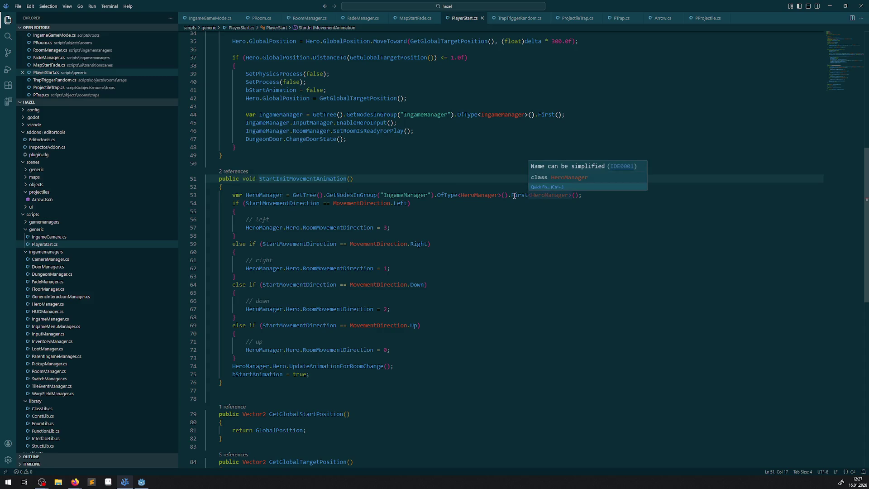
Step: Simplify First<HeroManager>() to First() with the IDE0001 quick fix and save PlayerStart.cs
{"action": "left_click", "coordinate": [549, 190]}
{"action": "left_click", "coordinate": [574, 209]}
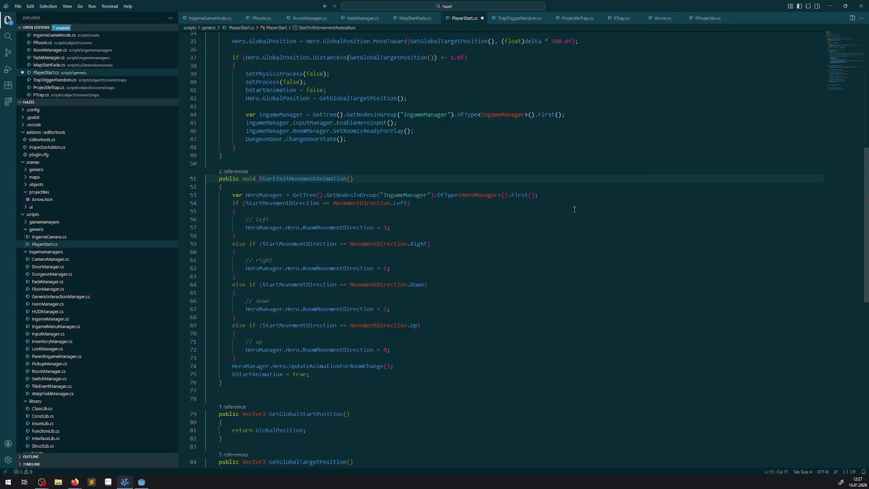
{"action": "left_click", "coordinate": [535, 212]}
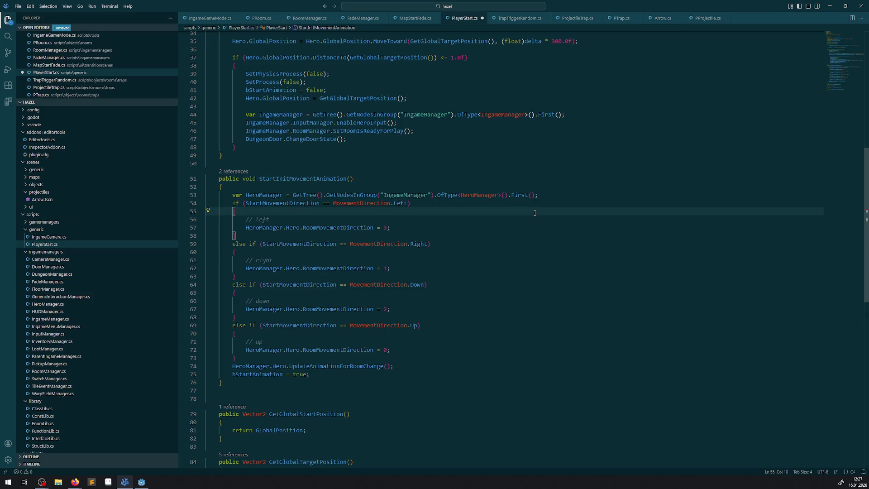
{"action": "key", "text": "ctrl+s"}
Step: Inspect UpdateAnimationForRoomChange's definition in Hero.cs, then highlight bStartAnimation's uses in PlayerStart.cs
{"action": "right_click", "coordinate": [337, 367]}
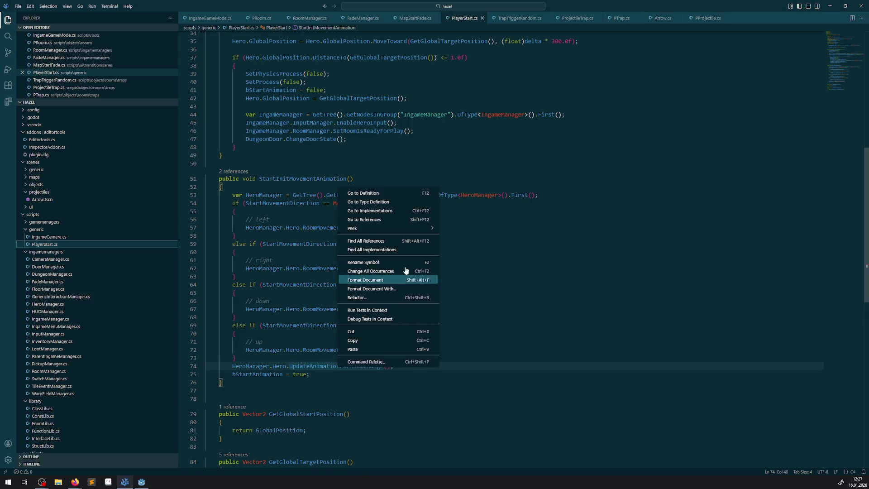
{"action": "left_click", "coordinate": [386, 193]}
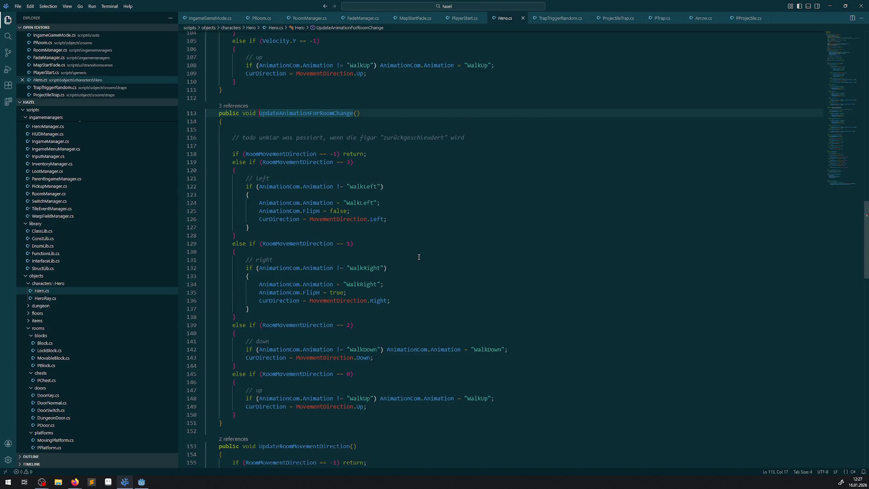
{"action": "key", "text": "alt+Left"}
{"action": "double_click", "coordinate": [254, 374]}
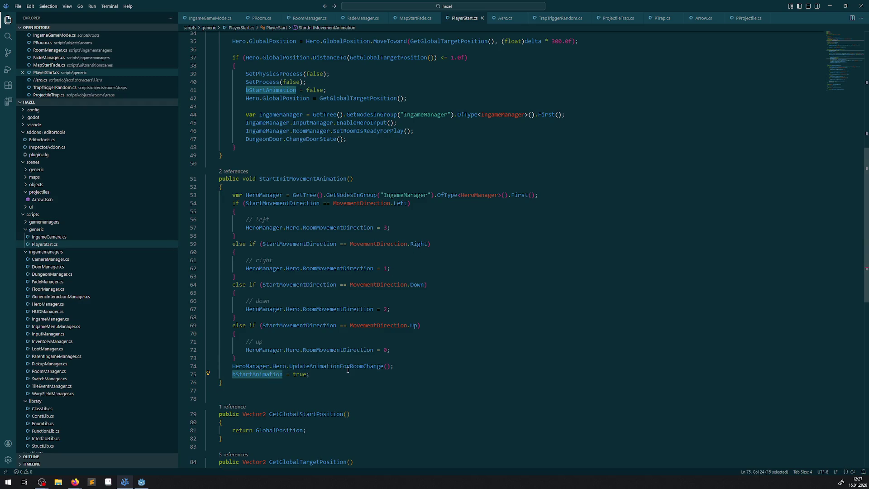
{"action": "scroll", "coordinate": [348, 369], "scroll_direction": "up", "scroll_amount": 5}
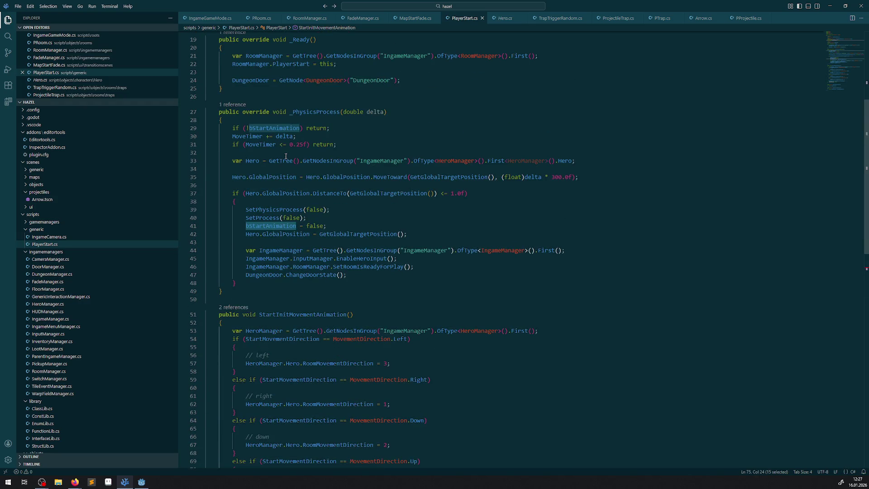
Step: Add a blank line after MoveTimer += delta and save PlayerStart.cs
{"action": "mouse_move", "coordinate": [330, 128]}
{"action": "left_mouse_down"}
{"action": "mouse_move", "coordinate": [317, 204]}
{"action": "mouse_move", "coordinate": [566, 250]}
{"action": "mouse_move", "coordinate": [363, 128]}
{"action": "left_mouse_up"}
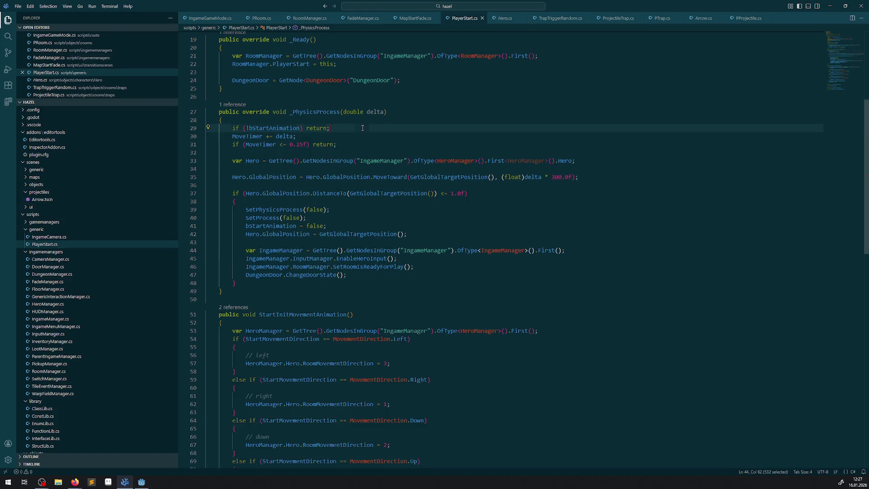
{"action": "left_click", "coordinate": [344, 137]}
{"action": "key", "text": "Return"}
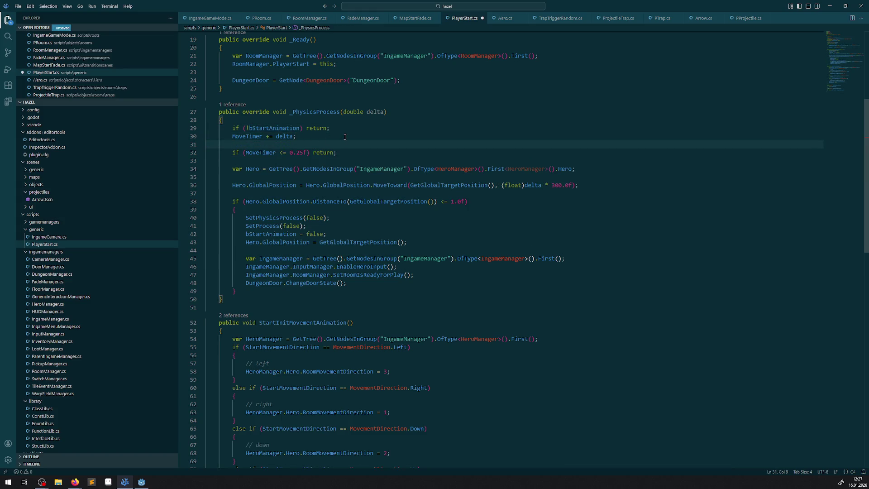
{"action": "key", "text": "ctrl+s"}
Step: Comment out the SetRoomIsReadyForPlay call on line 47 with Ctrl+/
{"action": "left_click", "coordinate": [341, 275]}
{"action": "left_click_drag", "start_coordinate": [356, 275], "coordinate": [389, 276]}
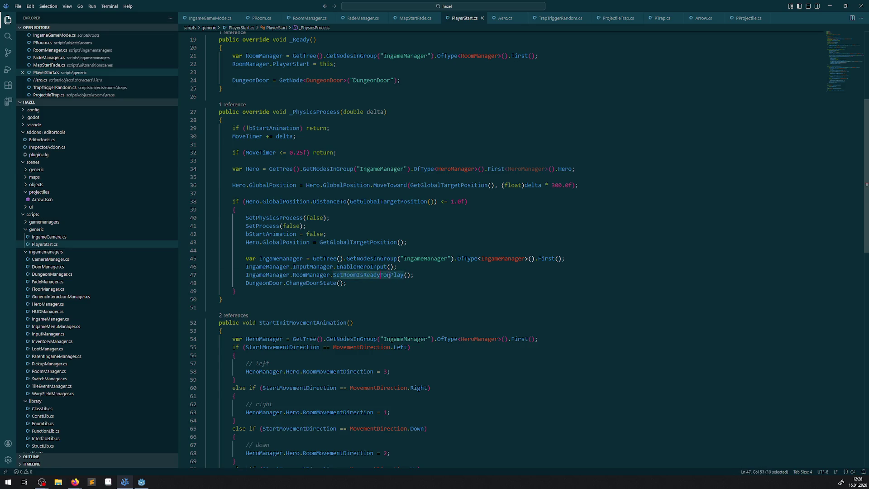
{"action": "left_click", "coordinate": [361, 277]}
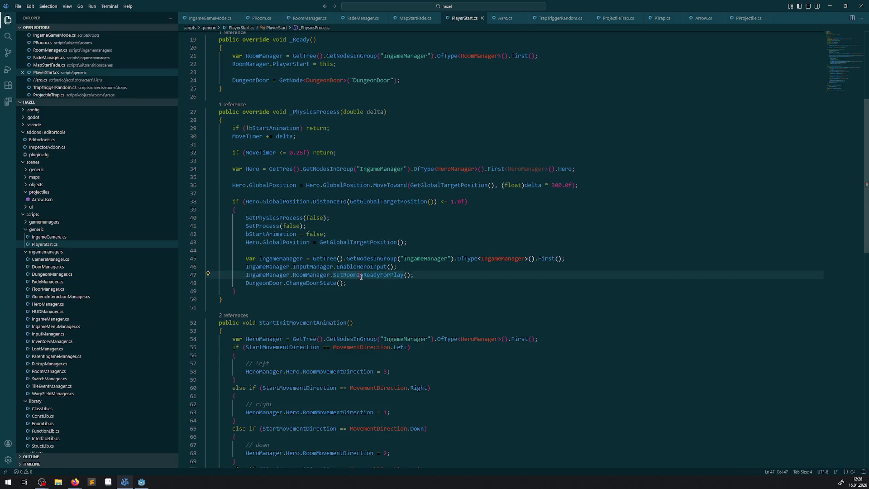
{"action": "left_click", "coordinate": [241, 276]}
{"action": "key", "text": "ctrl+slash"}
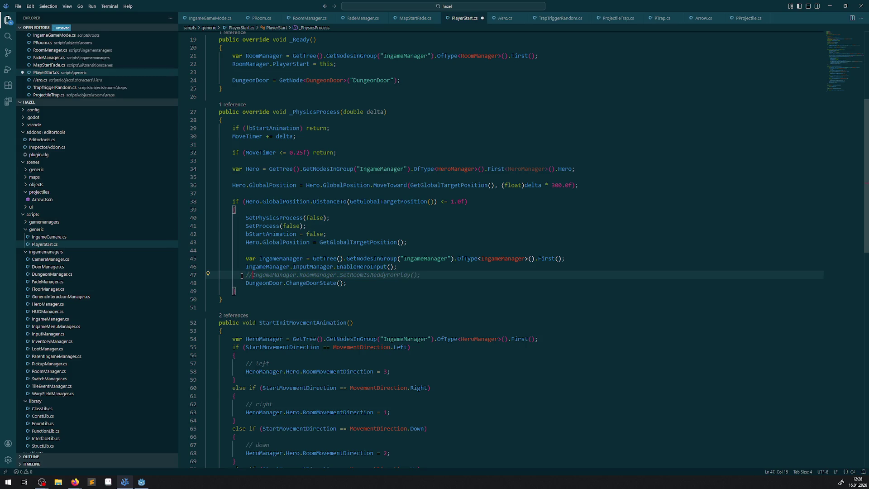
{"action": "left_click", "coordinate": [141, 482]}
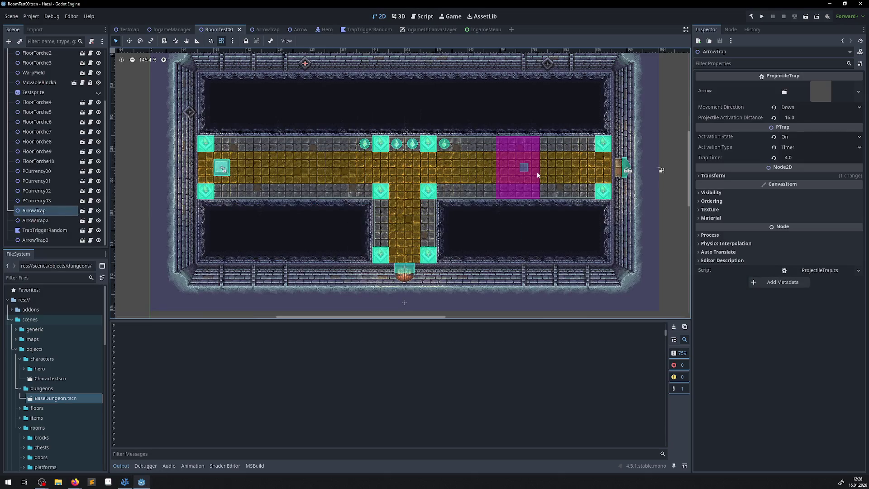
Step: Clear the Output log and test-run the room to watch the arrow traps fire
{"action": "left_click", "coordinate": [674, 326]}
{"action": "left_click", "coordinate": [761, 17]}
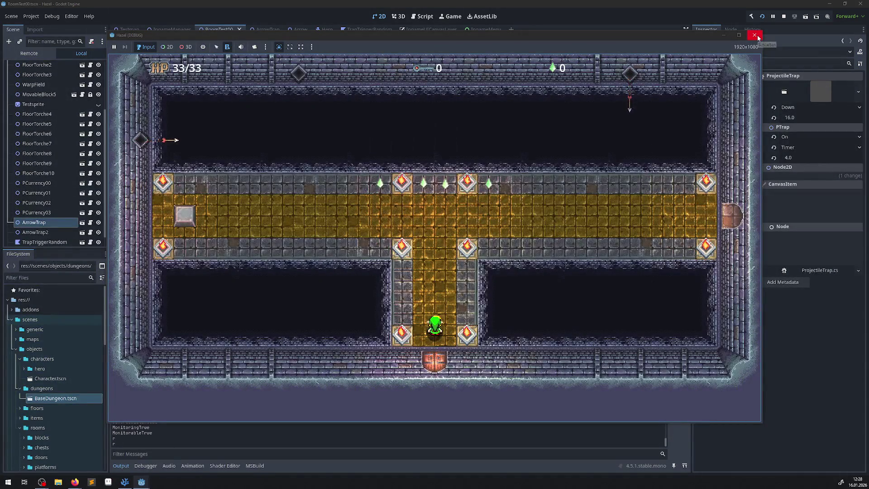
{"action": "left_click", "coordinate": [756, 36]}
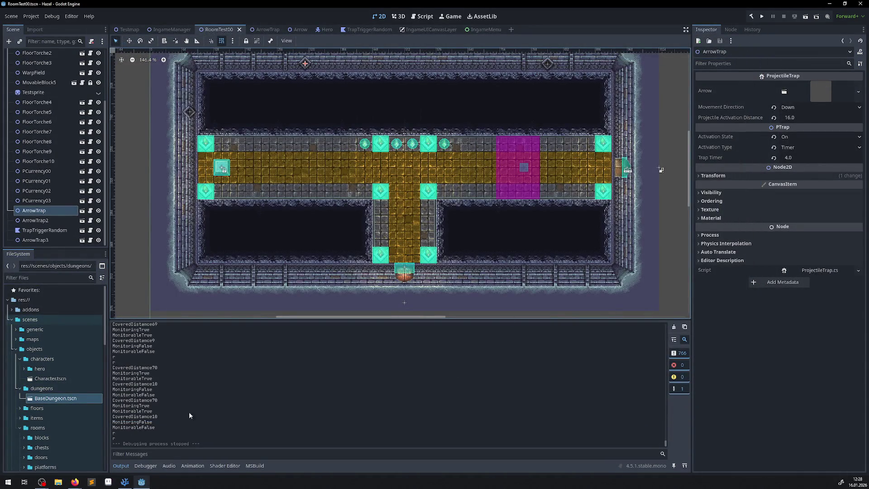
{"action": "left_click", "coordinate": [125, 482]}
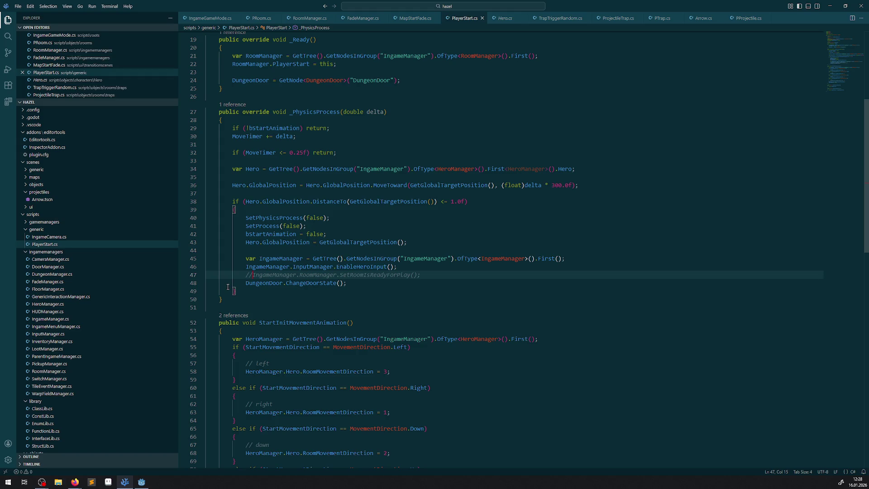
Step: Re-enable and save the SetRoomIsReadyForPlay call, then compare ProjectileTrap.cs with PTrap.cs
{"action": "key", "text": "BackSpace"}
{"action": "key", "text": "BackSpace"}
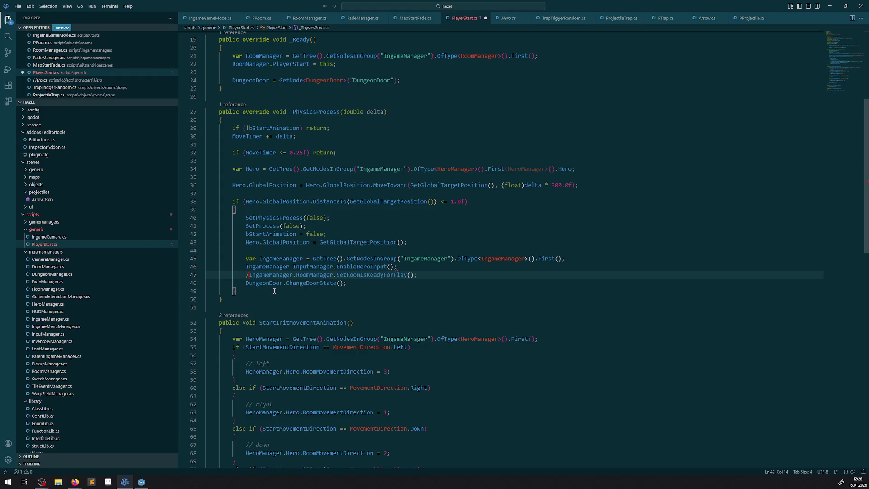
{"action": "key", "text": "ctrl+s"}
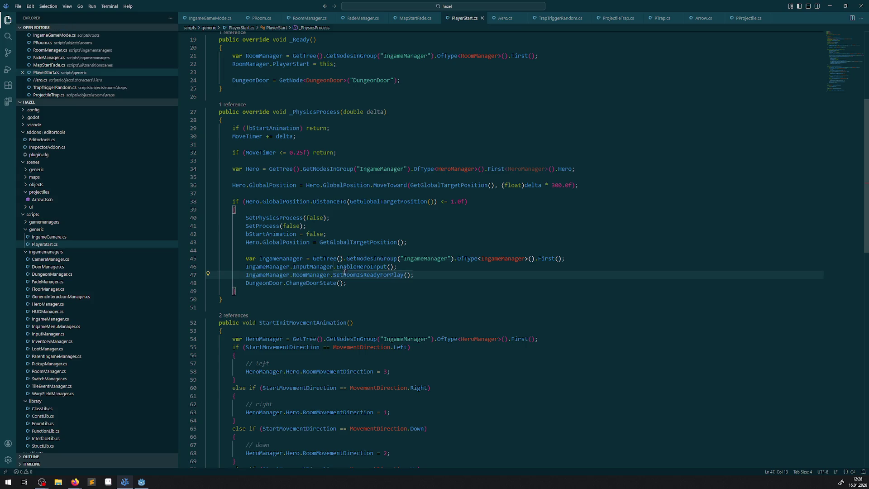
{"action": "mouse_move", "coordinate": [362, 259]}
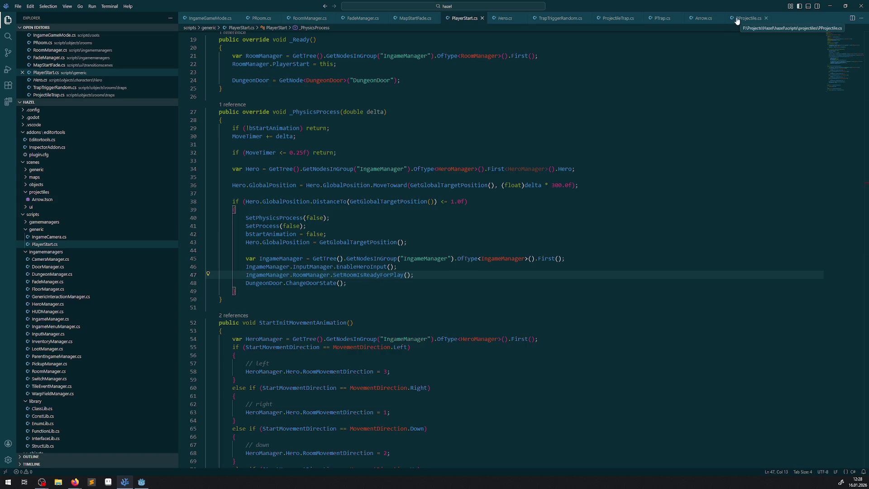
{"action": "left_click", "coordinate": [601, 18]}
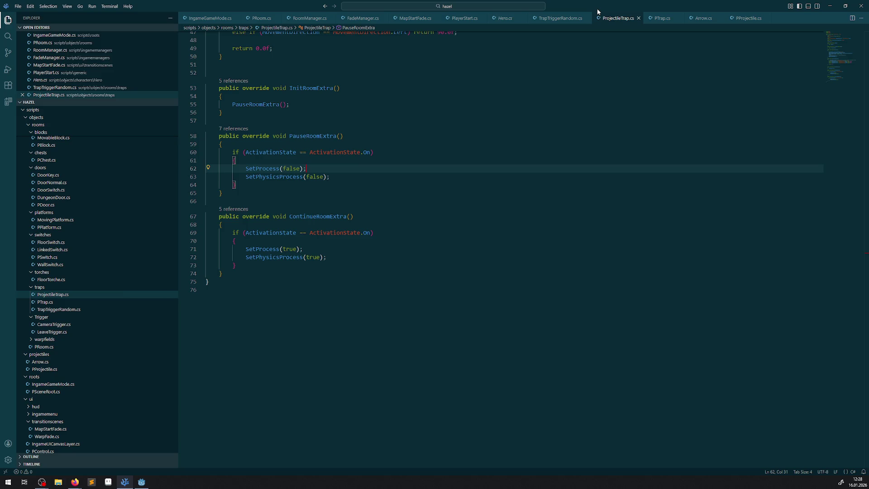
{"action": "left_click", "coordinate": [661, 18]}
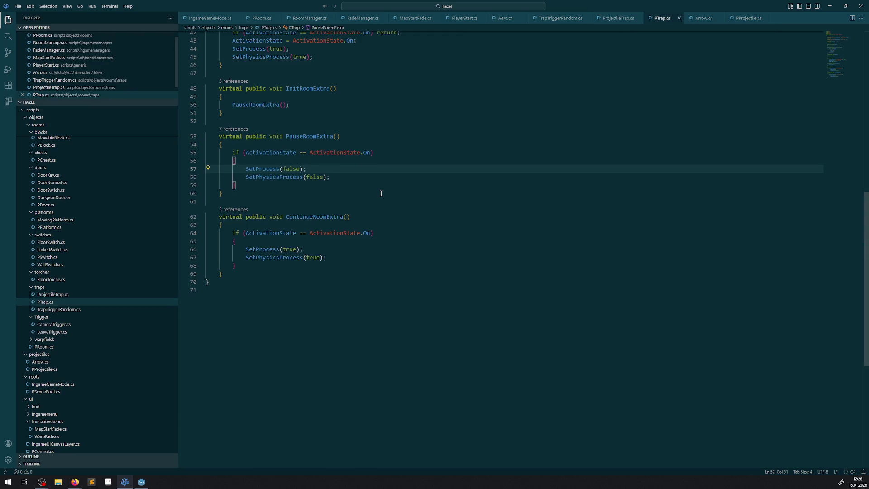
{"action": "scroll", "coordinate": [381, 193], "scroll_direction": "up", "scroll_amount": 3}
{"action": "scroll", "coordinate": [383, 192], "scroll_direction": "up", "scroll_amount": 6}
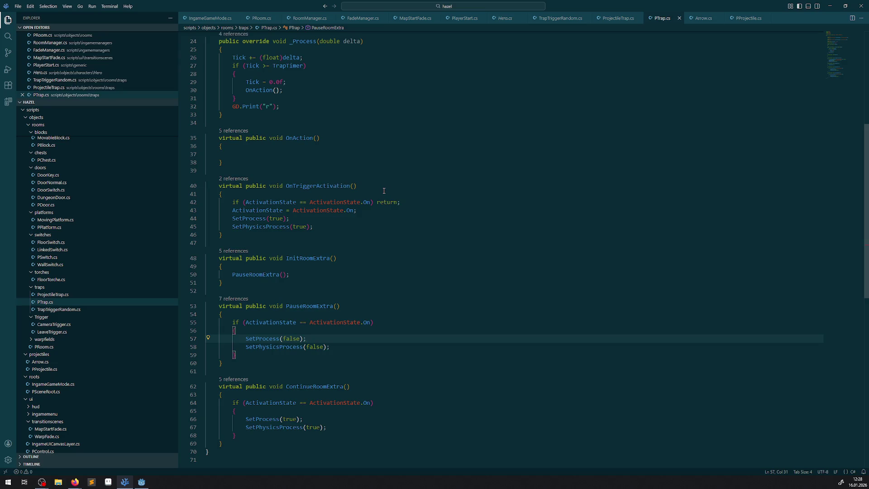
{"action": "scroll", "coordinate": [387, 195], "scroll_direction": "up", "scroll_amount": 5}
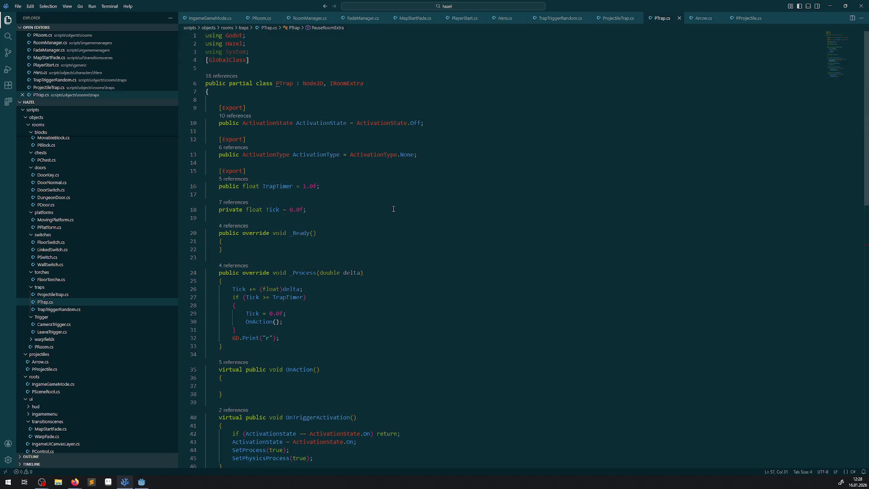
{"action": "scroll", "coordinate": [393, 210], "scroll_direction": "down", "scroll_amount": 3}
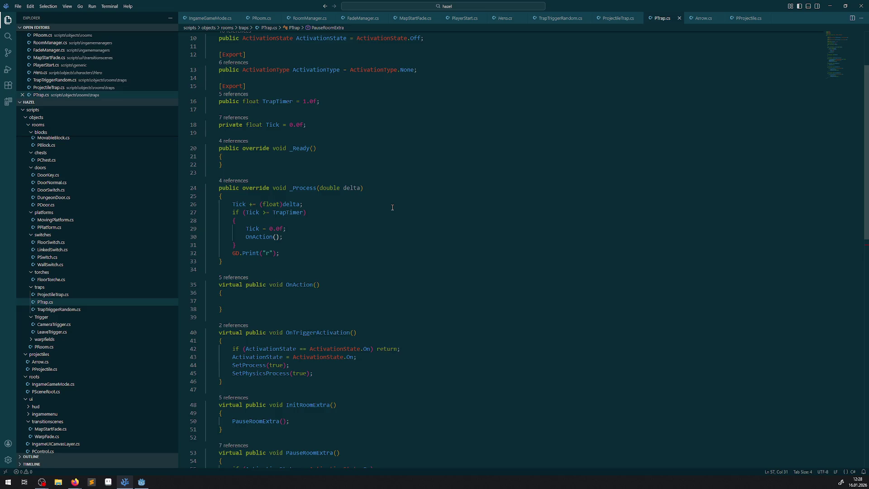
{"action": "scroll", "coordinate": [393, 207], "scroll_direction": "down", "scroll_amount": 2}
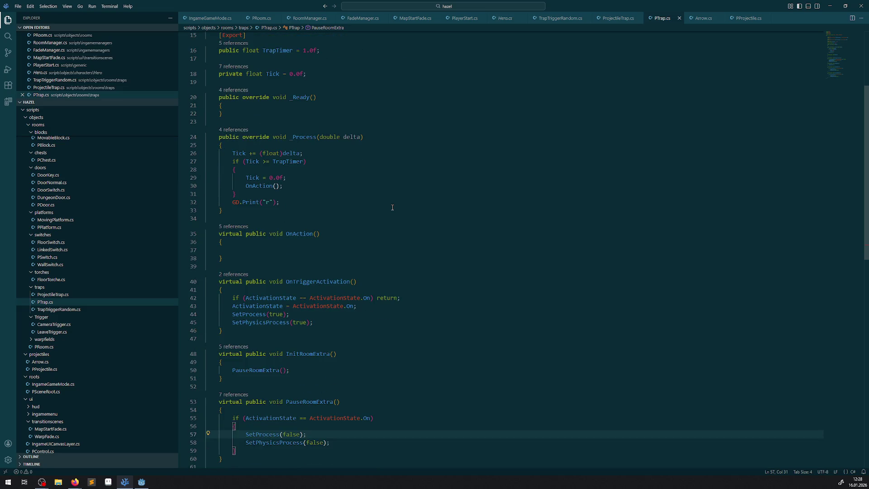
Step: Delete the ActivationState.On check around the pause calls in ProjectileTrap's PauseRoomExtra
{"action": "left_click", "coordinate": [617, 21]}
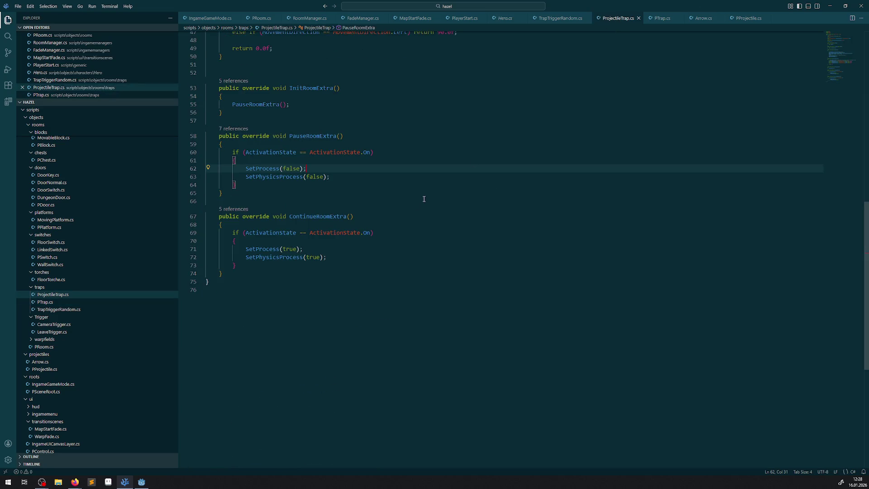
{"action": "scroll", "coordinate": [407, 208], "scroll_direction": "up", "scroll_amount": 5}
{"action": "scroll", "coordinate": [405, 218], "scroll_direction": "up", "scroll_amount": 6}
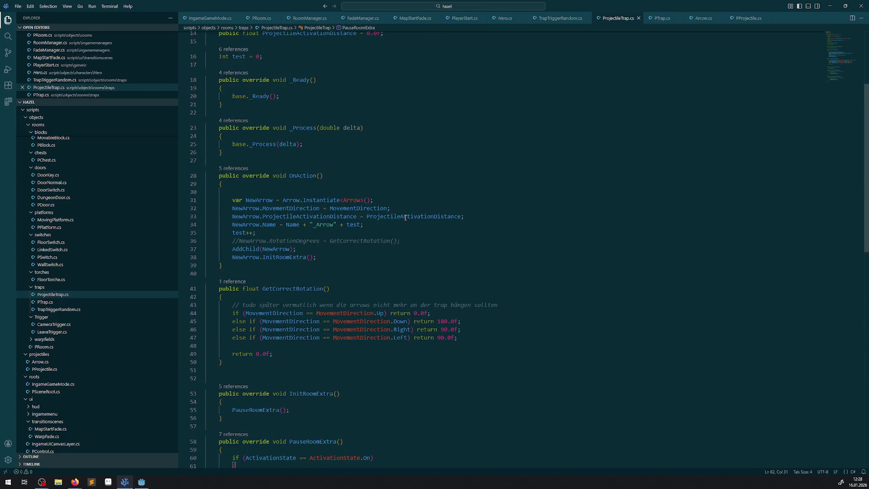
{"action": "scroll", "coordinate": [405, 218], "scroll_direction": "down", "scroll_amount": 2}
{"action": "scroll", "coordinate": [405, 218], "scroll_direction": "down", "scroll_amount": 3}
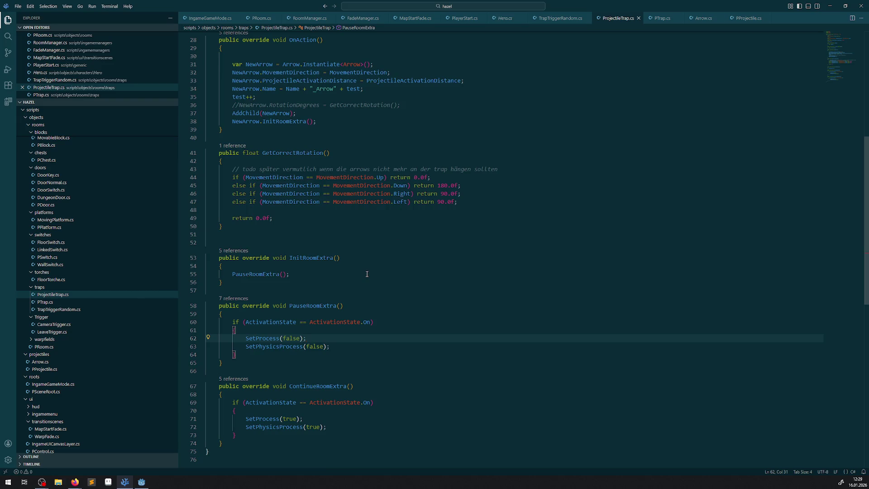
{"action": "scroll", "coordinate": [367, 274], "scroll_direction": "up", "scroll_amount": 9}
{"action": "scroll", "coordinate": [262, 269], "scroll_direction": "down", "scroll_amount": 7}
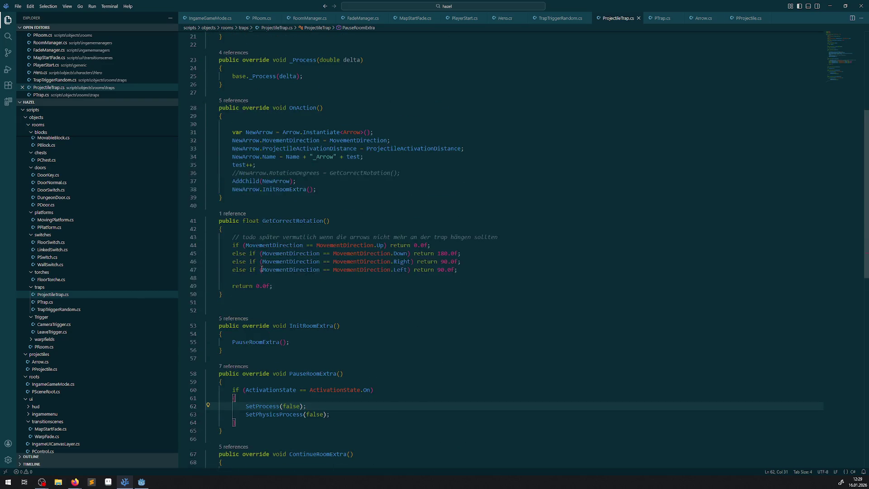
{"action": "scroll", "coordinate": [262, 269], "scroll_direction": "down", "scroll_amount": 4}
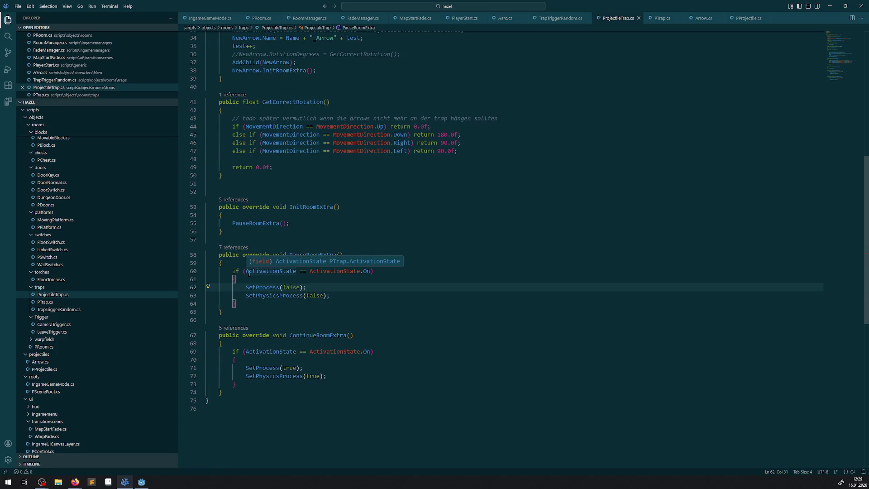
{"action": "left_click", "coordinate": [246, 287]}
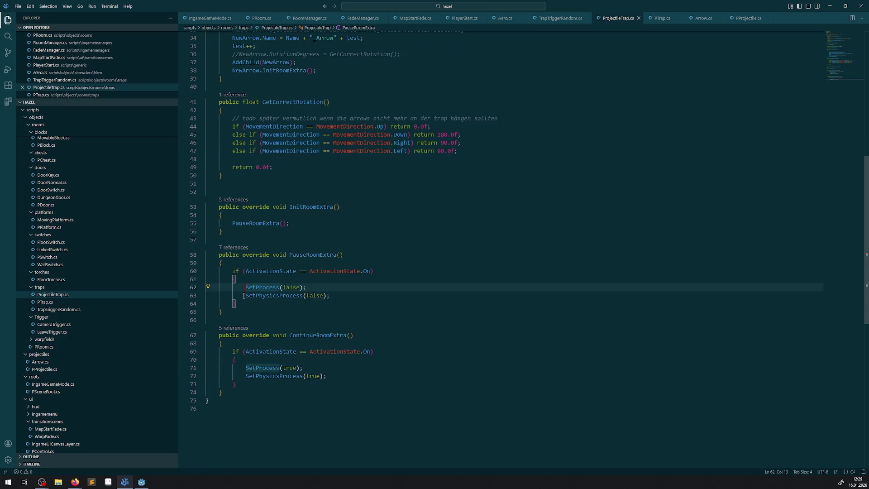
{"action": "mouse_move", "coordinate": [235, 303]}
{"action": "left_mouse_down"}
{"action": "mouse_move", "coordinate": [214, 302]}
{"action": "mouse_move", "coordinate": [206, 270]}
{"action": "left_mouse_up"}
{"action": "key", "text": "BackSpace"}
{"action": "key", "text": "BackSpace"}
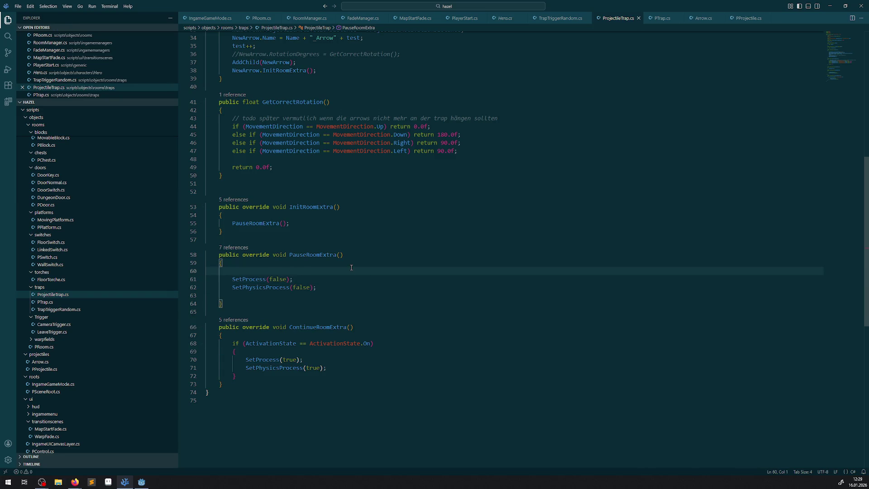
Step: Rebuild the C# project and test-run the room with the simplified pause logic
{"action": "left_click", "coordinate": [141, 481]}
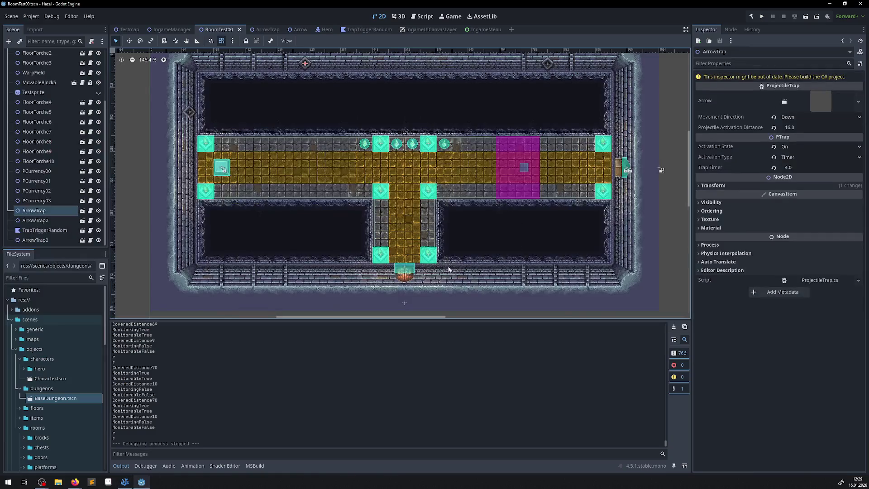
{"action": "left_click", "coordinate": [751, 21]}
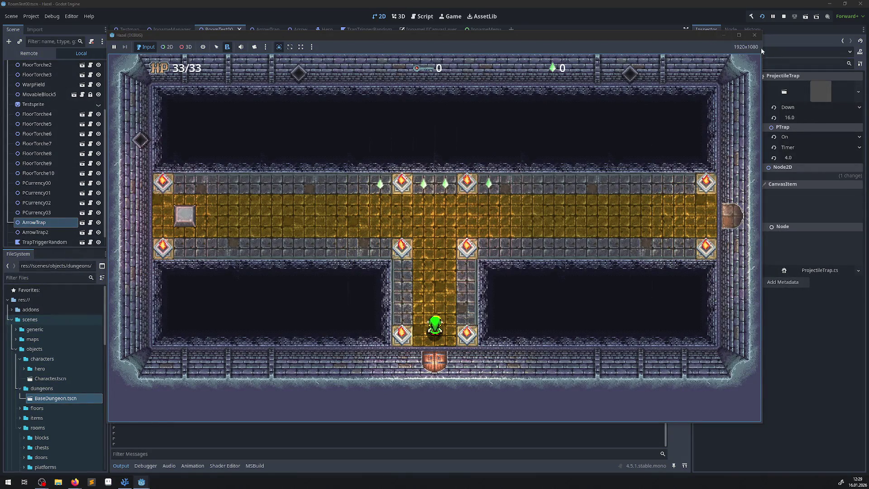
{"action": "left_click", "coordinate": [754, 35]}
{"action": "left_click", "coordinate": [135, 483]}
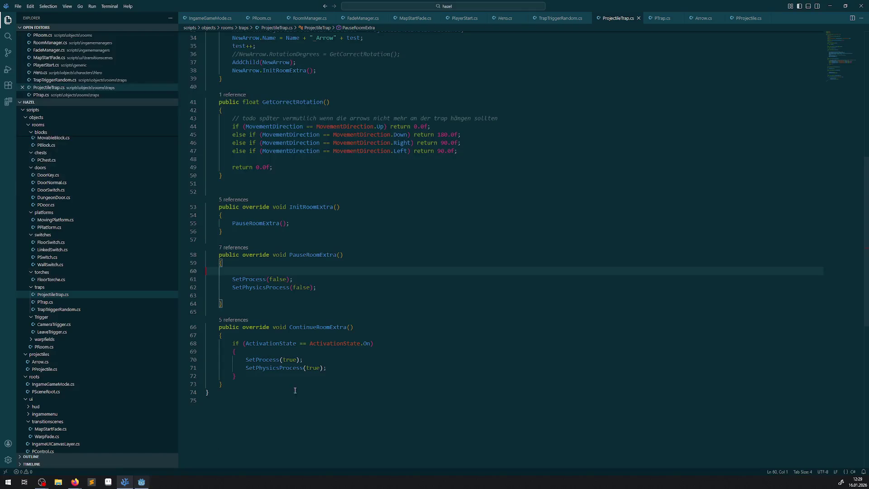
Step: Add a comment line inside ProjectileTrap's PauseRoomExtra and save the file
{"action": "key", "text": "Tab"}
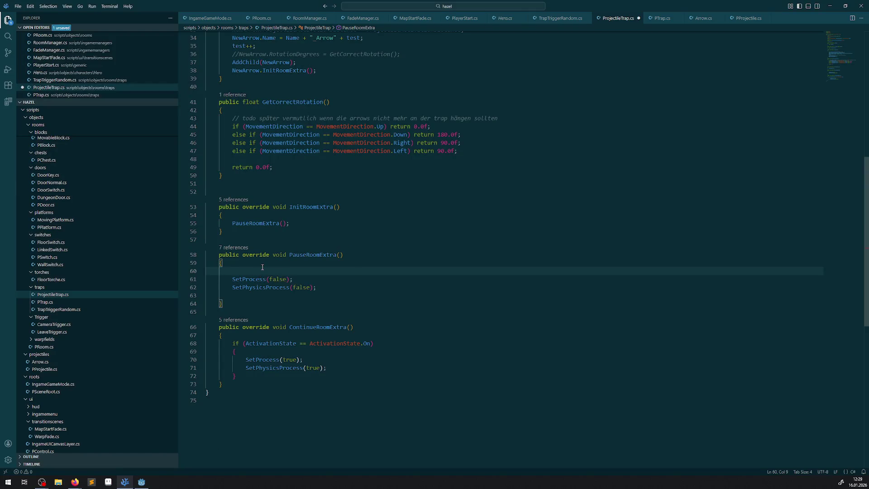
{"action": "type", "text": "// wir wollen immer alles ausschalten, ohne einschränkung"}
{"action": "key", "text": "ctrl+s"}
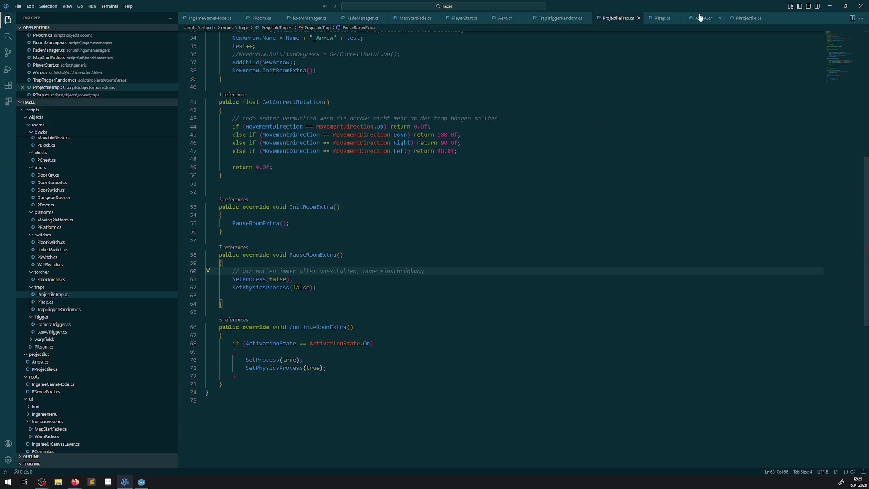
Step: Remove the ActivationState check and surrounding blank lines from PTrap's PauseRoomExtra, and save
{"action": "left_click", "coordinate": [662, 18]}
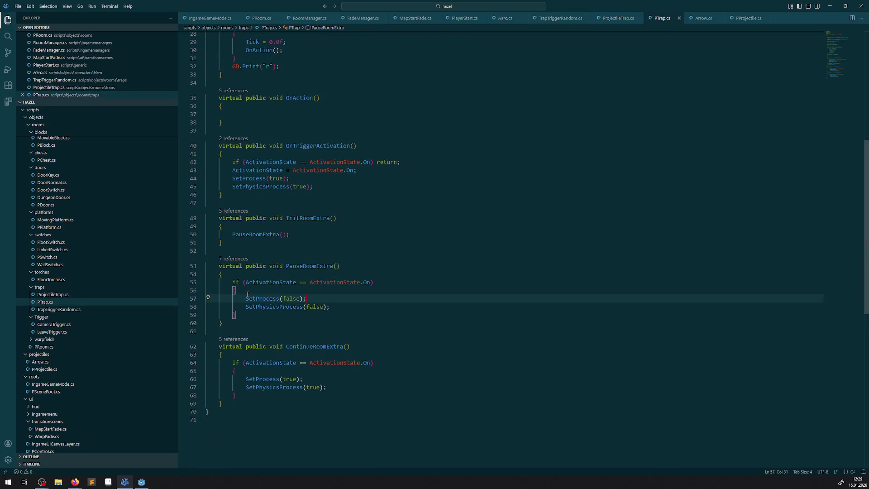
{"action": "left_click_drag", "start_coordinate": [235, 290], "coordinate": [206, 282]}
{"action": "key", "text": "BackSpace"}
{"action": "left_click_drag", "start_coordinate": [237, 306], "coordinate": [216, 307]}
{"action": "key", "text": "BackSpace"}
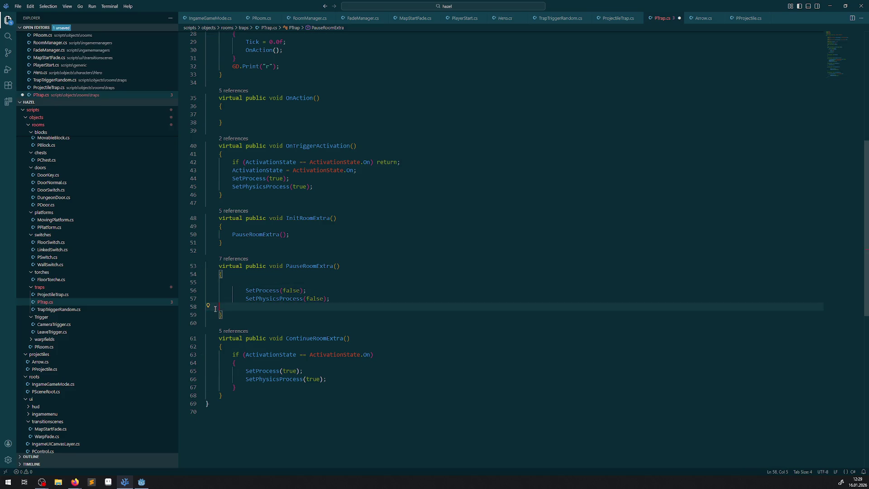
{"action": "key", "text": "ctrl+s"}
{"action": "key", "text": "BackSpace"}
{"action": "left_click", "coordinate": [346, 283]}
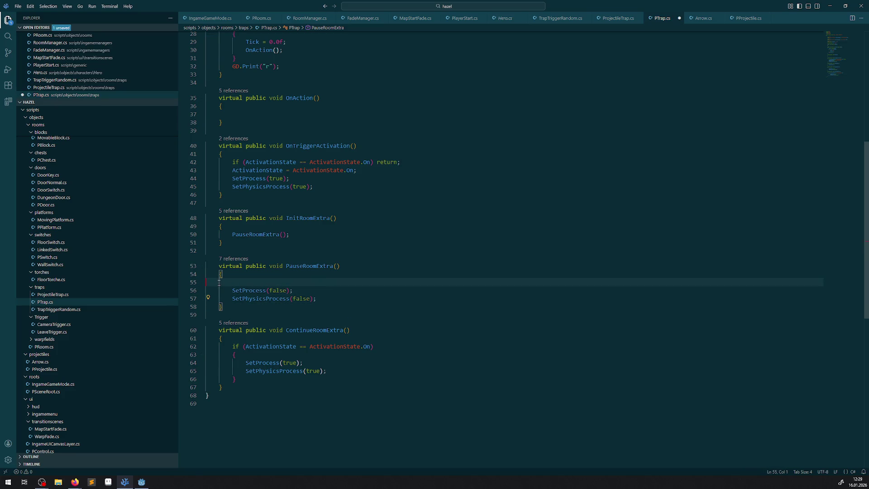
{"action": "key", "text": "BackSpace"}
{"action": "left_click", "coordinate": [346, 283]}
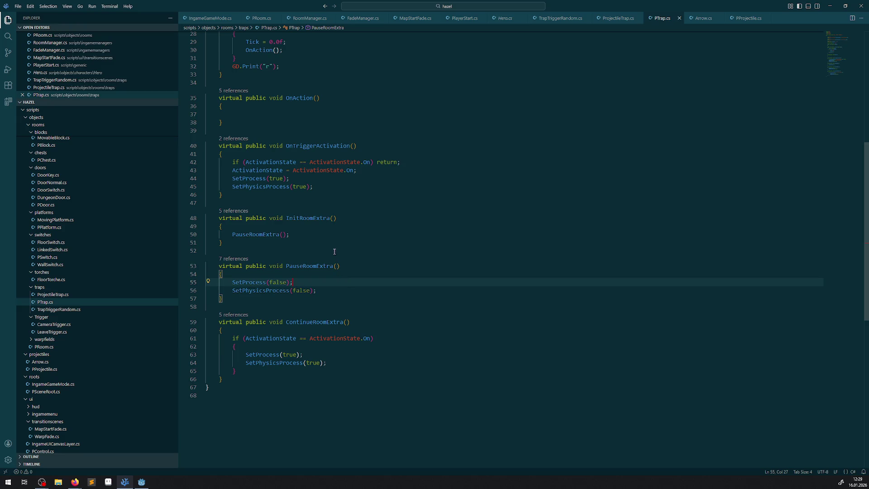
{"action": "left_click", "coordinate": [142, 482]}
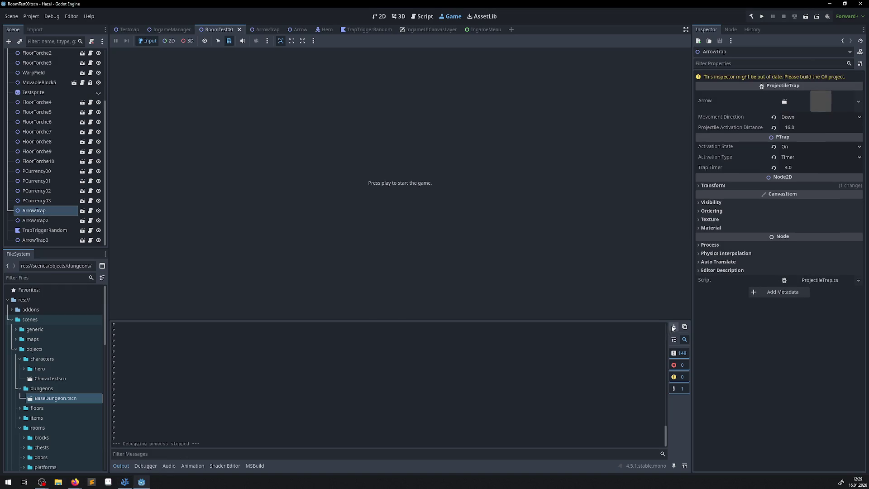
Step: Rebuild and play the room, walking the hero up, left and right past the arrow traps
{"action": "left_click", "coordinate": [751, 17]}
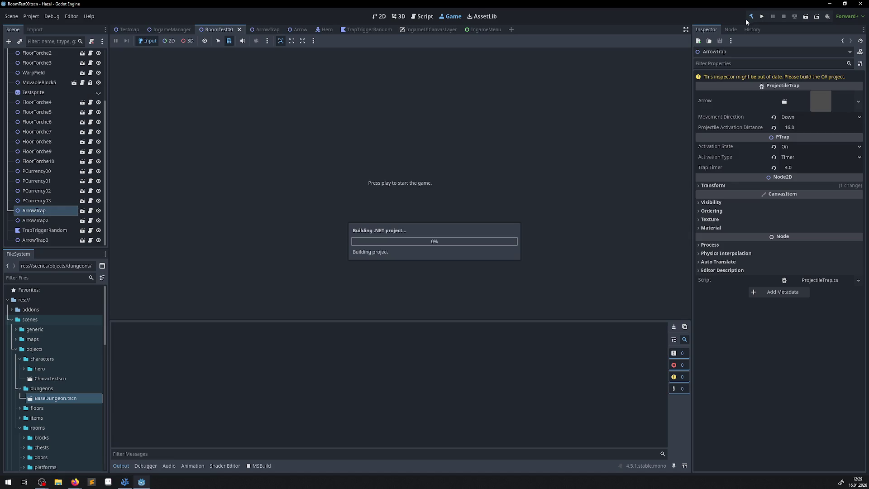
{"action": "left_click", "coordinate": [379, 17]}
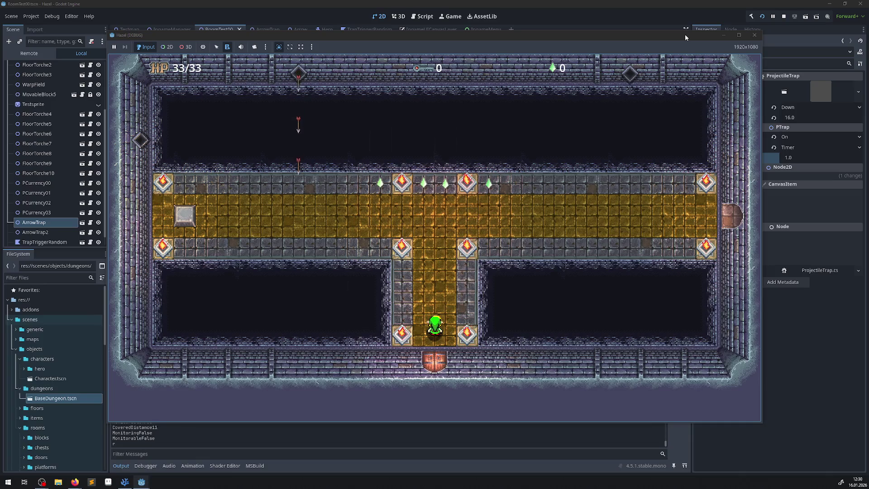
{"action": "key", "text": "Up"}
{"action": "key", "text": "Left"}
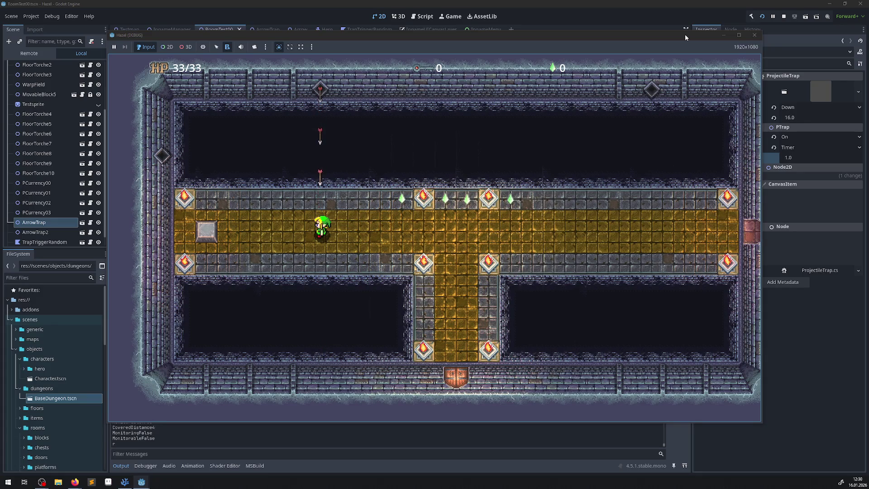
{"action": "key", "text": "Right"}
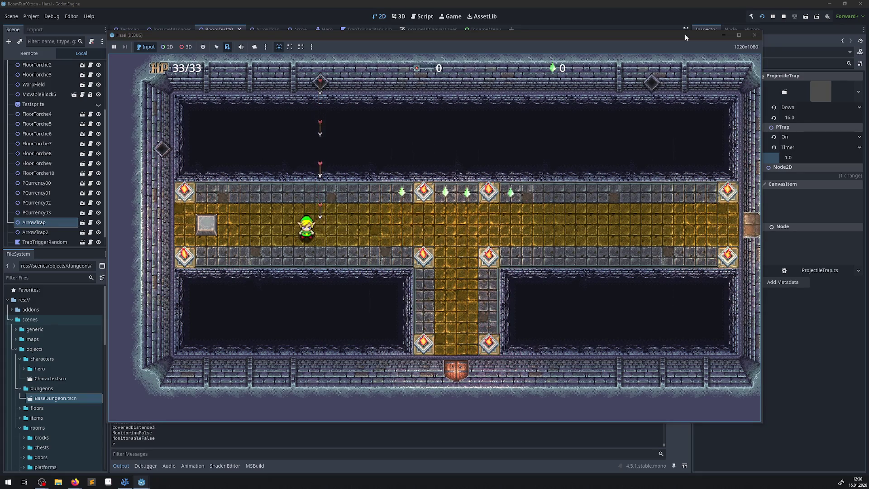
{"action": "key", "text": "Right"}
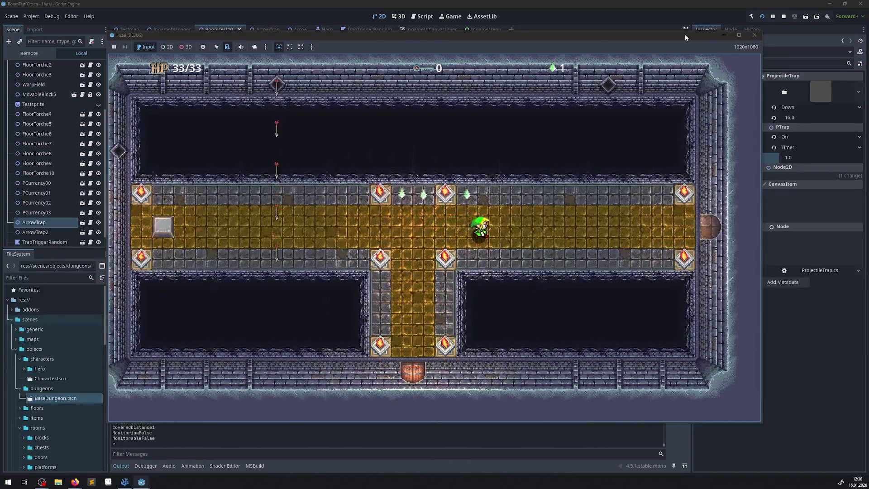
{"action": "key", "text": "Right"}
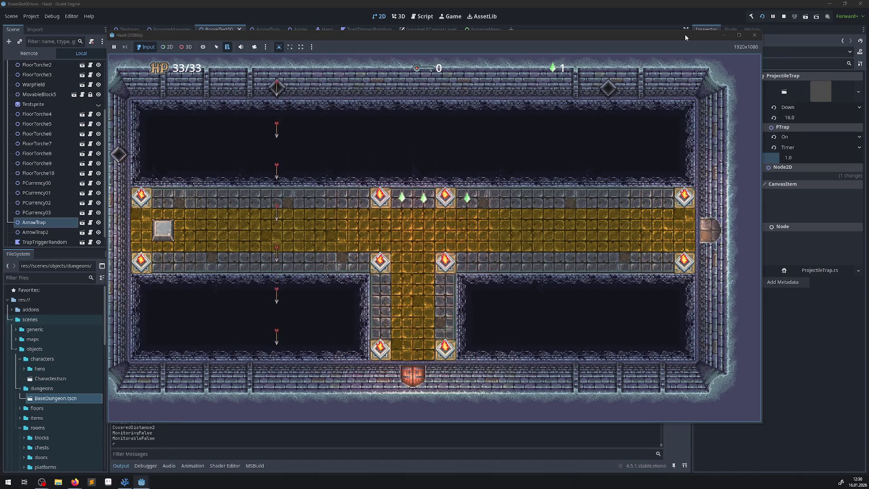
{"action": "left_click", "coordinate": [753, 39]}
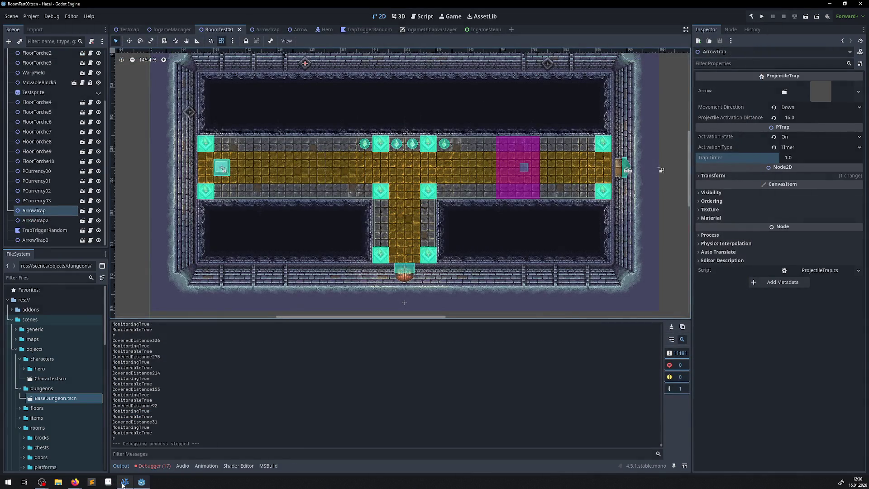
Step: Go from IngameGameMode.cs to SetInitRoom's definition in RoomManager.cs
{"action": "left_click", "coordinate": [125, 481]}
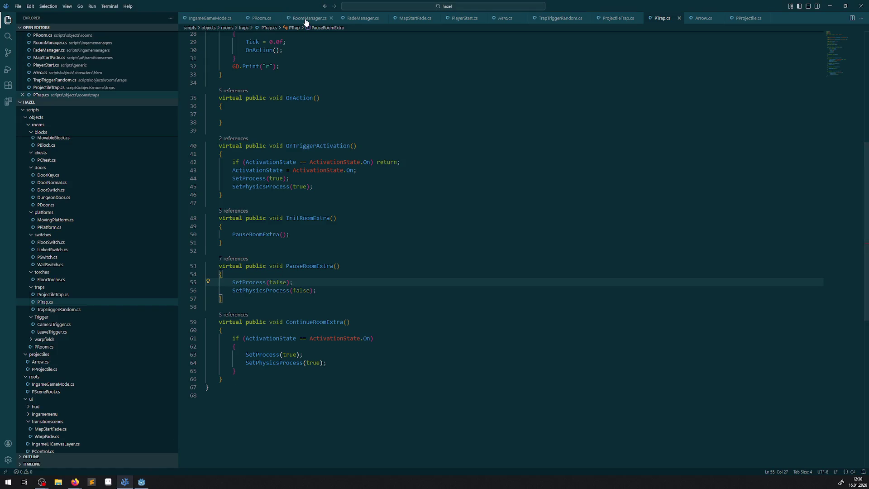
{"action": "left_click", "coordinate": [311, 18]}
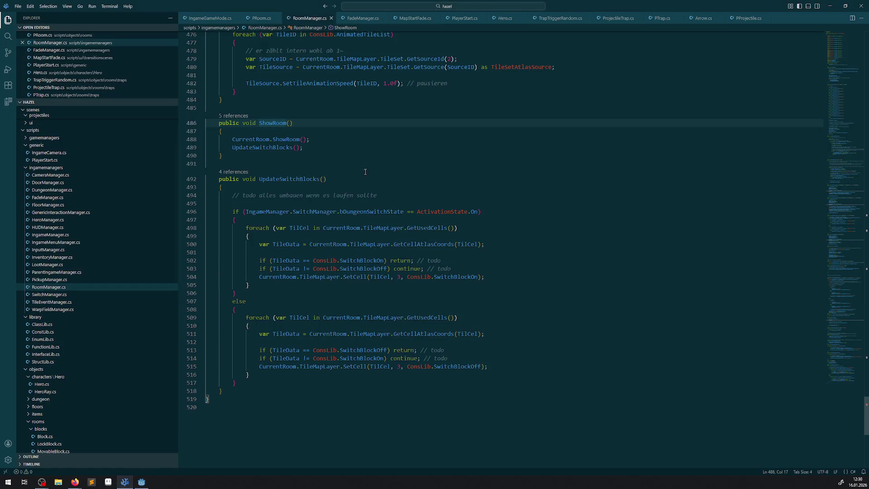
{"action": "left_click", "coordinate": [208, 18]}
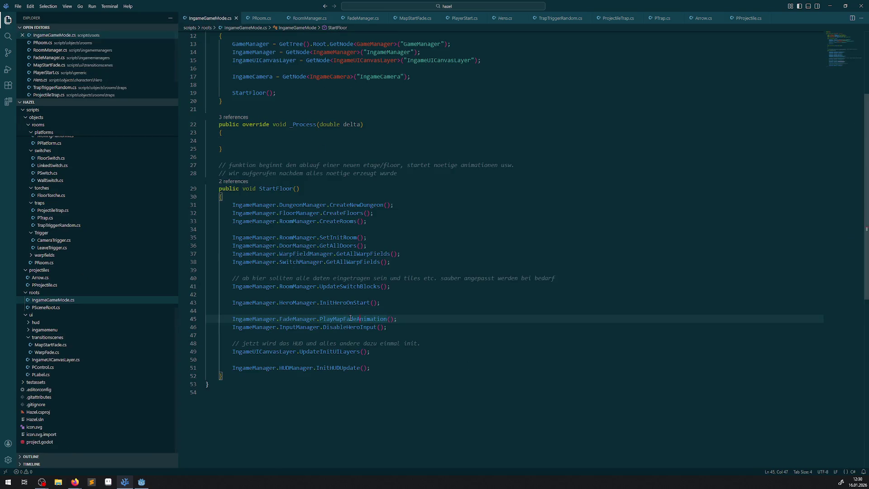
{"action": "right_click", "coordinate": [337, 237]}
{"action": "left_click", "coordinate": [357, 248]}
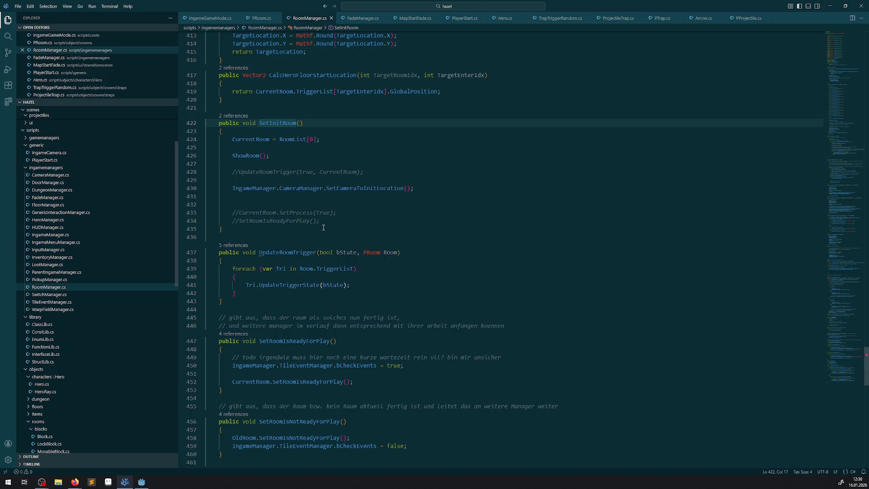
Step: Uncomment UpdateRoomTrigger(true, CurrentRoom), drop the blank line above it, save, and rerun the game
{"action": "left_click", "coordinate": [240, 175]}
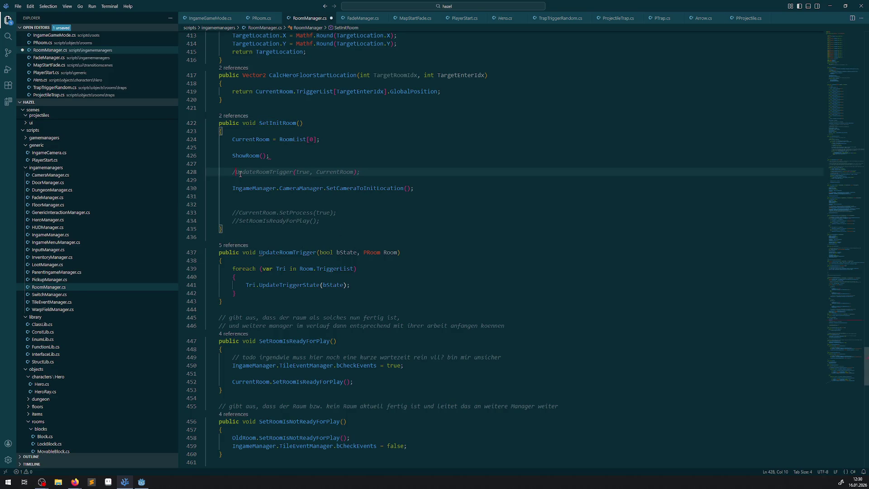
{"action": "key", "text": "BackSpace"}
{"action": "key", "text": "BackSpace"}
{"action": "key", "text": "Up"}
{"action": "key", "text": "BackSpace"}
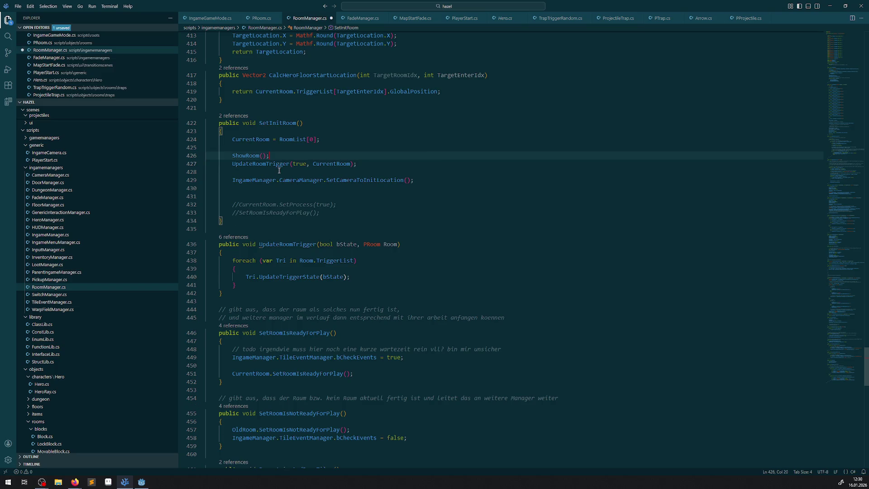
{"action": "key", "text": "ctrl+s"}
{"action": "left_click", "coordinate": [142, 481]}
{"action": "left_click", "coordinate": [762, 19]}
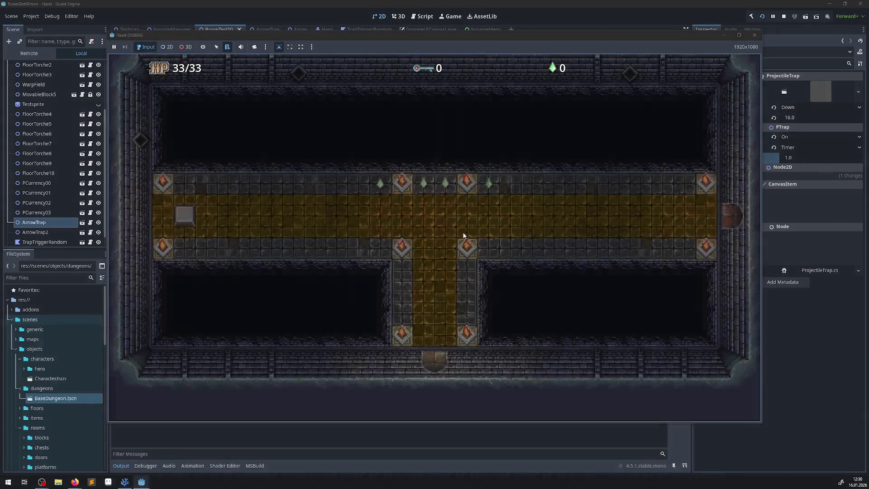
Step: Walk the hero through the corridor and adjacent room past the arrow trap, then stop with F8
{"action": "key", "text": "Up"}
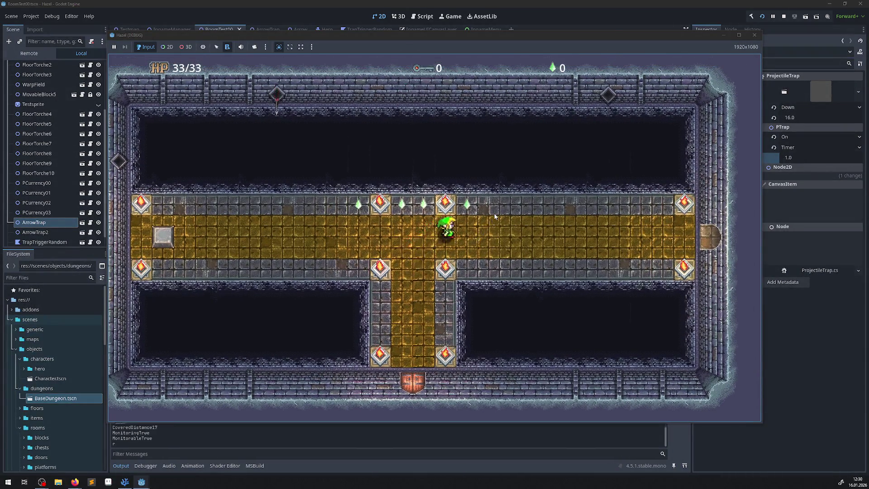
{"action": "key", "text": "Right"}
{"action": "key", "text": "Right"}
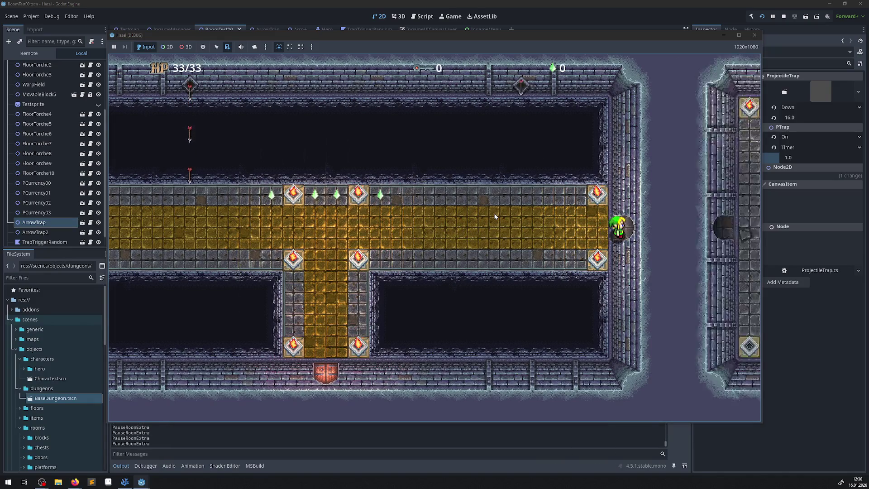
{"action": "key", "text": "Left"}
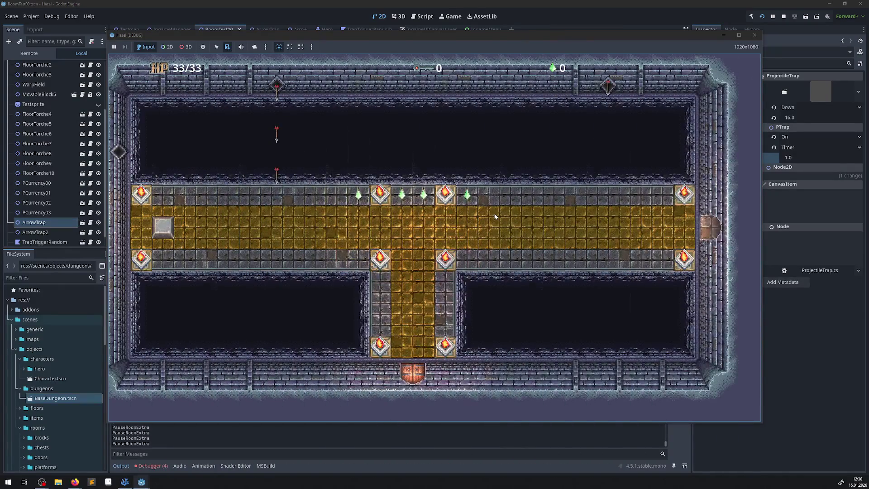
{"action": "key", "text": "Right"}
{"action": "key", "text": "Right"}
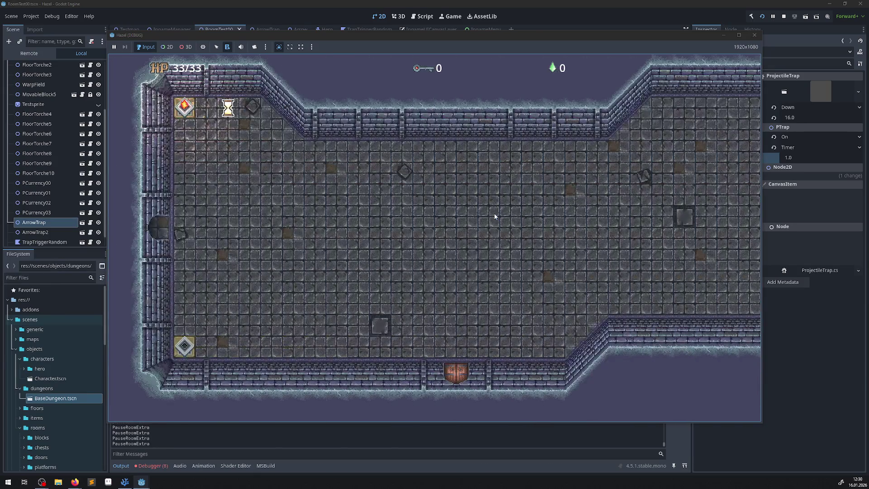
{"action": "key", "text": "Left"}
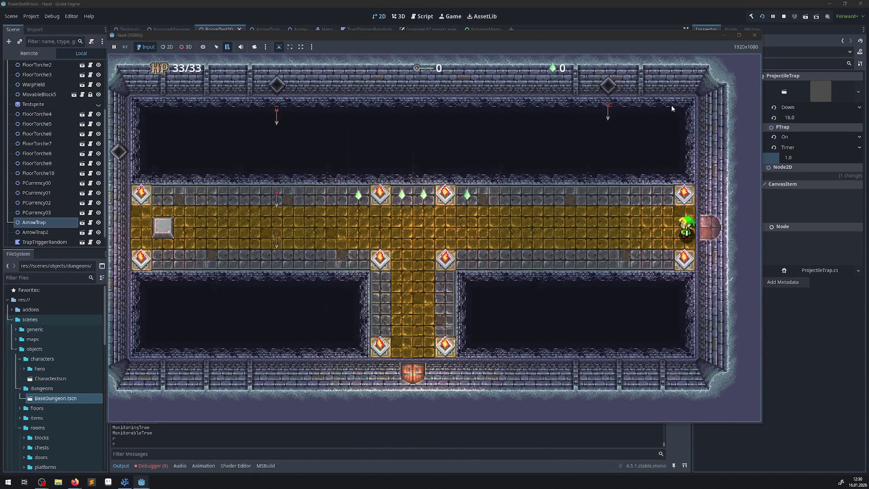
{"action": "key", "text": "F8"}
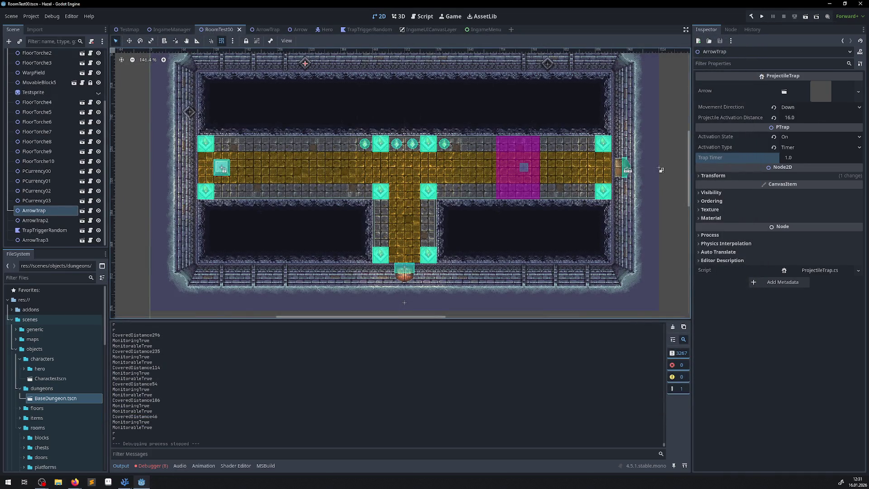
Step: Review the eight monitorable set_deferred errors in the Debugger, then return to the Output log
{"action": "left_click", "coordinate": [153, 466]}
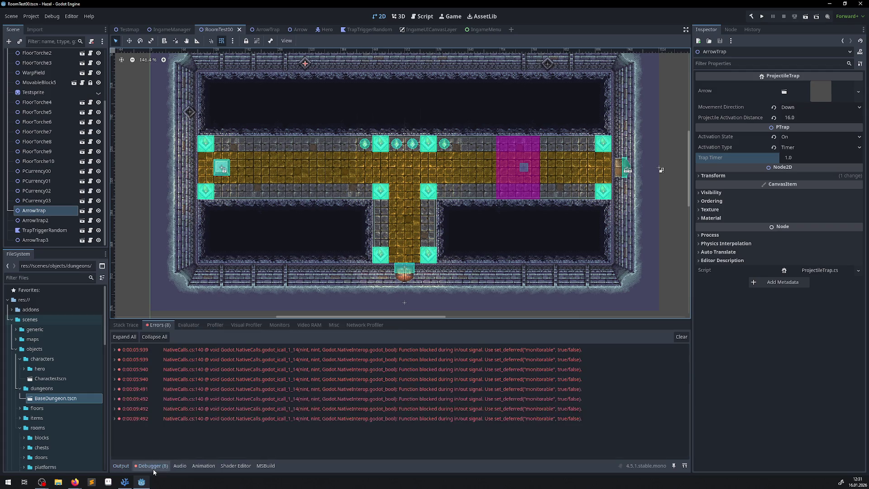
{"action": "mouse_move", "coordinate": [262, 350]}
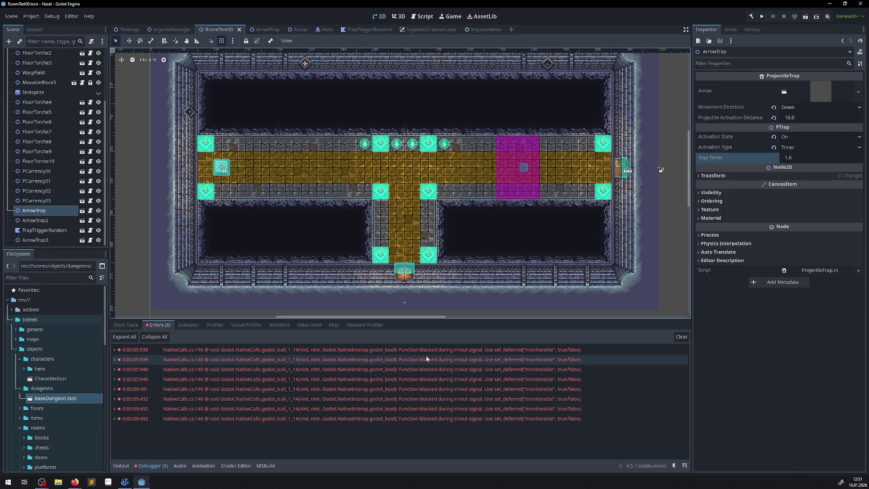
{"action": "left_click", "coordinate": [126, 325]}
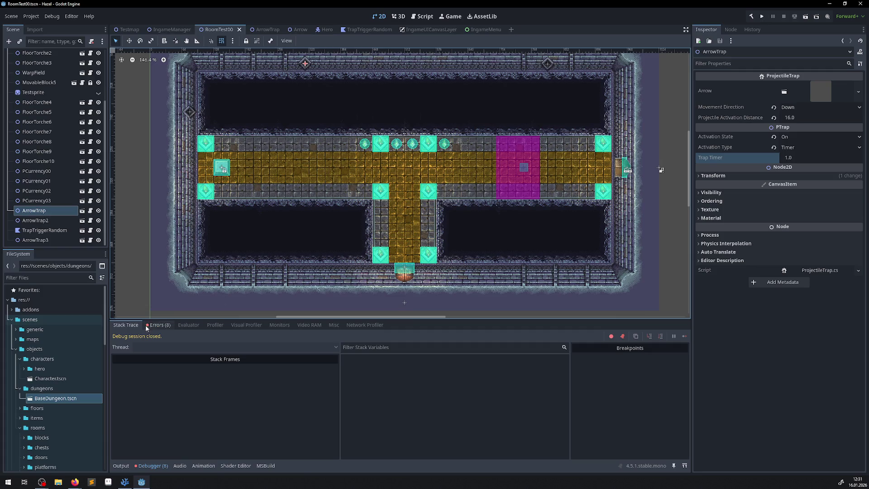
{"action": "left_click", "coordinate": [160, 325]}
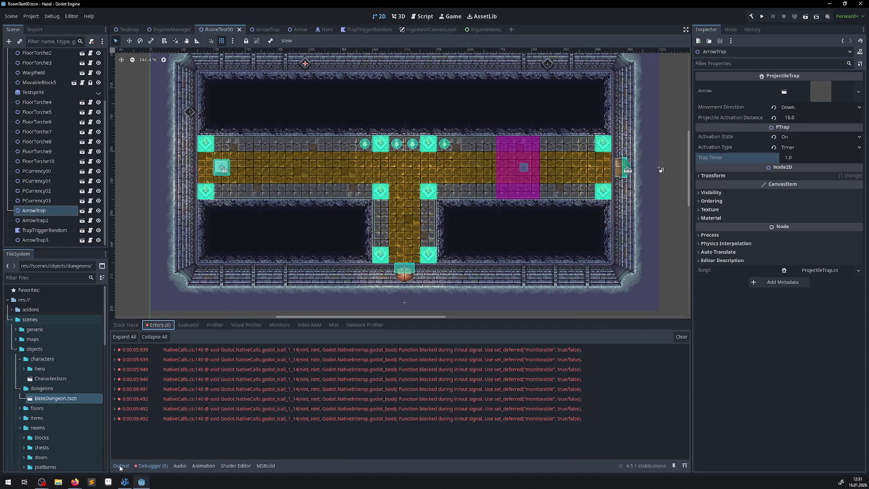
{"action": "left_click", "coordinate": [762, 16]}
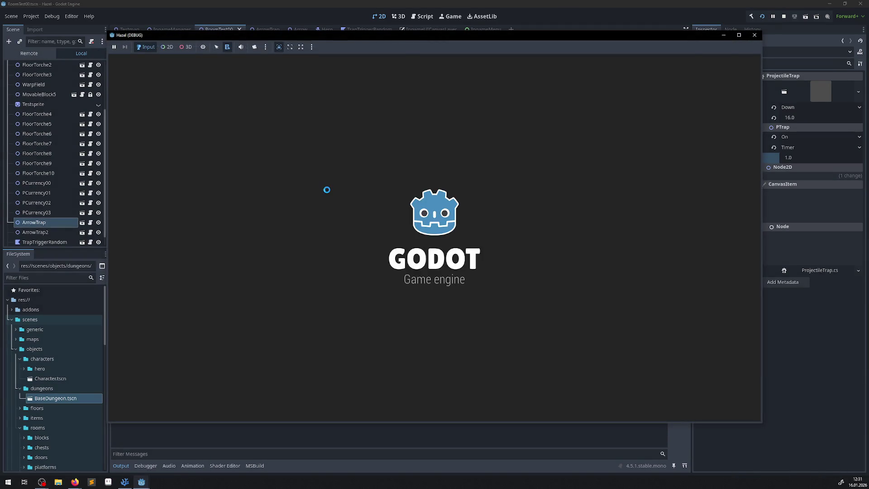
Step: Run the room once more and stop it with F8
{"action": "key", "text": "Up"}
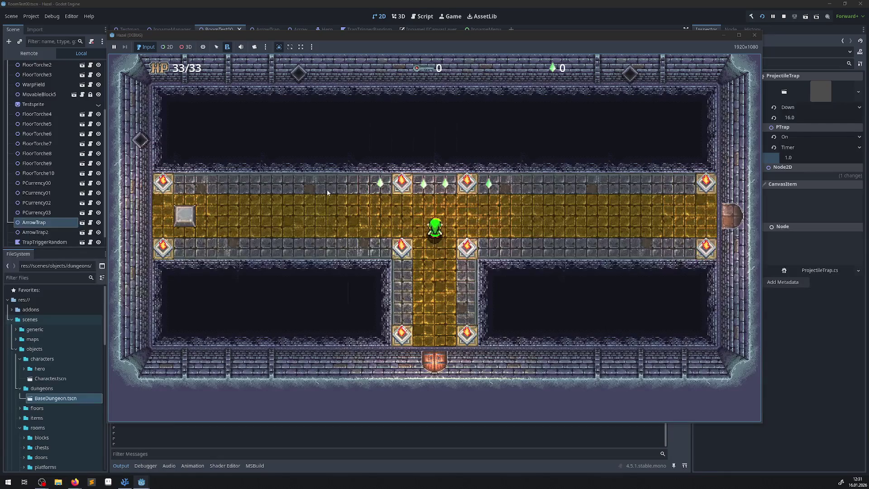
{"action": "key", "text": "F8"}
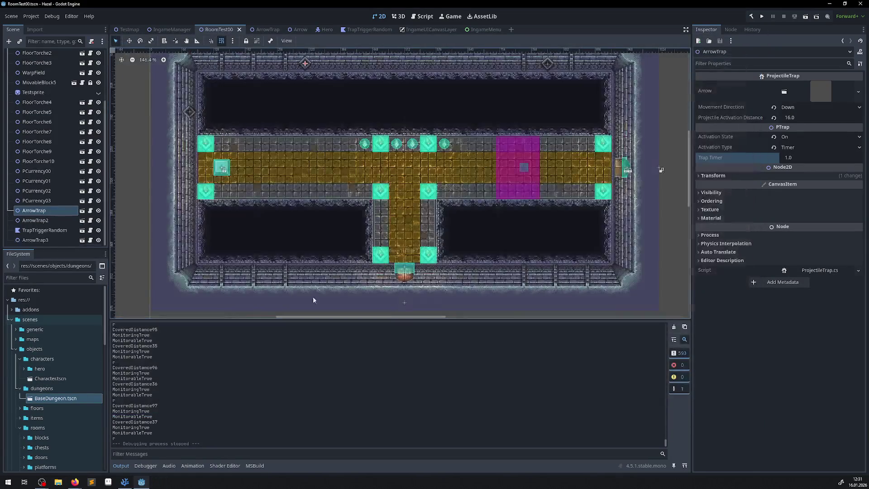
{"action": "key", "text": "alt+Tab"}
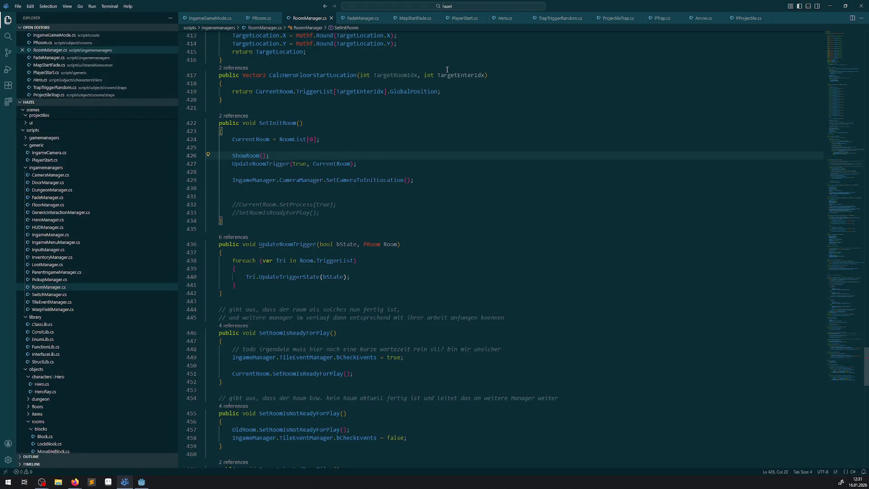
Step: Add the comment '// todo test kann noch raus' to ProjectileTrap.cs and save it
{"action": "left_click", "coordinate": [610, 19]}
{"action": "scroll", "coordinate": [271, 225], "scroll_direction": "up", "scroll_amount": 10}
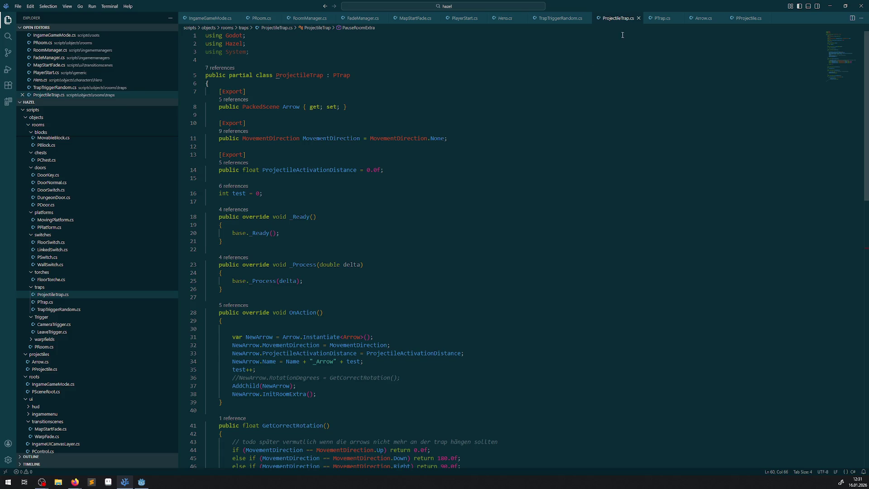
{"action": "double_click", "coordinate": [243, 370]}
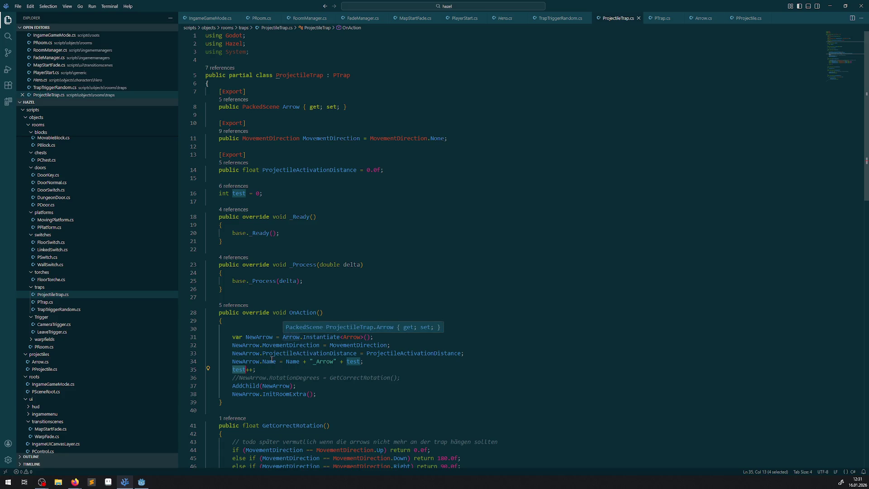
{"action": "left_click", "coordinate": [372, 362]}
{"action": "type", "text": "ra"}
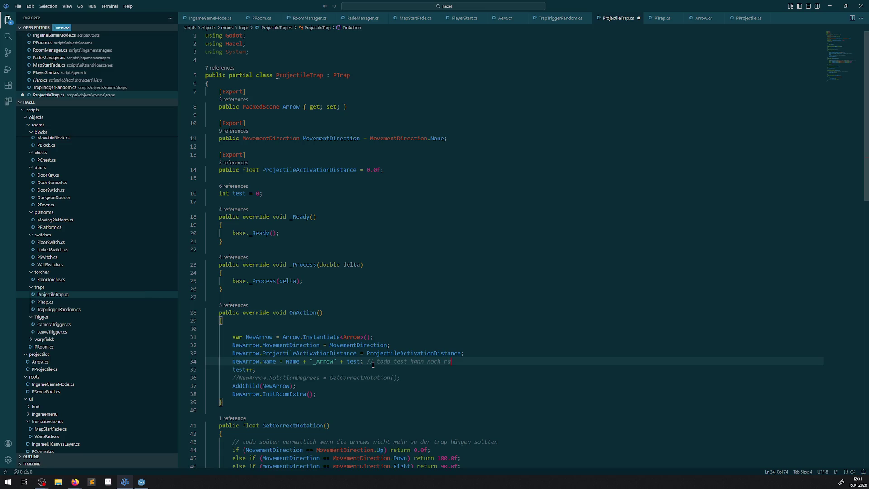
{"action": "type", "text": "us"}
{"action": "key", "text": "ctrl+s"}
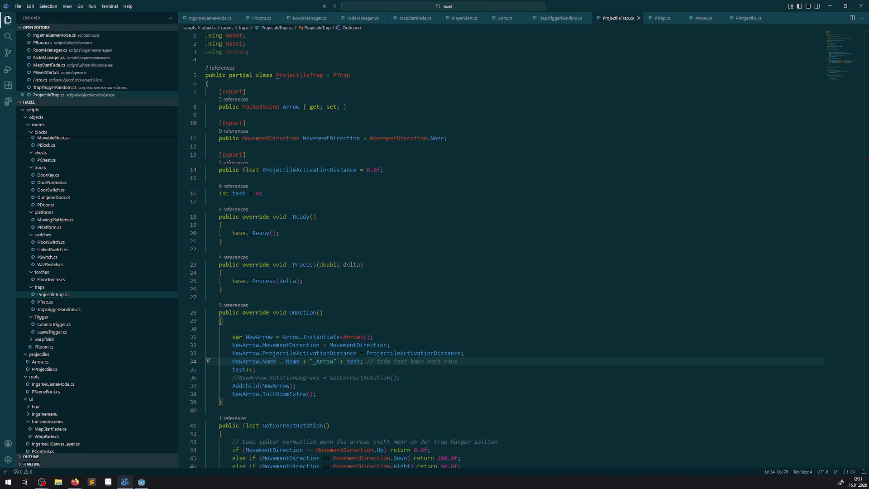
Step: Delete the GD.Print("r") debug line from PTrap.cs's _Process
{"action": "key", "text": "alt+Tab"}
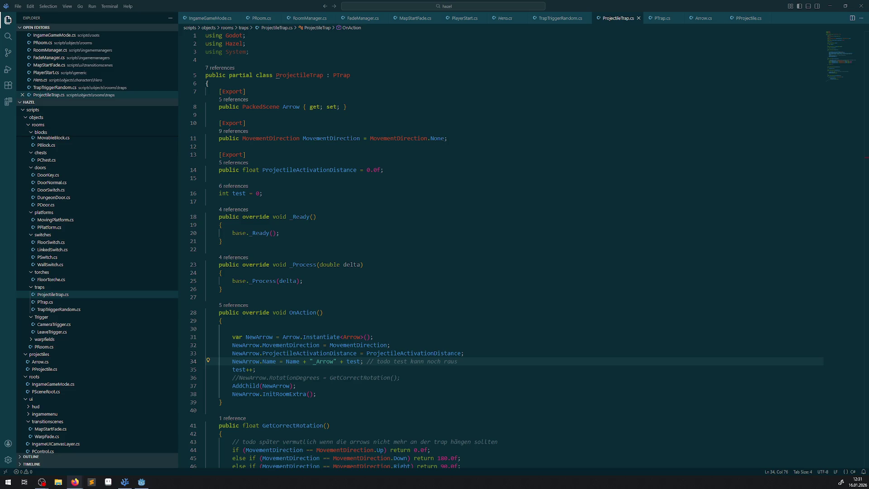
{"action": "key", "text": "alt+Tab"}
{"action": "left_click", "coordinate": [426, 291]}
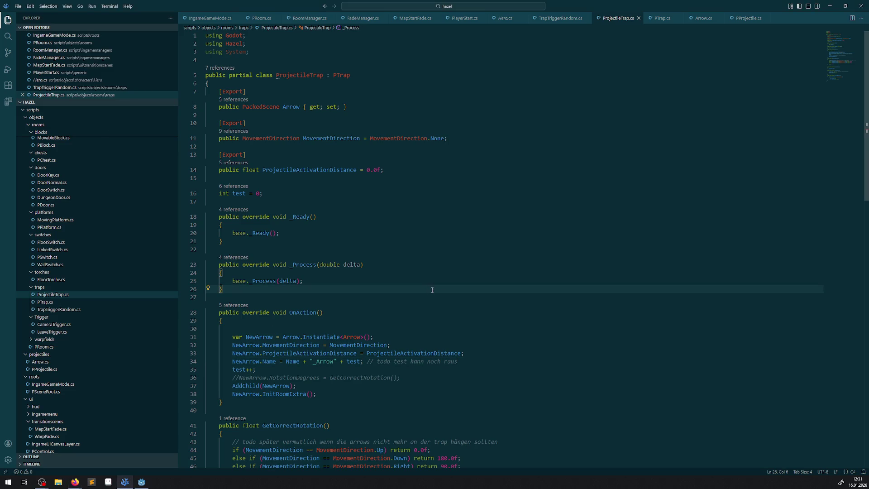
{"action": "left_click", "coordinate": [662, 18]}
{"action": "scroll", "coordinate": [336, 238], "scroll_direction": "up", "scroll_amount": 5}
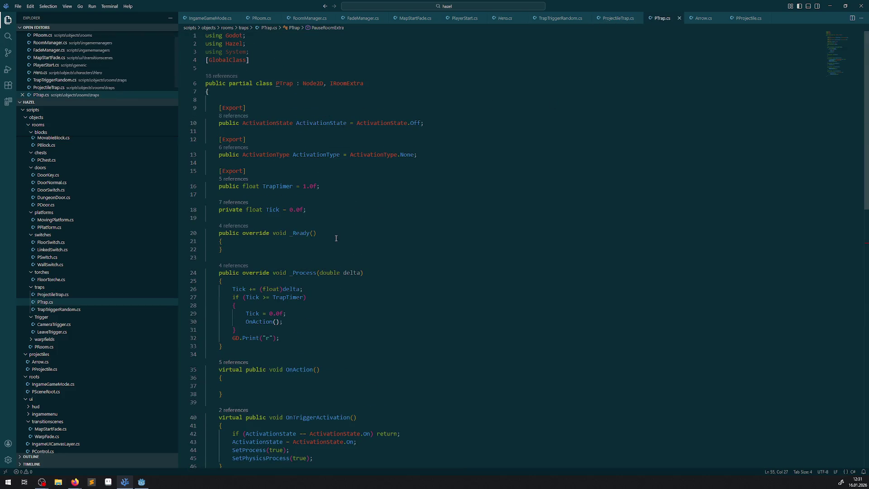
{"action": "key", "text": "BackSpace"}
{"action": "key", "text": "BackSpace"}
{"action": "key", "text": "BackSpace"}
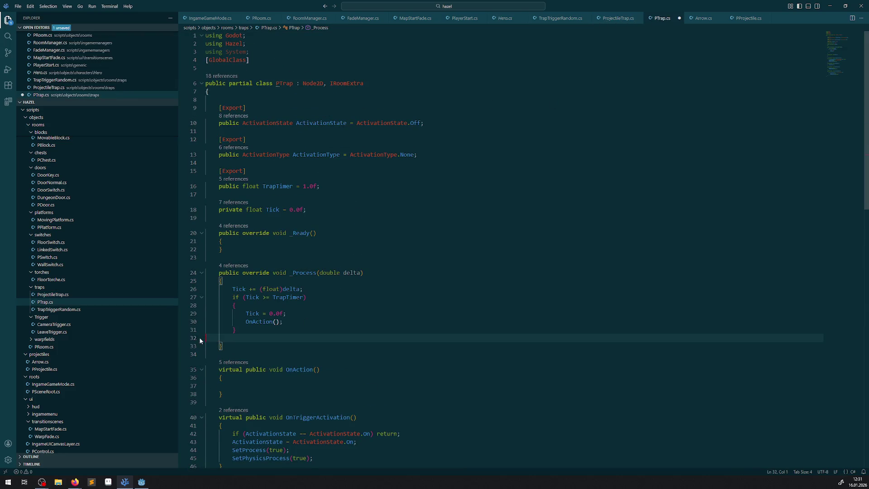
{"action": "left_click_drag", "start_coordinate": [317, 339], "coordinate": [322, 332]}
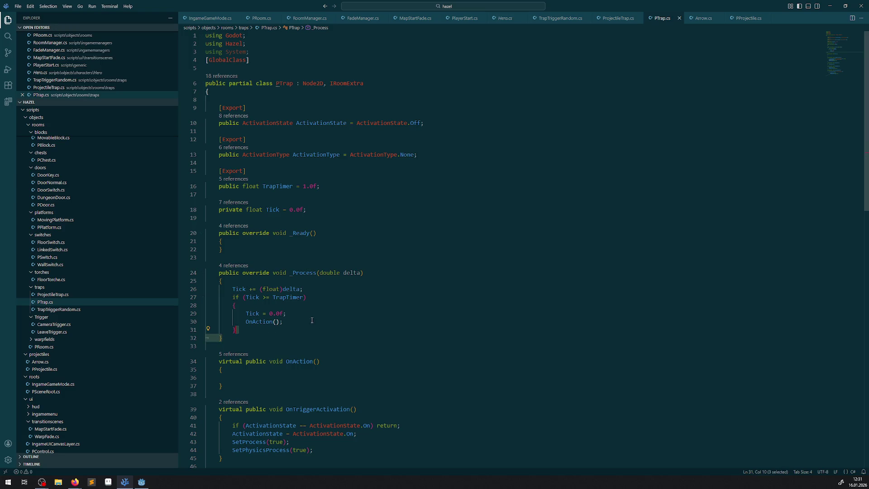
Step: Set ArrowTrap2's Activation State to On and Activation Type to Timer, then save the scene
{"action": "left_click", "coordinate": [140, 483]}
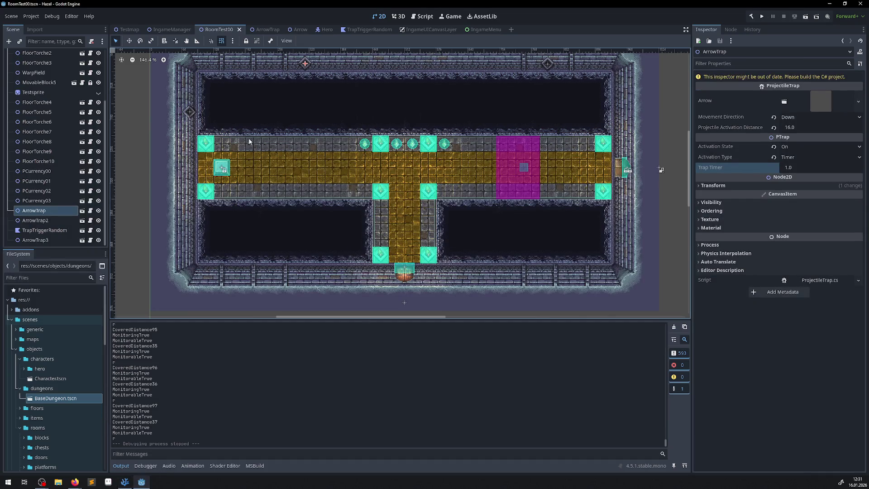
{"action": "left_click", "coordinate": [195, 112]}
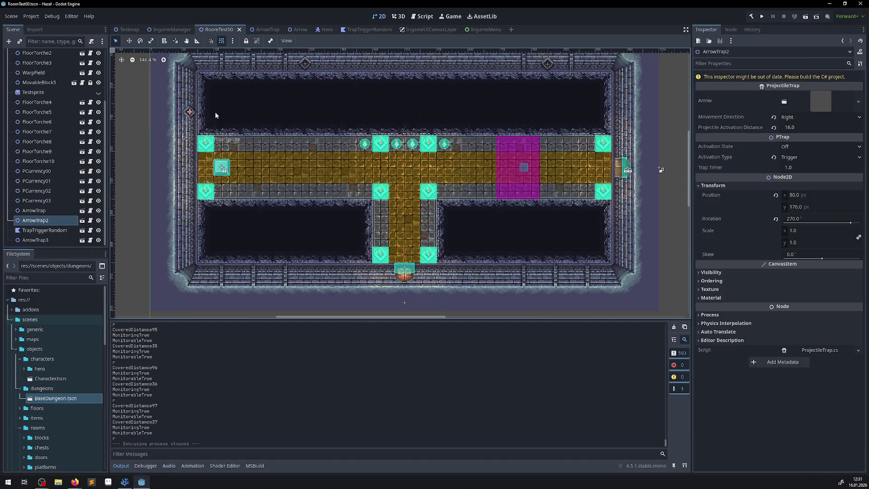
{"action": "left_click", "coordinate": [793, 151]}
{"action": "left_click", "coordinate": [794, 167]}
{"action": "left_click", "coordinate": [794, 157]}
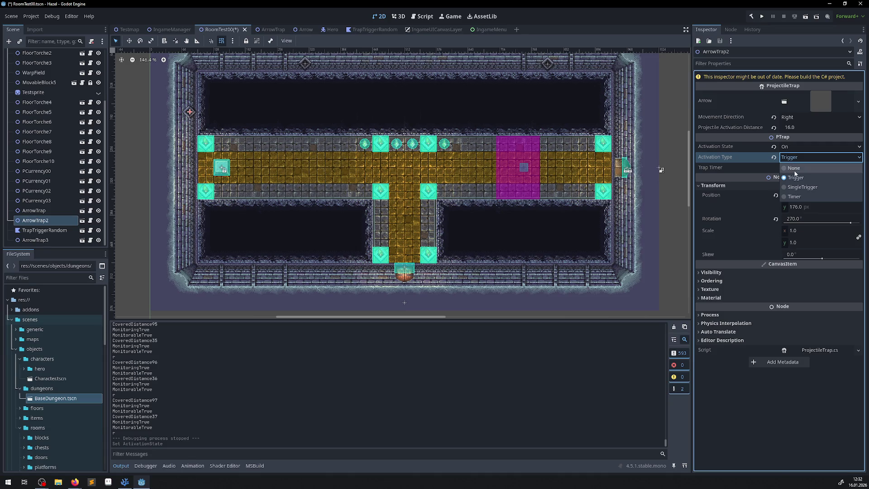
{"action": "left_click", "coordinate": [795, 196]}
{"action": "key", "text": "ctrl+s"}
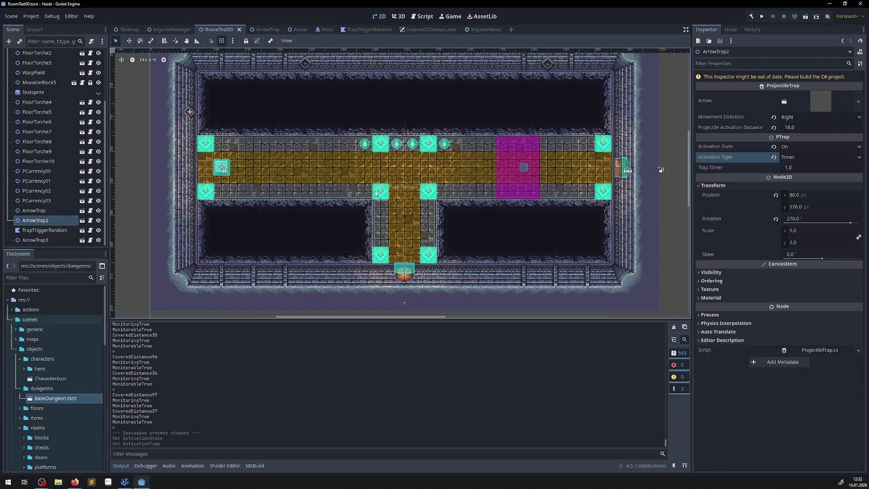
Step: Build the C# project and run it to test the traps
{"action": "scroll", "coordinate": [353, 172], "scroll_direction": "up", "scroll_amount": 4}
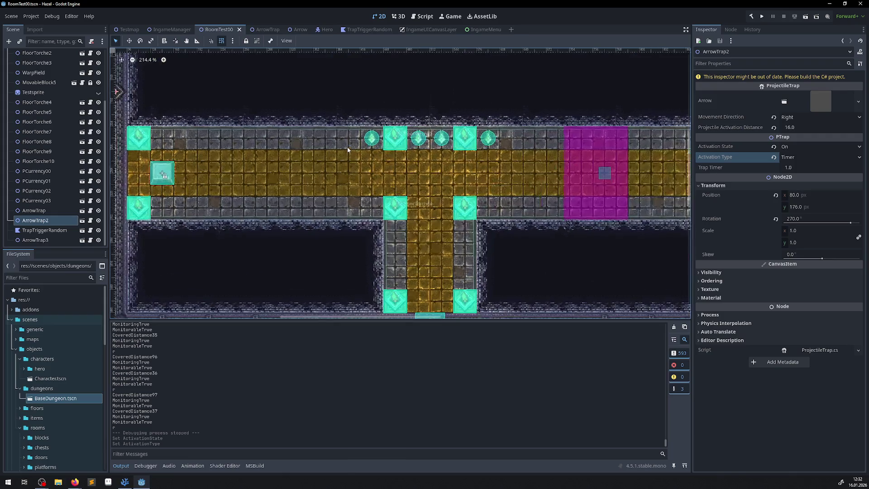
{"action": "left_click", "coordinate": [750, 18]}
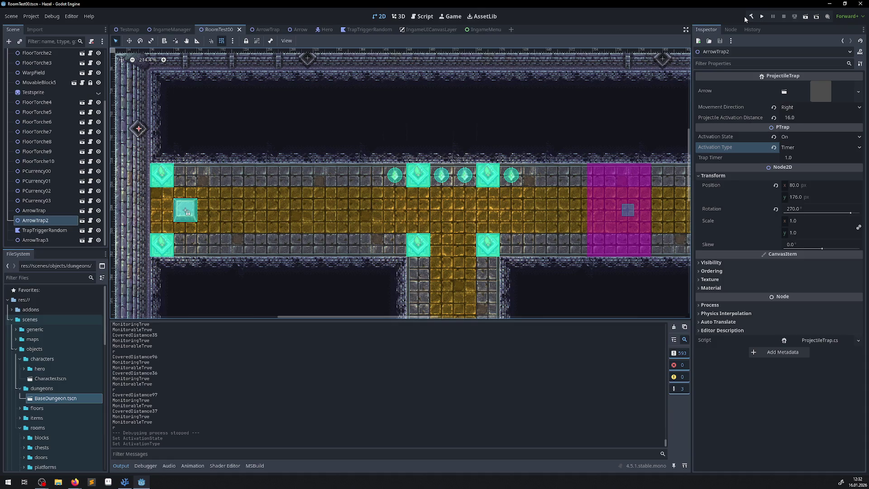
{"action": "left_click", "coordinate": [762, 17]}
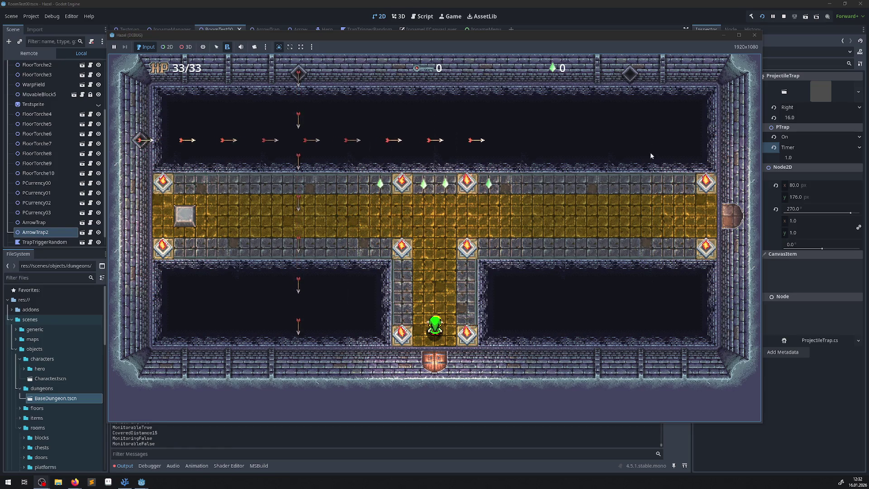
Step: Close the running game after watching both arrow traps fire on their timers
{"action": "left_click", "coordinate": [752, 36]}
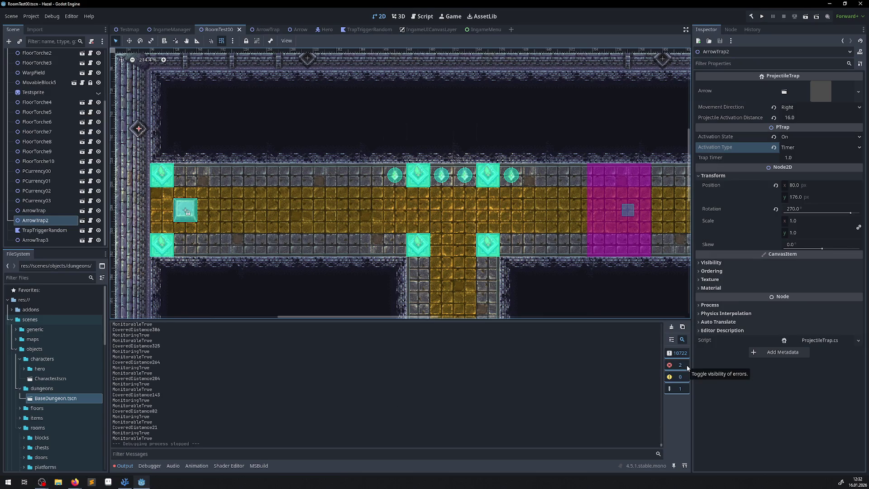
Step: Filter the Output log to show only the error lines, then return to VS Code
{"action": "left_click", "coordinate": [686, 365]}
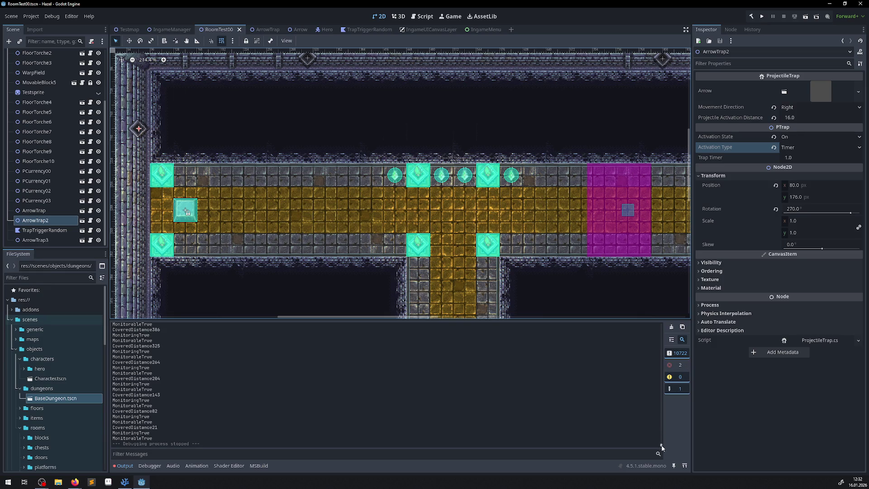
{"action": "left_click", "coordinate": [684, 357]}
{"action": "left_click", "coordinate": [681, 365]}
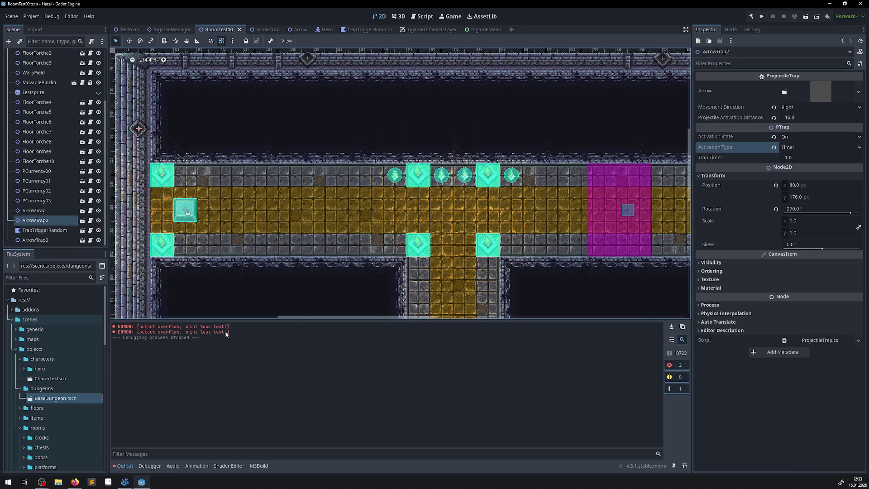
{"action": "left_click", "coordinate": [125, 482]}
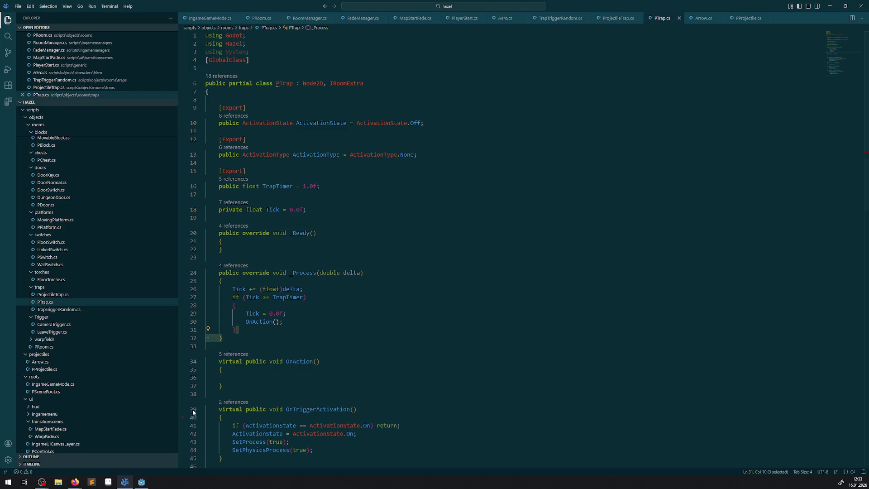
Step: Review the PTrap.cs and Arrow.cs code, ending back on PTrap.cs
{"action": "left_click", "coordinate": [383, 260]}
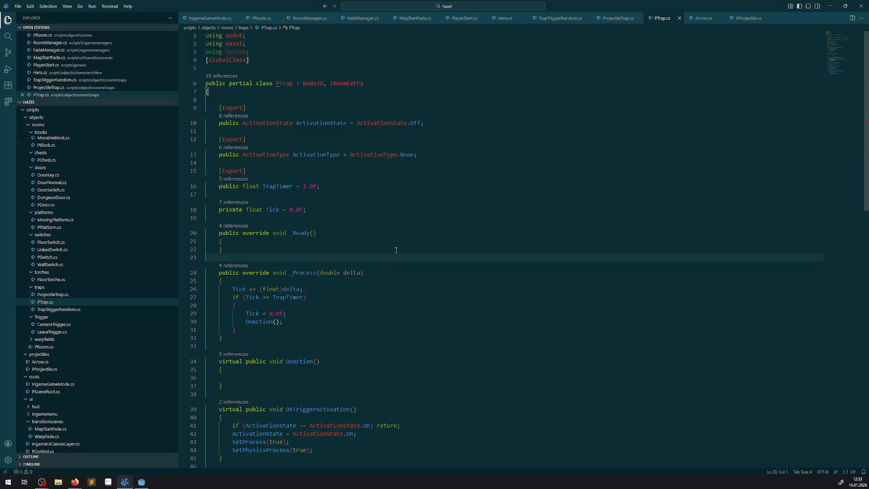
{"action": "left_click", "coordinate": [702, 18]}
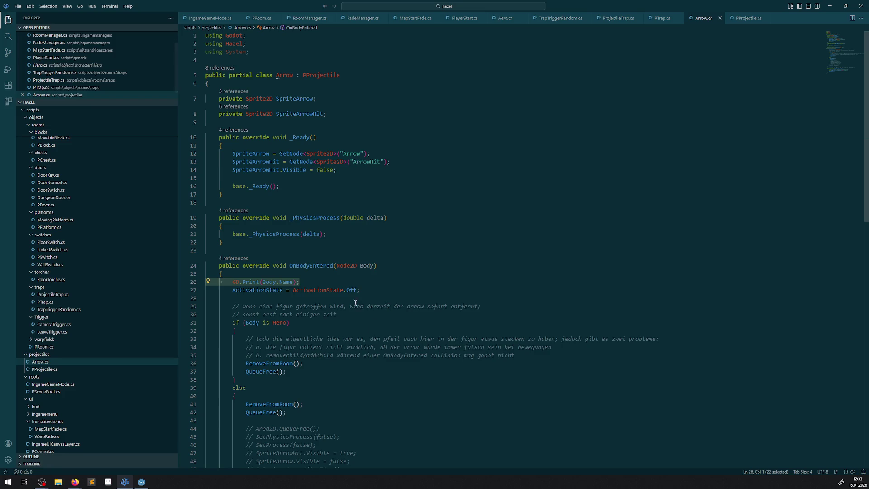
{"action": "scroll", "coordinate": [353, 300], "scroll_direction": "down", "scroll_amount": 3}
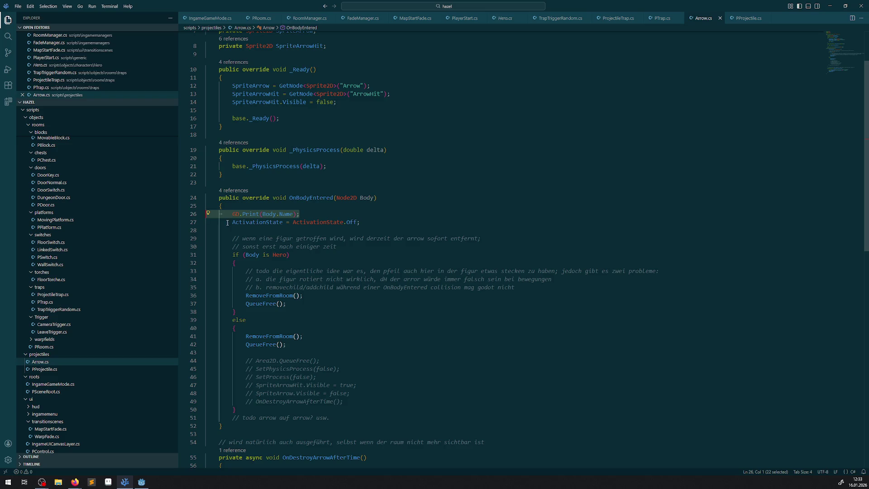
{"action": "left_click", "coordinate": [663, 18]}
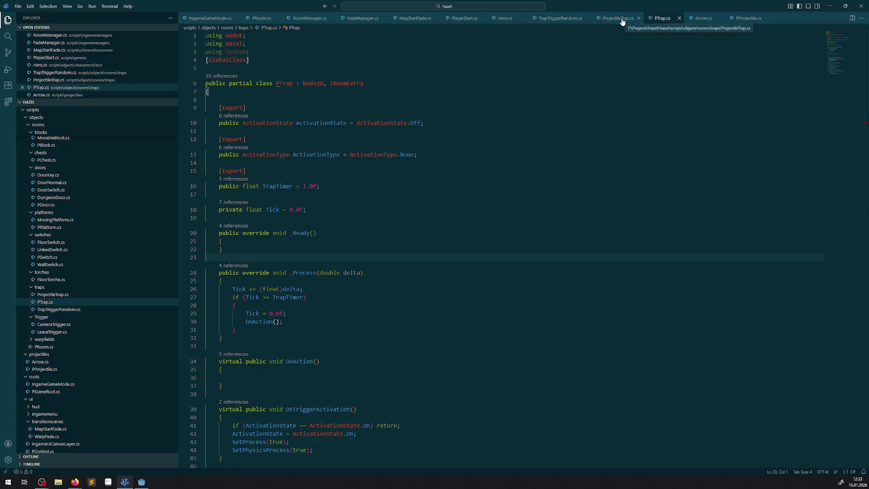
Step: Close the IngameGameMode, PRoom, RoomManager, FadeManager, MapStartFade, PlayerStart, Hero and TrapTriggerRandom tabs, showing Arrow.cs
{"action": "left_click", "coordinate": [235, 18]}
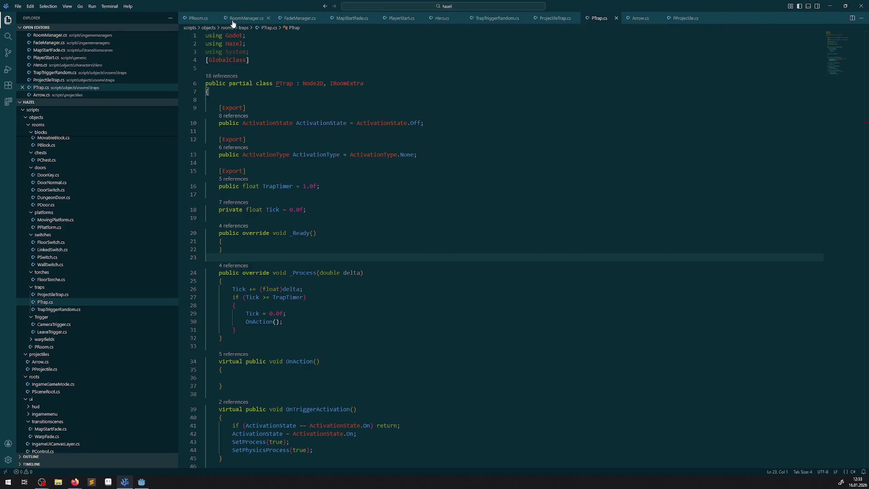
{"action": "left_click", "coordinate": [216, 18]}
{"action": "left_click", "coordinate": [226, 19]}
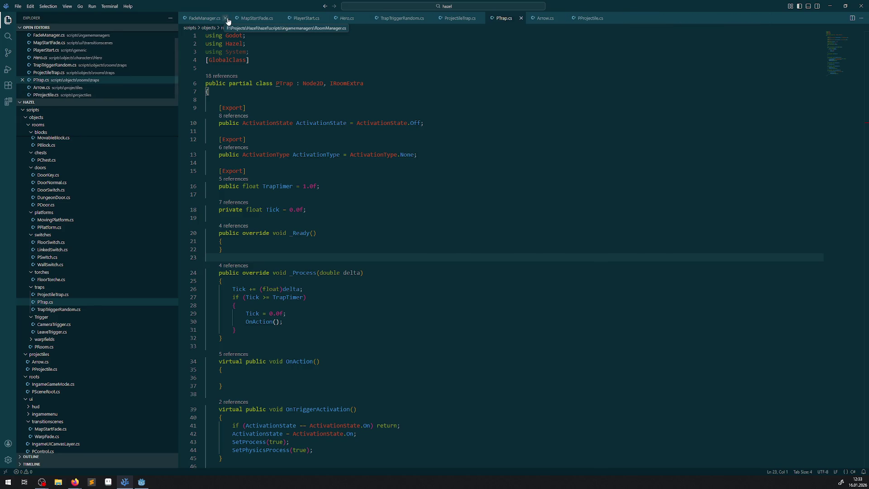
{"action": "left_click", "coordinate": [226, 18]}
{"action": "left_click", "coordinate": [225, 19]}
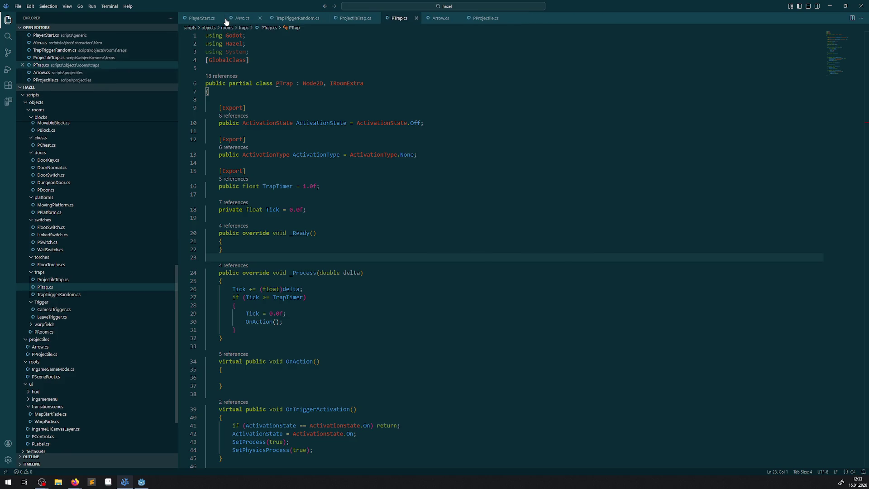
{"action": "left_click", "coordinate": [218, 19]}
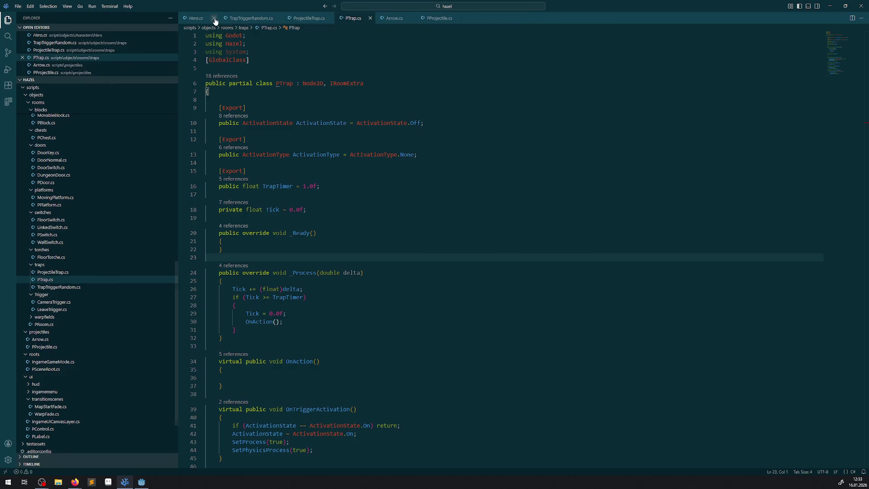
{"action": "left_click", "coordinate": [214, 18]}
{"action": "left_click", "coordinate": [224, 20]}
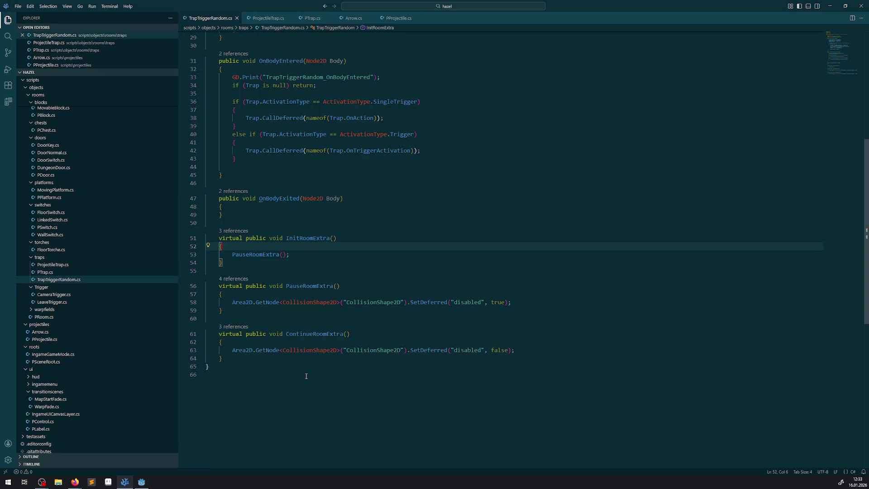
{"action": "left_click", "coordinate": [236, 18]}
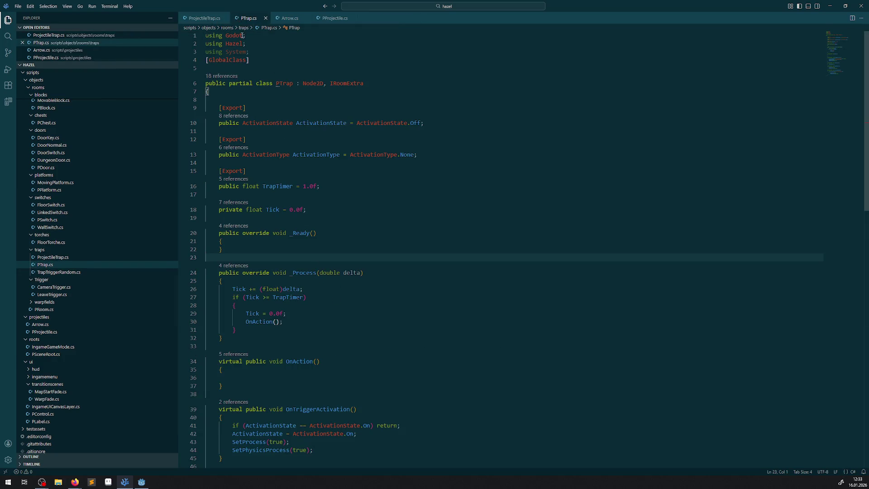
{"action": "left_click", "coordinate": [291, 21]}
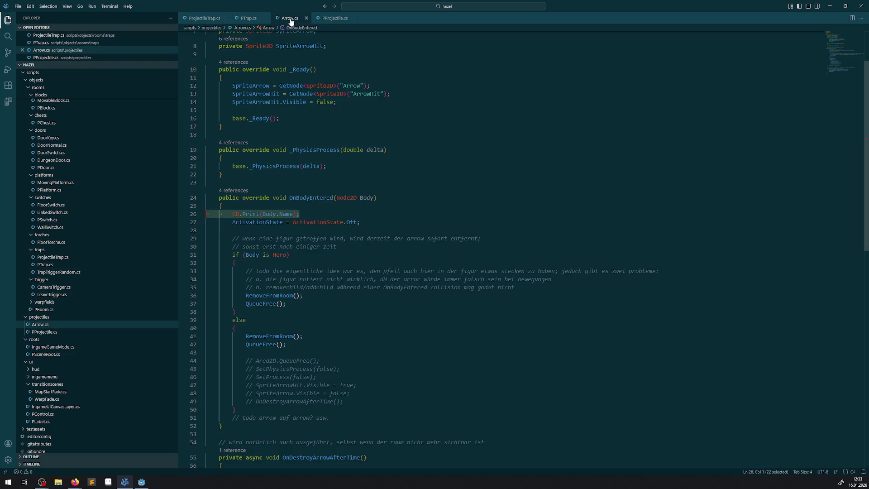
Step: Comment out the Monitoring/Monitorable lines in ContinueRoomExtra, PauseRoomExtra and SetupProjectileOnSpawn
{"action": "left_click", "coordinate": [328, 18]}
{"action": "scroll", "coordinate": [344, 212], "scroll_direction": "up", "scroll_amount": 3}
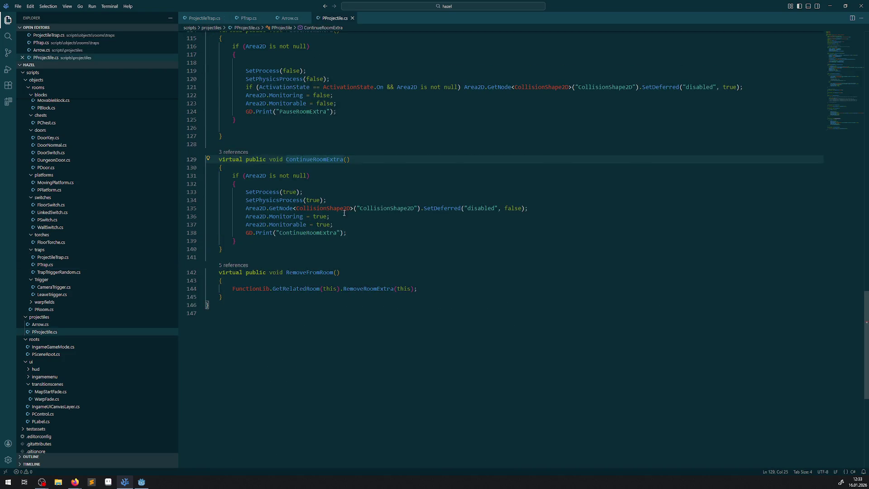
{"action": "mouse_move", "coordinate": [355, 222]}
{"action": "left_mouse_down"}
{"action": "mouse_move", "coordinate": [213, 221]}
{"action": "mouse_move", "coordinate": [221, 217]}
{"action": "left_mouse_up"}
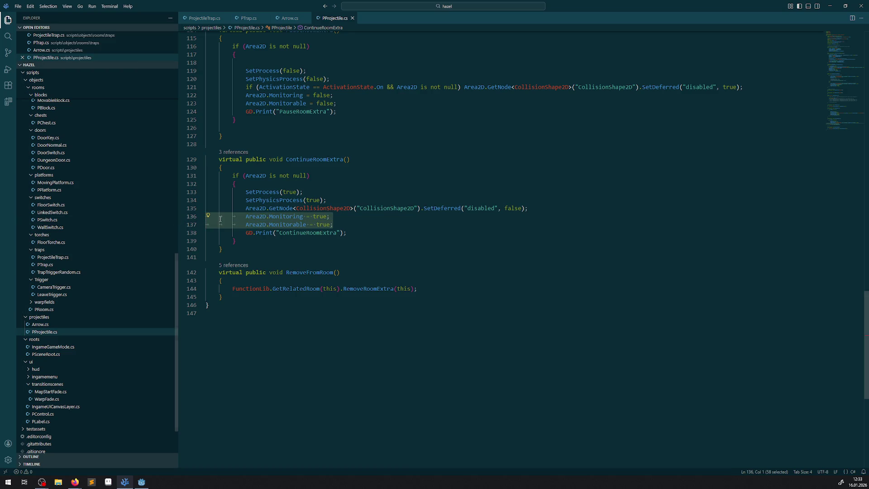
{"action": "key", "text": "ctrl+slash"}
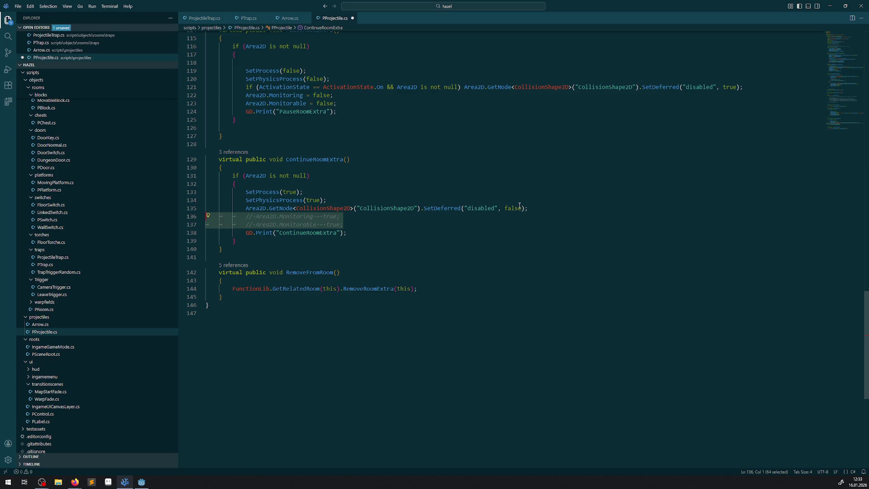
{"action": "scroll", "coordinate": [385, 281], "scroll_direction": "up", "scroll_amount": 5}
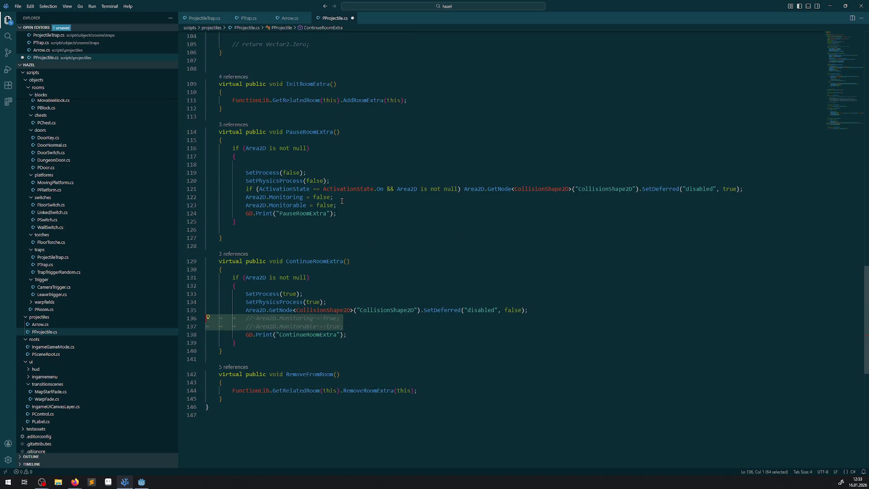
{"action": "left_click_drag", "start_coordinate": [337, 205], "coordinate": [191, 199]}
{"action": "key", "text": "ctrl+slash"}
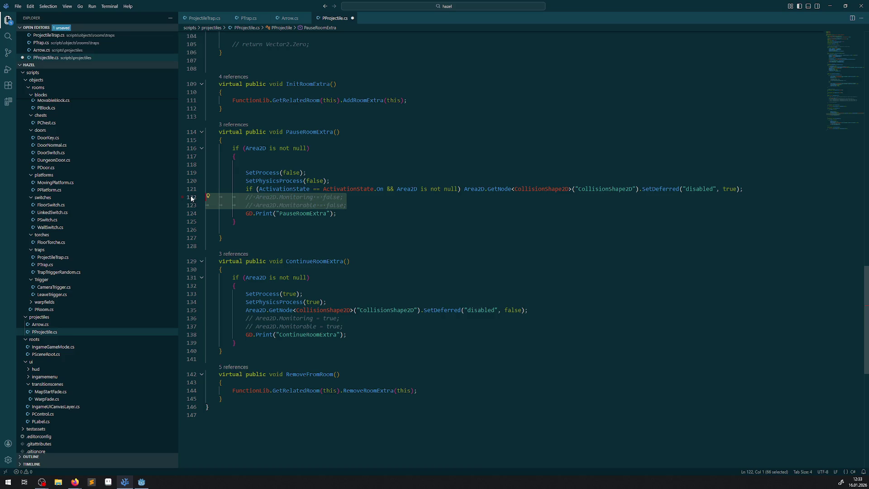
{"action": "scroll", "coordinate": [352, 187], "scroll_direction": "up", "scroll_amount": 17}
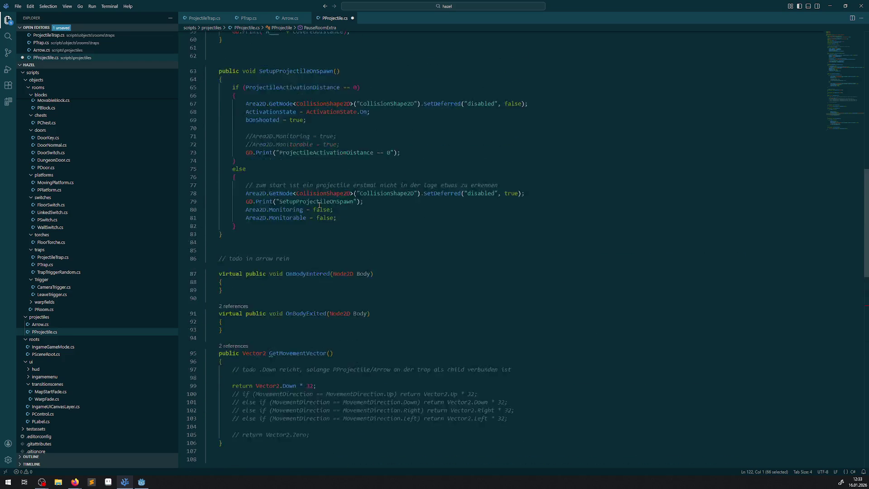
{"action": "mouse_move", "coordinate": [342, 267]}
{"action": "left_mouse_down"}
{"action": "mouse_move", "coordinate": [201, 253]}
{"action": "mouse_move", "coordinate": [196, 259]}
{"action": "left_mouse_up"}
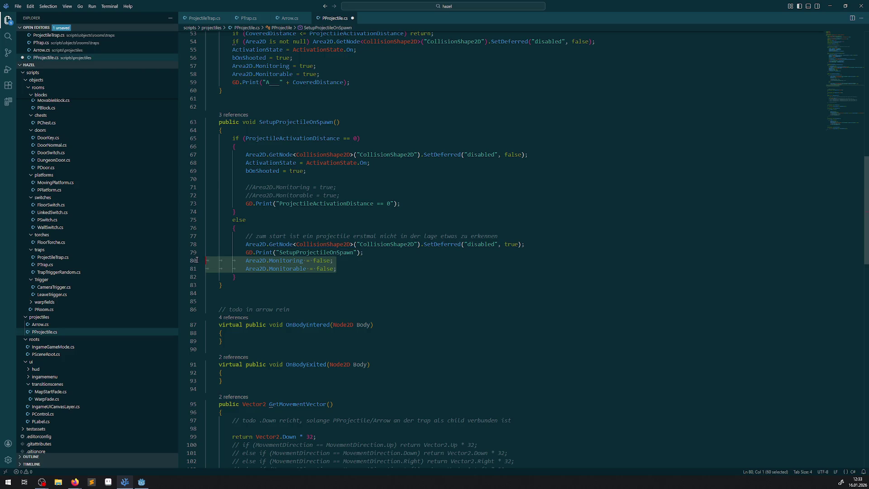
{"action": "key", "text": "ctrl+slash"}
Step: Comment out ActivateProjectileAfterDistance's Monitoring lines and the debug prints on lines 45–46, then save
{"action": "scroll", "coordinate": [334, 199], "scroll_direction": "up", "scroll_amount": 3}
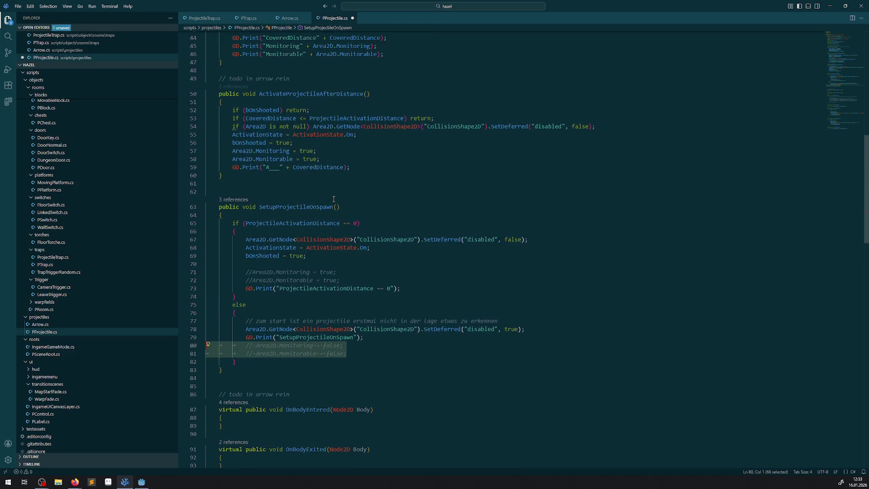
{"action": "left_click_drag", "start_coordinate": [329, 159], "coordinate": [156, 153]}
{"action": "key", "text": "ctrl+slash"}
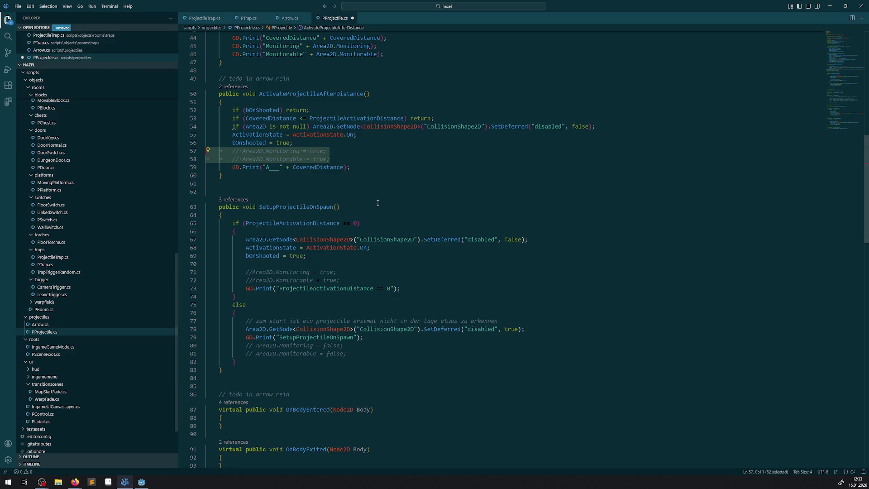
{"action": "scroll", "coordinate": [375, 245], "scroll_direction": "up", "scroll_amount": 4}
{"action": "scroll", "coordinate": [374, 245], "scroll_direction": "up", "scroll_amount": 3}
{"action": "left_click_drag", "start_coordinate": [390, 204], "coordinate": [185, 200]}
{"action": "key", "text": "ctrl+slash"}
{"action": "scroll", "coordinate": [363, 177], "scroll_direction": "up", "scroll_amount": 7}
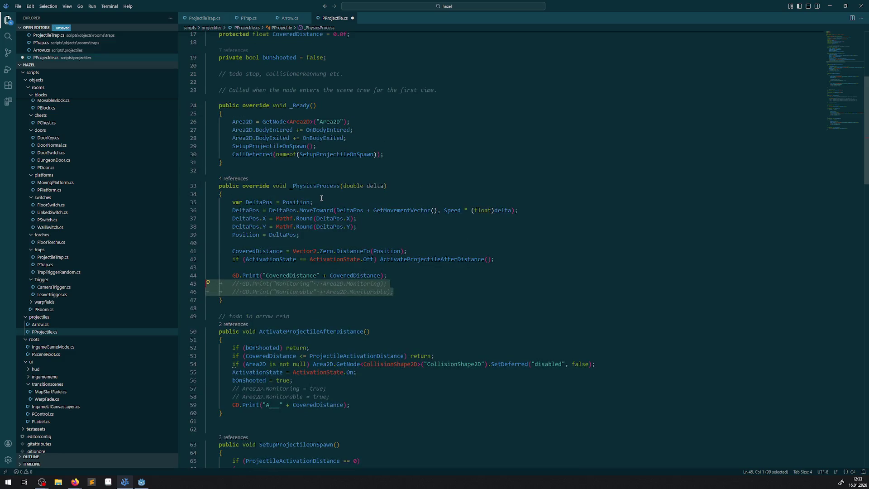
{"action": "scroll", "coordinate": [377, 260], "scroll_direction": "down", "scroll_amount": 11}
{"action": "scroll", "coordinate": [376, 260], "scroll_direction": "down", "scroll_amount": 15}
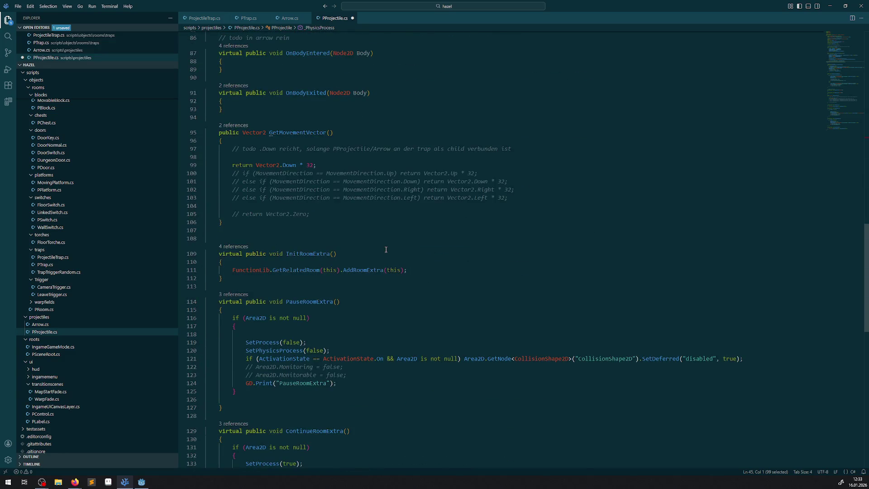
{"action": "left_click", "coordinate": [386, 250]}
{"action": "key", "text": "ctrl+s"}
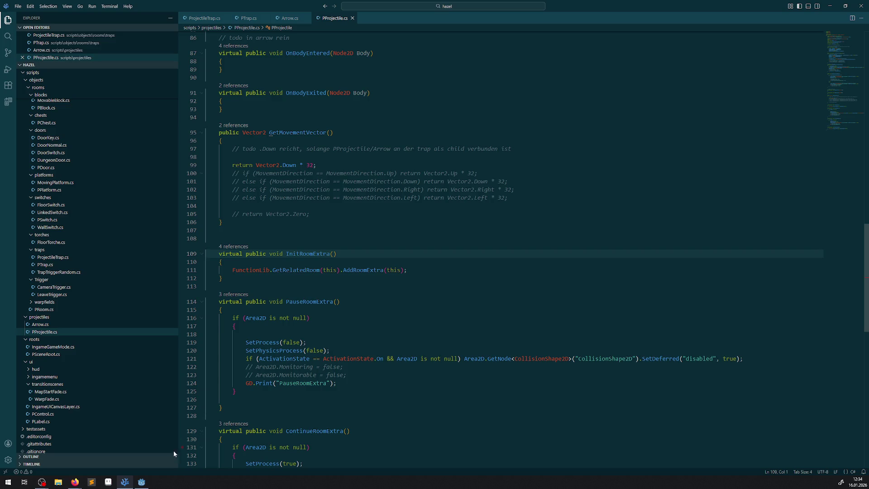
{"action": "left_click", "coordinate": [142, 482]}
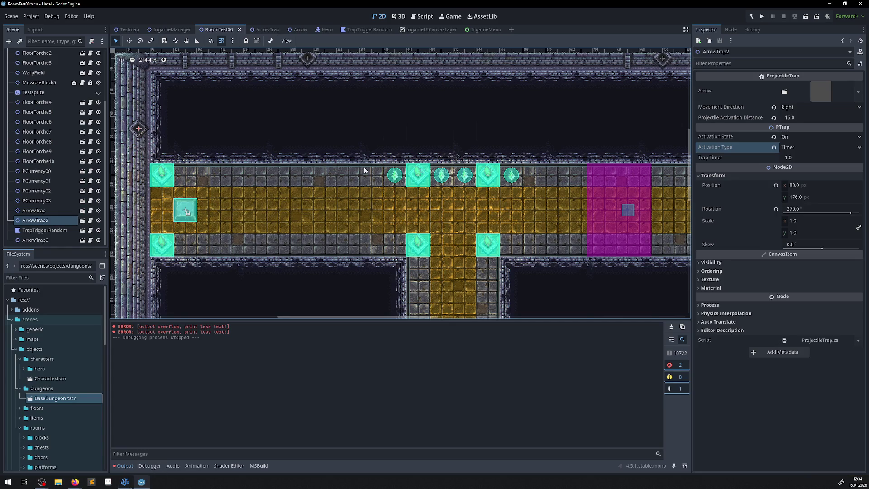
Step: Rebuild the .NET project and close the IngameUICanvasLayer, IngameMenu, TrapTriggerRandom and Hero scenes
{"action": "left_click", "coordinate": [751, 16]}
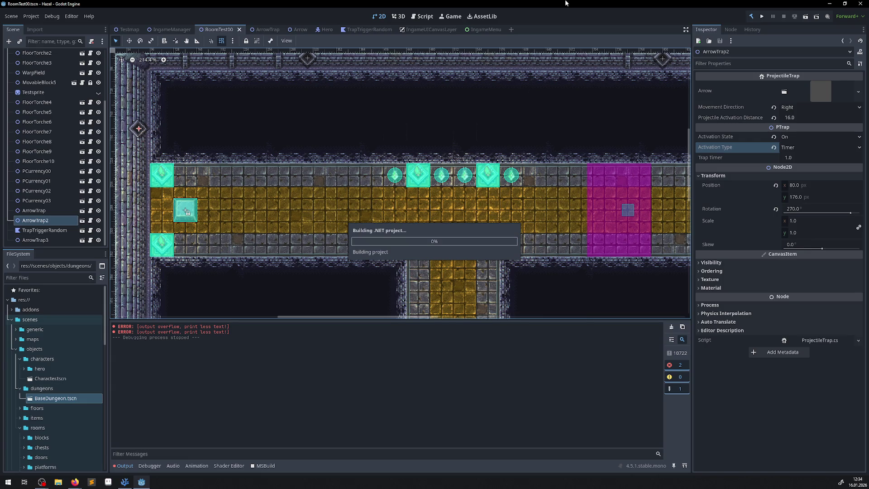
{"action": "left_click", "coordinate": [446, 32]}
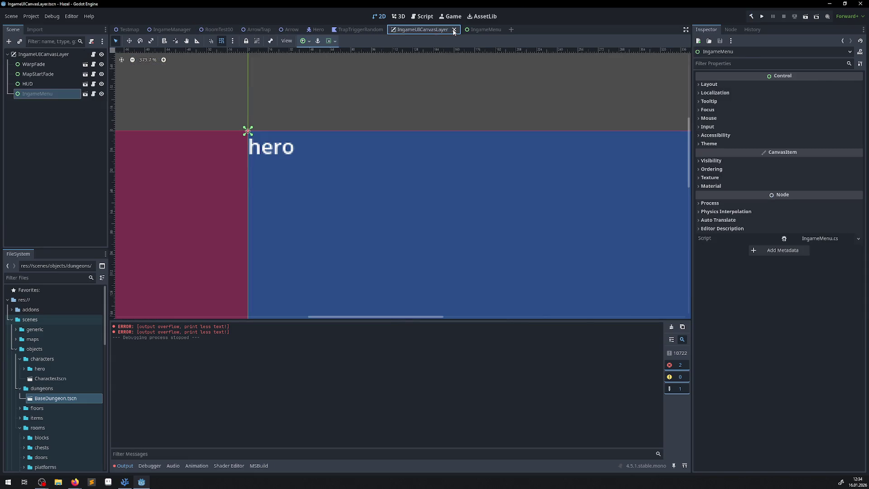
{"action": "left_click", "coordinate": [454, 30]}
{"action": "left_click", "coordinate": [439, 31]}
{"action": "left_click", "coordinate": [433, 30]}
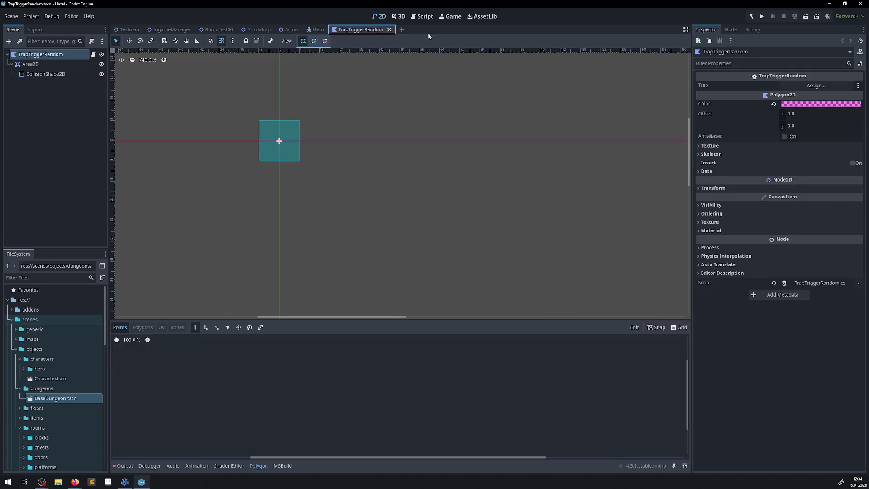
{"action": "left_click", "coordinate": [389, 30]}
{"action": "left_click", "coordinate": [330, 30]}
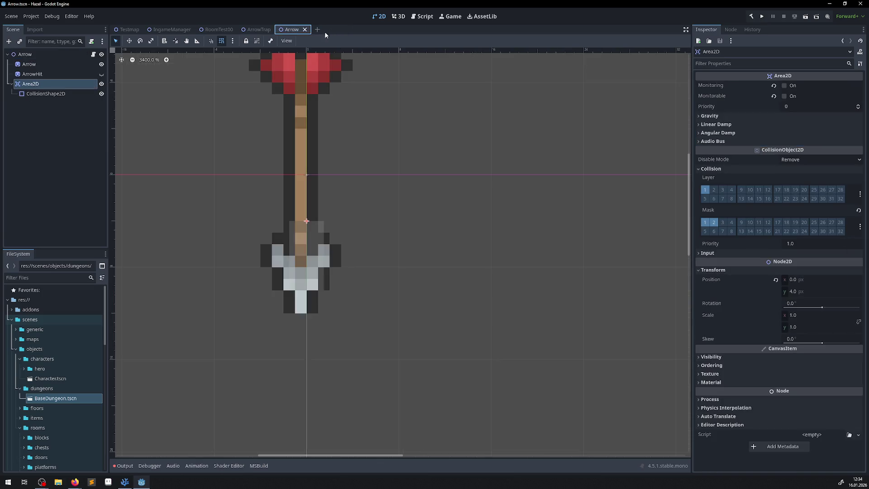
Step: Enable Monitoring and Monitorable on the Arrow's Area2D, save the scene, and run the game
{"action": "left_click", "coordinate": [795, 97]}
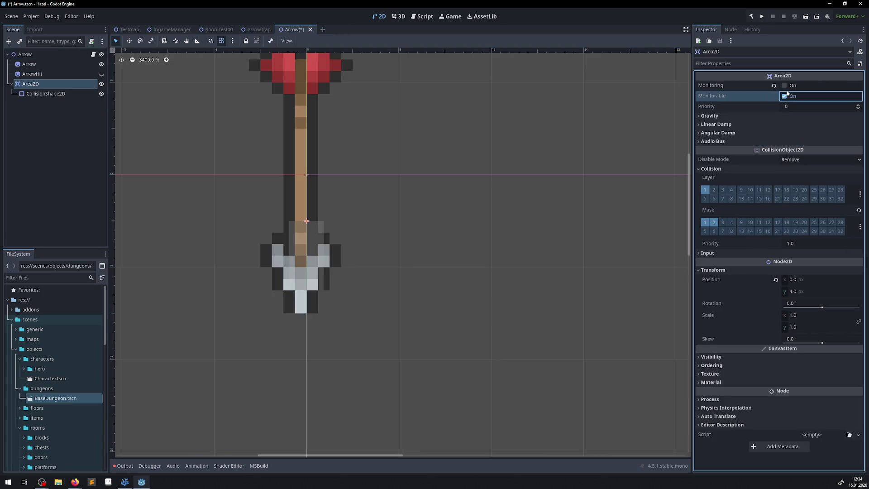
{"action": "left_click", "coordinate": [791, 85]}
{"action": "key", "text": "ctrl+s"}
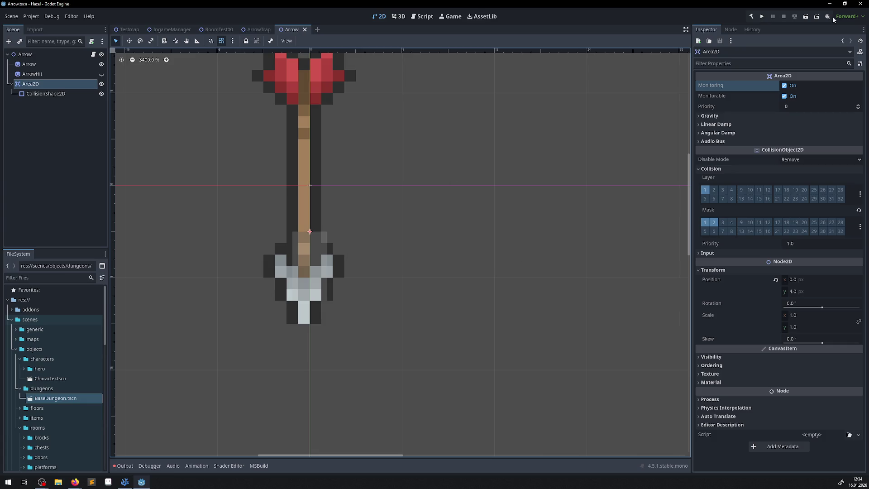
{"action": "left_click", "coordinate": [761, 17]}
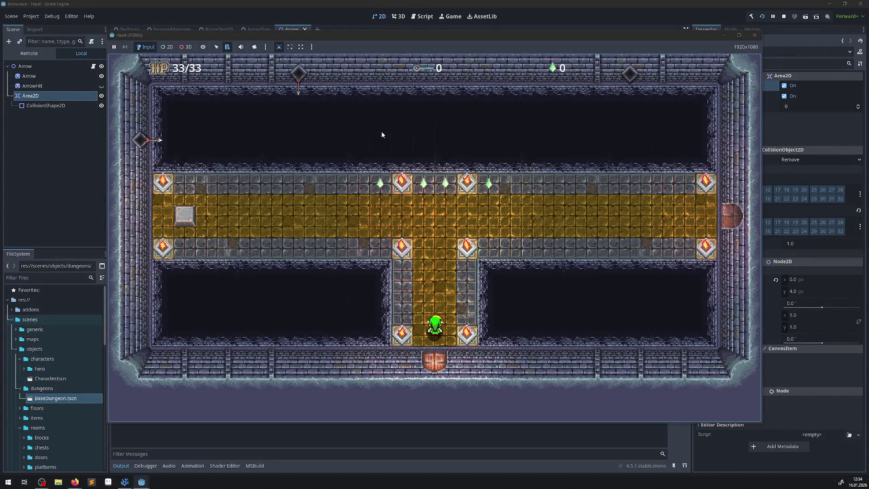
Step: Walk the hero back and forth between the corridor and the stone room to watch the traps fire
{"action": "key", "text": "Up"}
{"action": "key", "text": "Left"}
{"action": "key", "text": "Left"}
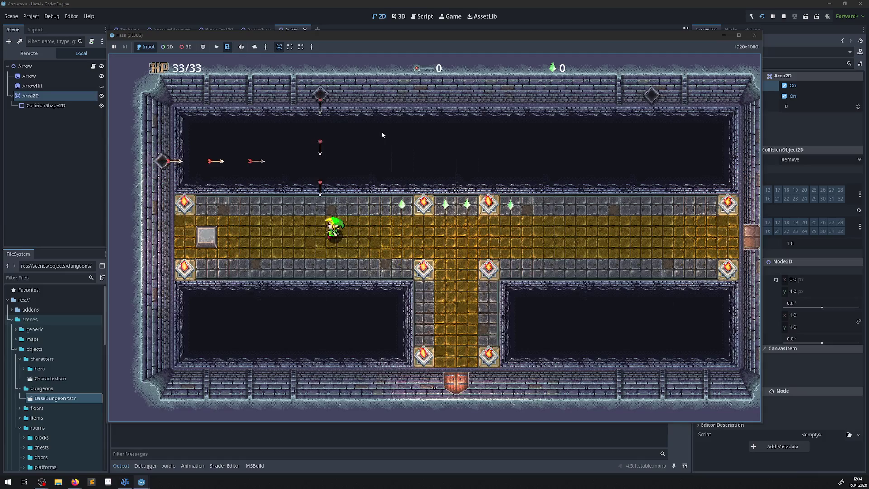
{"action": "key", "text": "Right"}
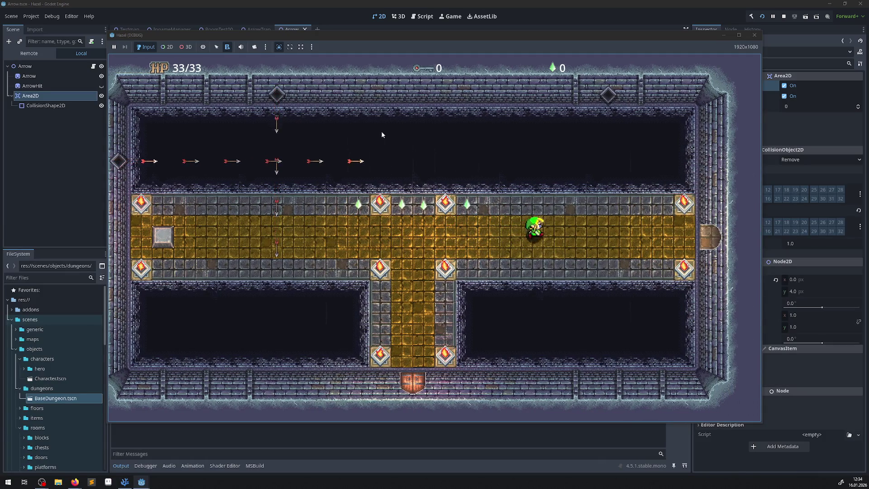
{"action": "key", "text": "Right"}
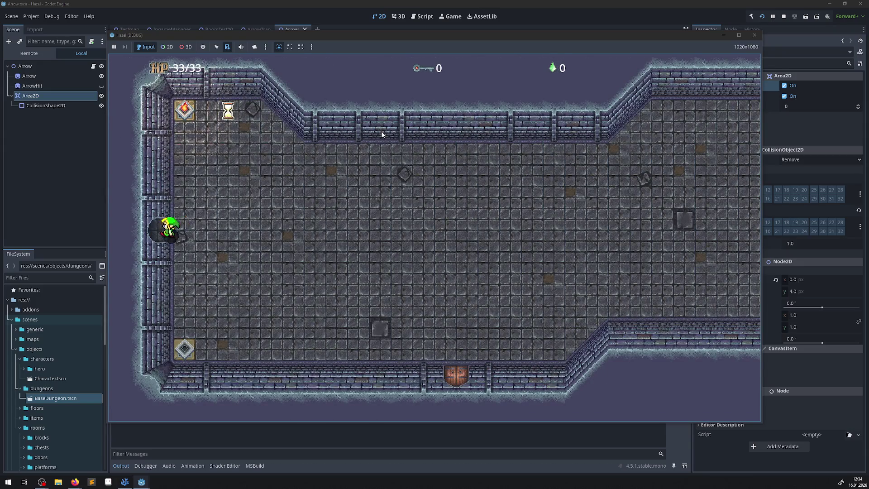
{"action": "key", "text": "Left"}
{"action": "key", "text": "Right"}
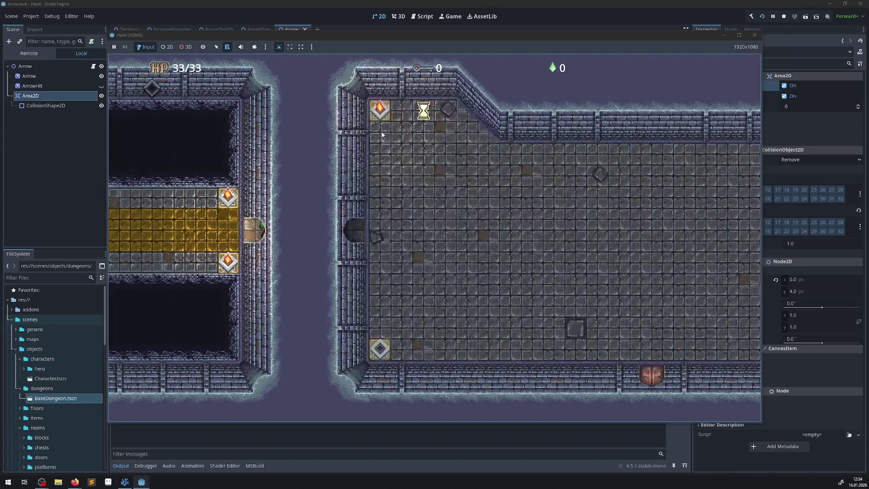
{"action": "key", "text": "Left"}
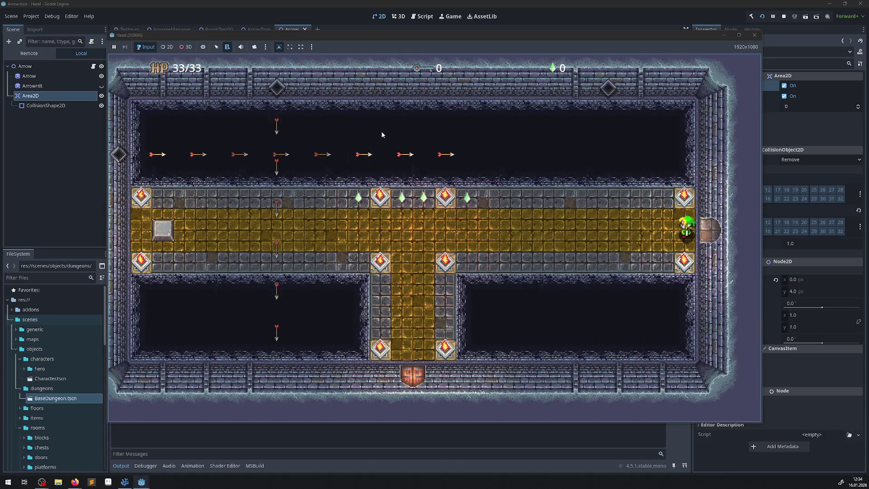
{"action": "key", "text": "Right"}
{"action": "key", "text": "Left"}
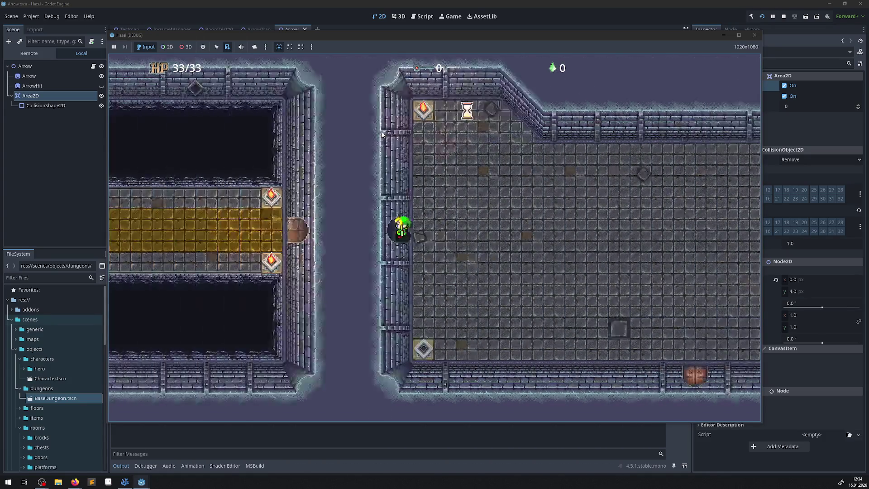
{"action": "key", "text": "Right"}
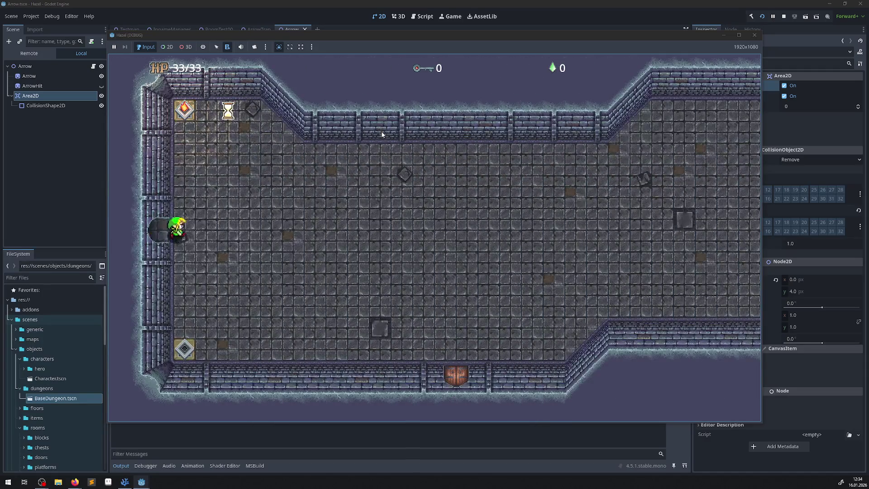
{"action": "key", "text": "Left"}
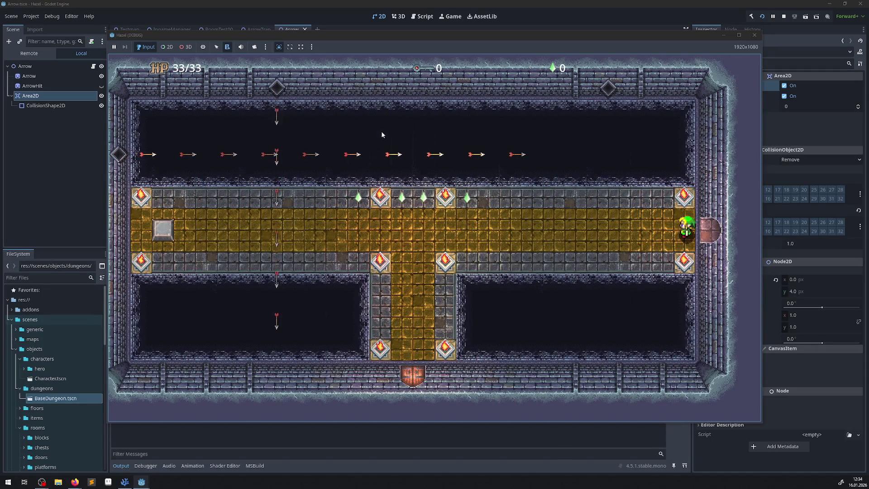
{"action": "key", "text": "Right"}
{"action": "key", "text": "Left"}
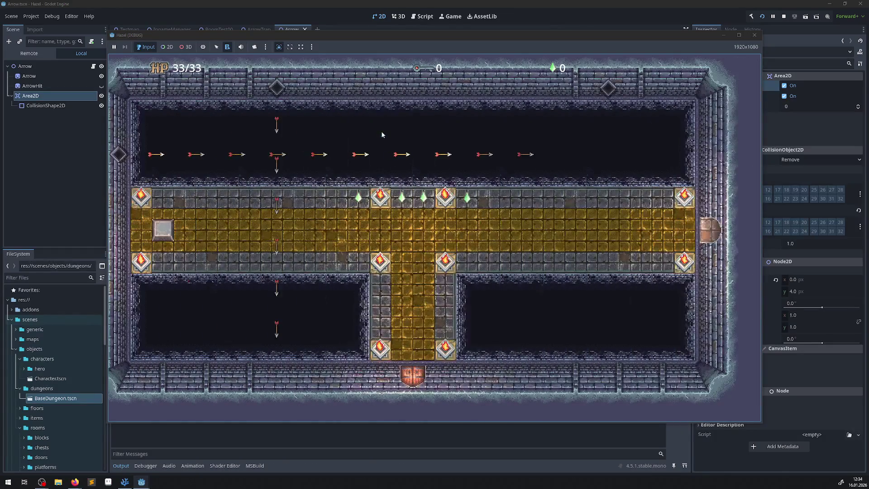
{"action": "key", "text": "Right"}
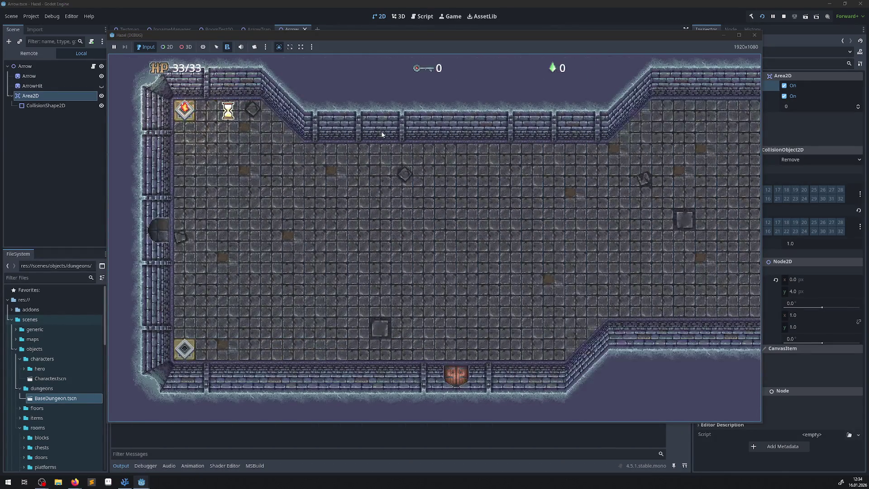
{"action": "key", "text": "Left"}
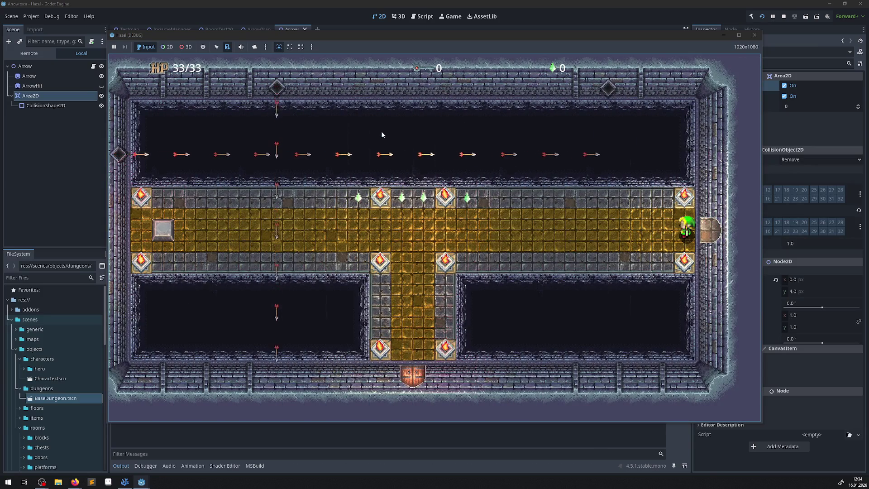
{"action": "key", "text": "Right"}
{"action": "key", "text": "Left"}
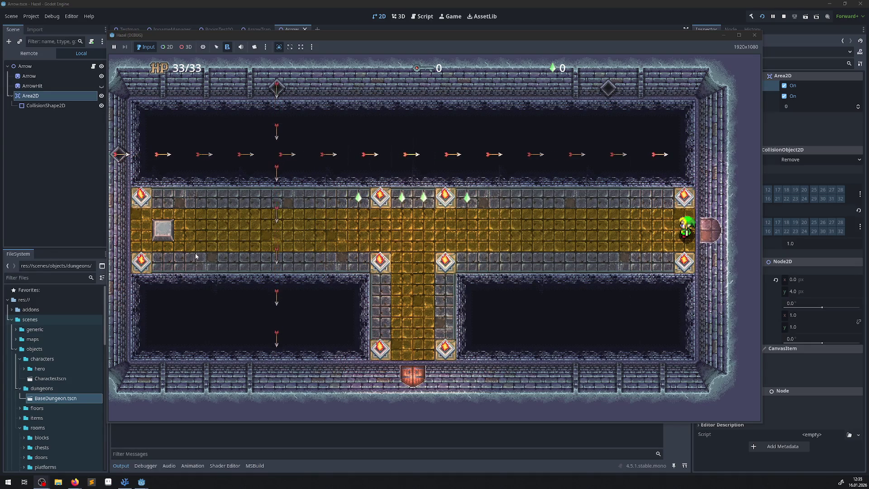
Step: Walk the hero left collecting gems, then close the game and return to VS Code
{"action": "left_click", "coordinate": [352, 263]}
{"action": "key", "text": "Up"}
{"action": "key", "text": "Left"}
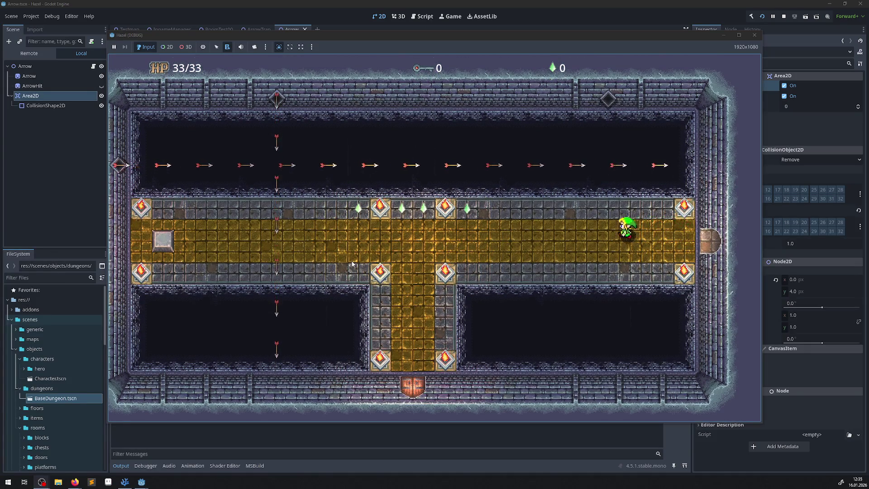
{"action": "key", "text": "Left"}
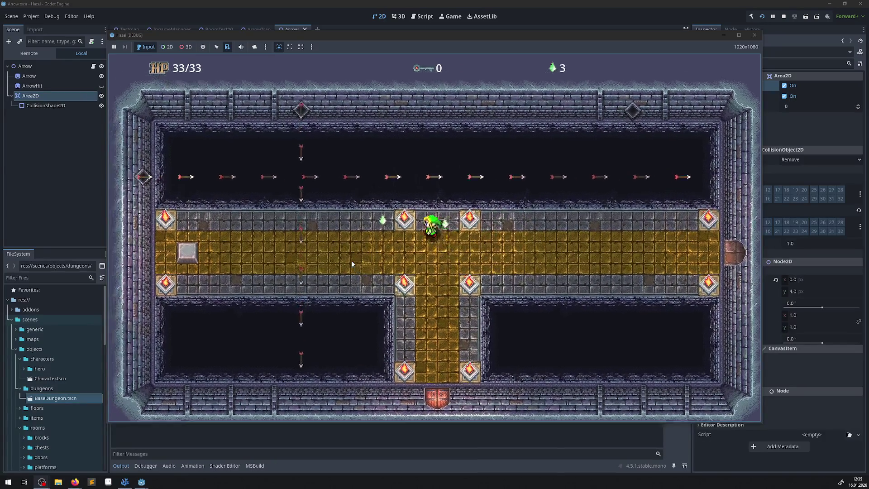
{"action": "key", "text": "Right"}
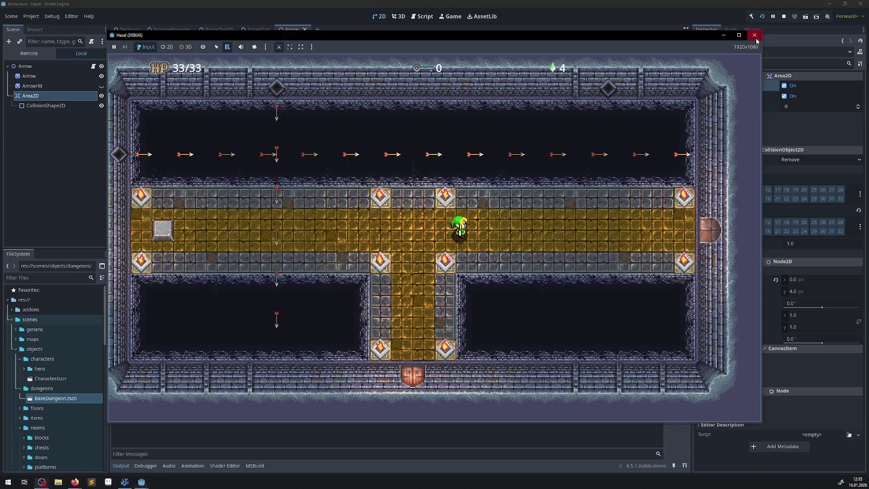
{"action": "left_click", "coordinate": [754, 35]}
{"action": "left_click", "coordinate": [124, 482]}
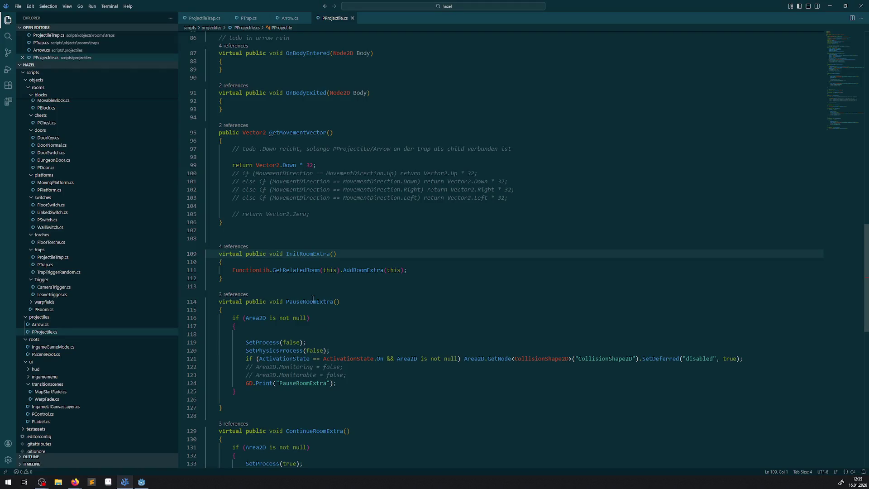
{"action": "scroll", "coordinate": [317, 99], "scroll_direction": "down", "scroll_amount": 15}
{"action": "scroll", "coordinate": [296, 157], "scroll_direction": "up", "scroll_amount": 10}
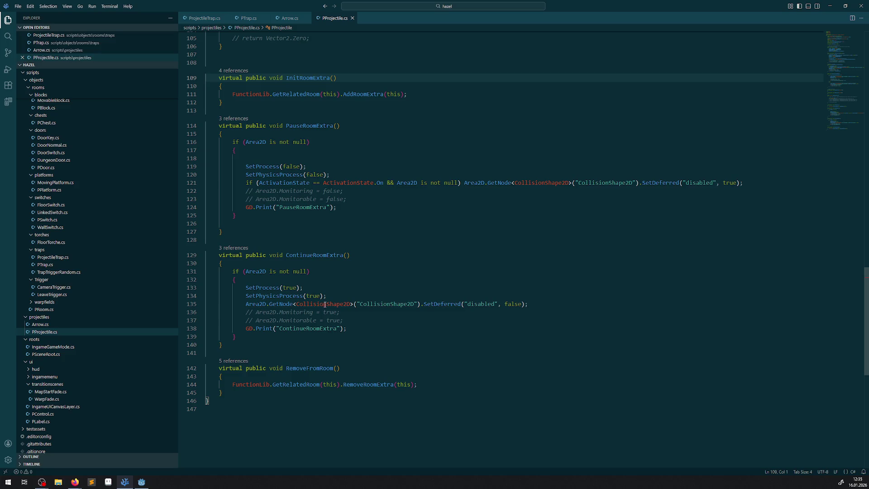
{"action": "left_click", "coordinate": [289, 19]}
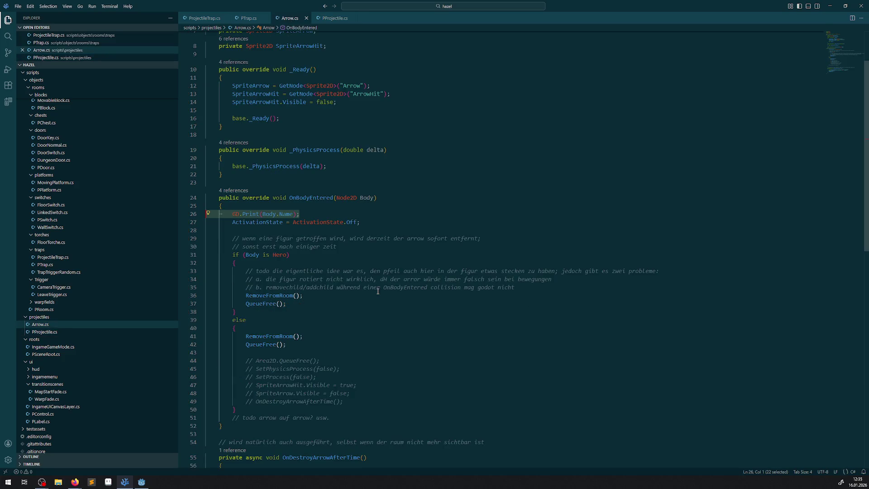
{"action": "scroll", "coordinate": [378, 291], "scroll_direction": "down", "scroll_amount": 20}
{"action": "scroll", "coordinate": [347, 243], "scroll_direction": "up", "scroll_amount": 10}
{"action": "scroll", "coordinate": [338, 269], "scroll_direction": "up", "scroll_amount": 2}
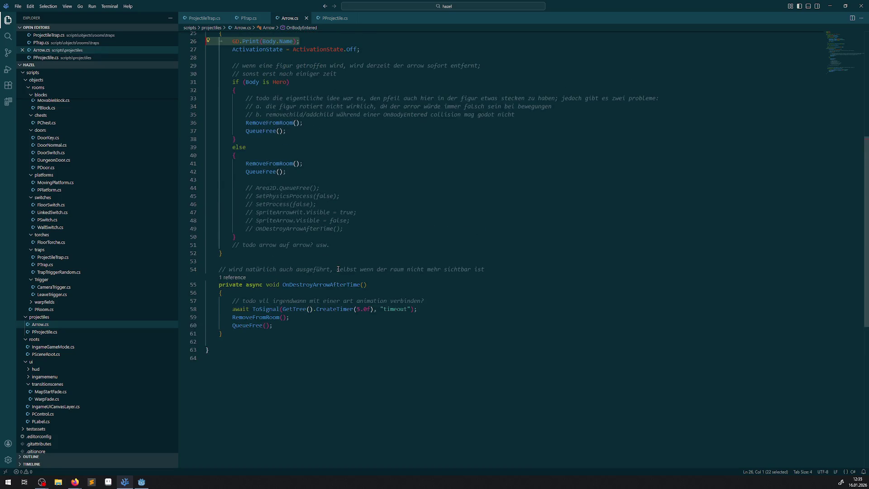
{"action": "scroll", "coordinate": [338, 269], "scroll_direction": "up", "scroll_amount": 1}
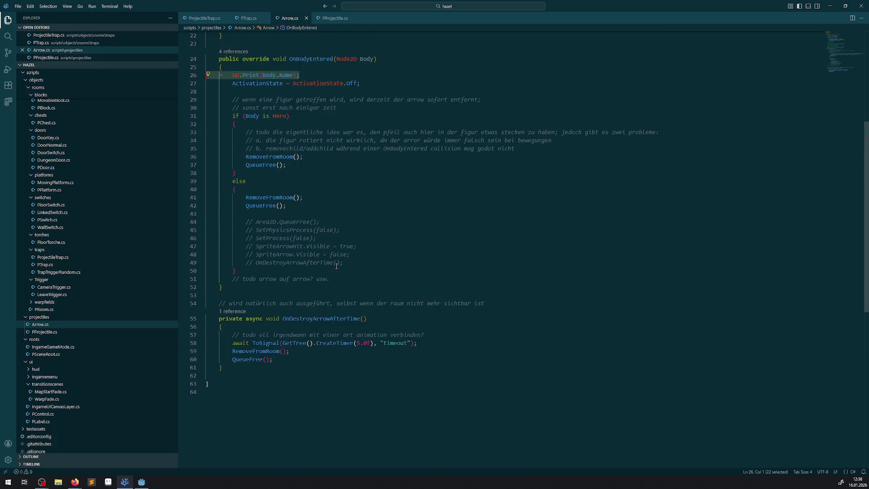
{"action": "scroll", "coordinate": [327, 151], "scroll_direction": "up", "scroll_amount": 3}
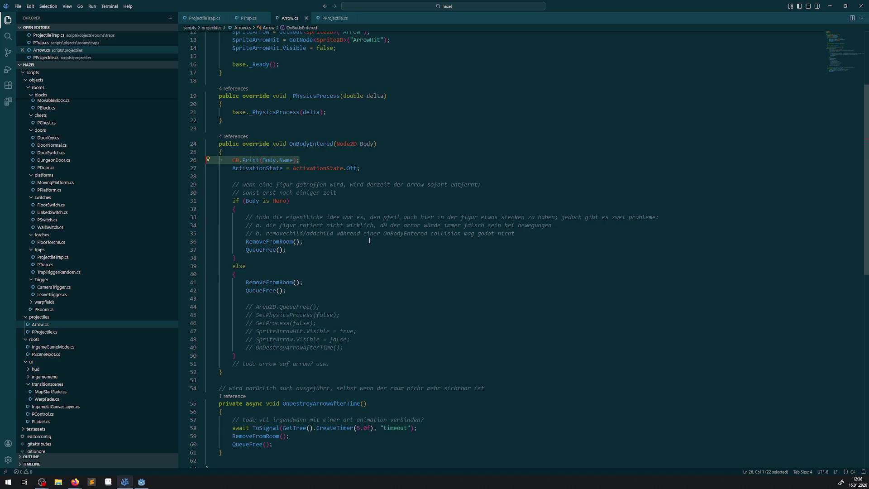
{"action": "scroll", "coordinate": [366, 250], "scroll_direction": "up", "scroll_amount": 3}
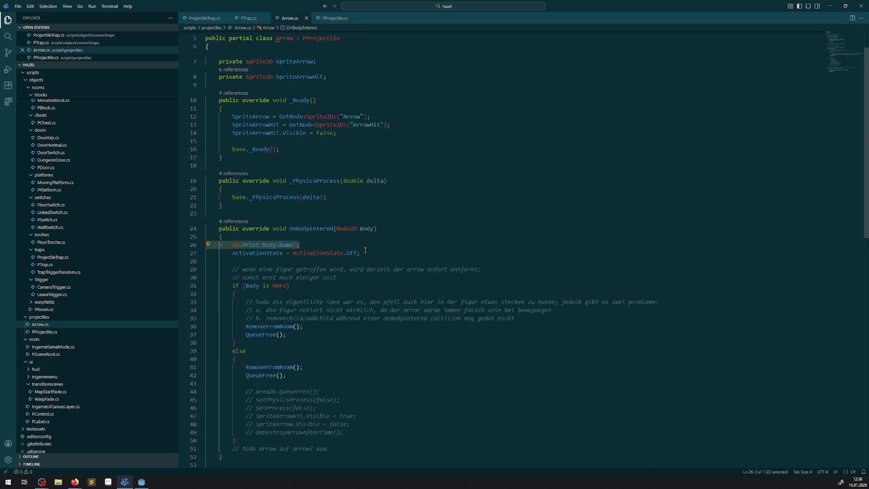
{"action": "left_click", "coordinate": [328, 19]}
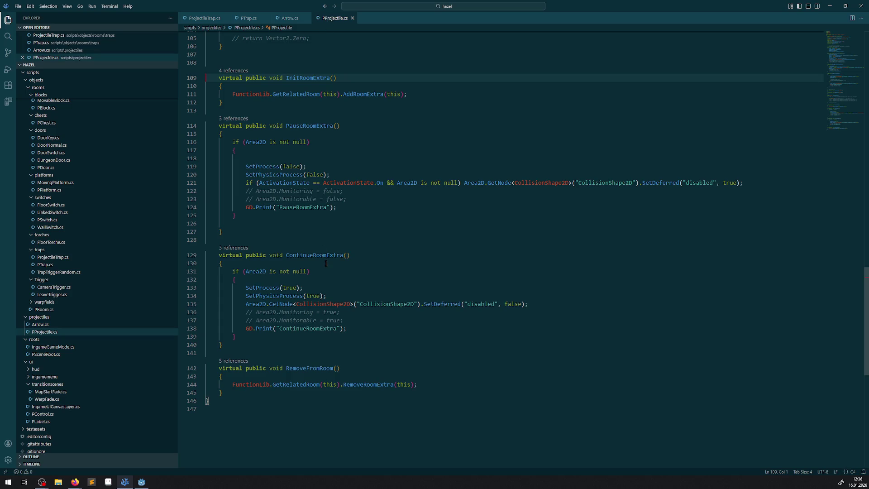
{"action": "scroll", "coordinate": [326, 264], "scroll_direction": "up", "scroll_amount": 1}
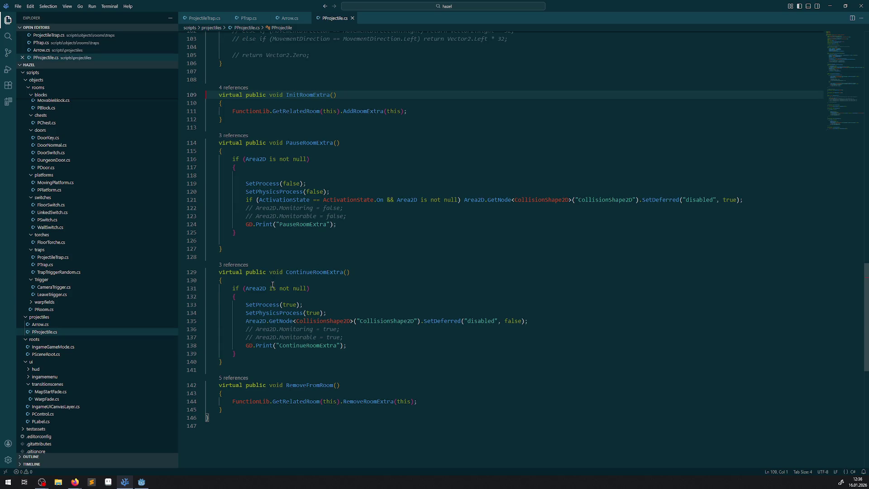
{"action": "left_click_drag", "start_coordinate": [206, 280], "coordinate": [236, 296]}
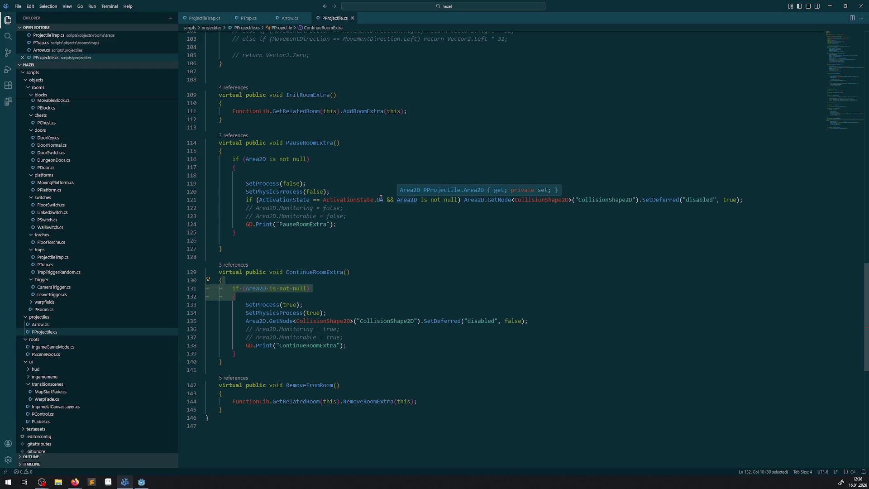
Step: Delete the redundant Area2D null condition on line 121 and save PProjectile.cs
{"action": "left_click_drag", "start_coordinate": [387, 200], "coordinate": [457, 197]}
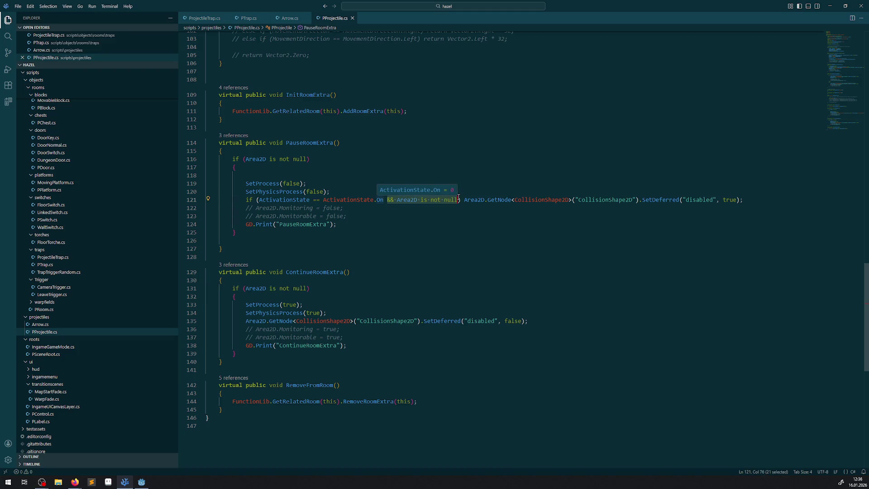
{"action": "key", "text": "BackSpace"}
{"action": "key", "text": "BackSpace"}
{"action": "left_click", "coordinate": [369, 216]}
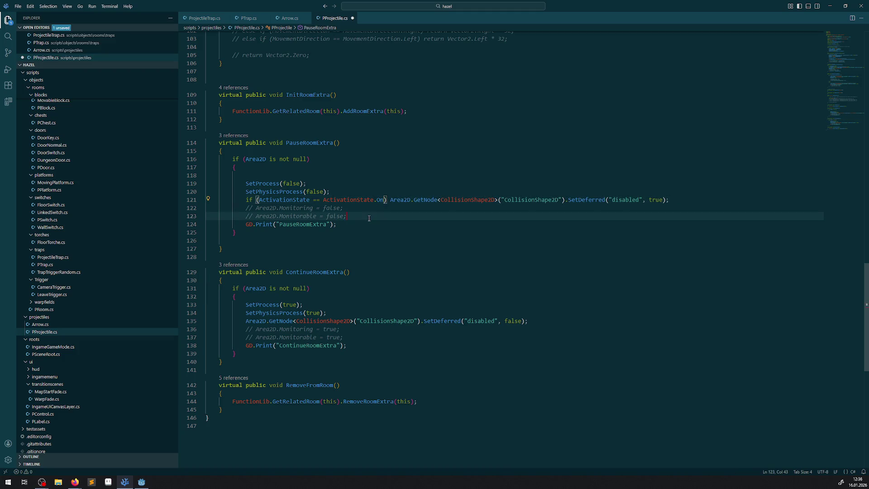
{"action": "key", "text": "ctrl+s"}
Step: Remove the null-check if, its closing brace and leftover blank lines from PauseRoomExtra, saving
{"action": "left_click_drag", "start_coordinate": [247, 175], "coordinate": [215, 161]}
{"action": "key", "text": "Delete"}
{"action": "left_click", "coordinate": [250, 216]}
{"action": "key", "text": "BackSpace"}
{"action": "key", "text": "BackSpace"}
{"action": "key", "text": "BackSpace"}
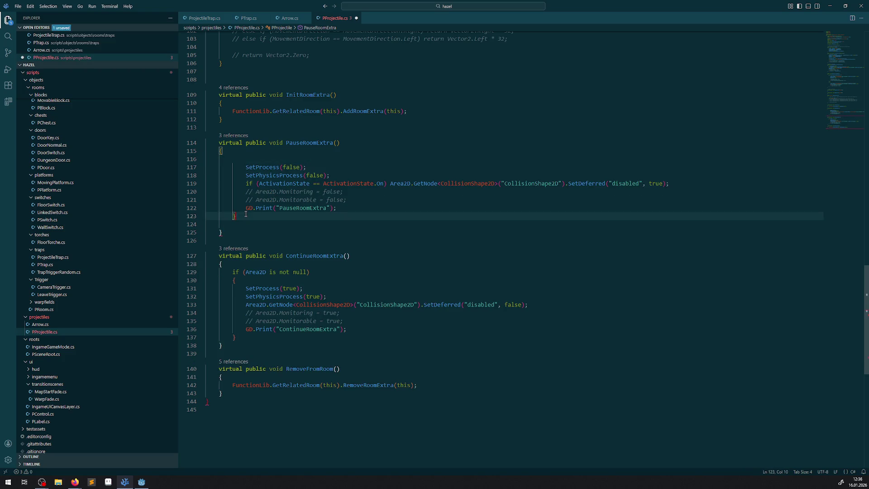
{"action": "key", "text": "ctrl+s"}
{"action": "left_click", "coordinate": [243, 221]}
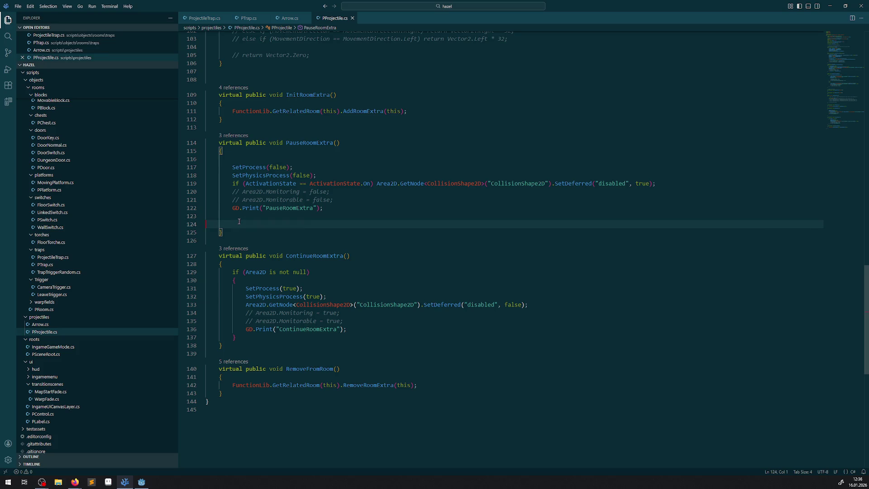
{"action": "key", "text": "BackSpace"}
{"action": "key", "text": "BackSpace"}
{"action": "key", "text": "ctrl+s"}
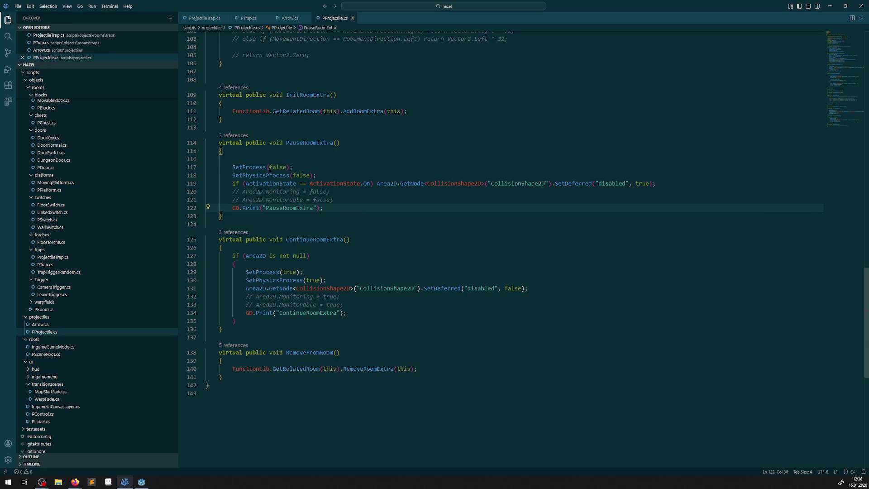
Step: Select the pause calls on lines 117–118 and the collision re-enable call on line 131 for review
{"action": "mouse_move", "coordinate": [270, 168]}
{"action": "left_mouse_down"}
{"action": "mouse_move", "coordinate": [312, 175]}
{"action": "mouse_move", "coordinate": [295, 176]}
{"action": "left_mouse_up"}
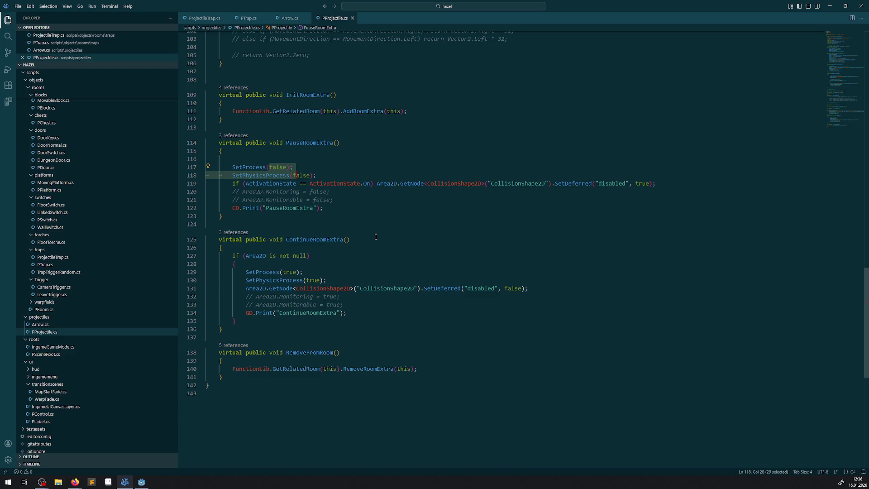
{"action": "mouse_move", "coordinate": [282, 289]}
{"action": "left_mouse_down"}
{"action": "mouse_move", "coordinate": [534, 295]}
{"action": "mouse_move", "coordinate": [523, 288]}
{"action": "left_mouse_up"}
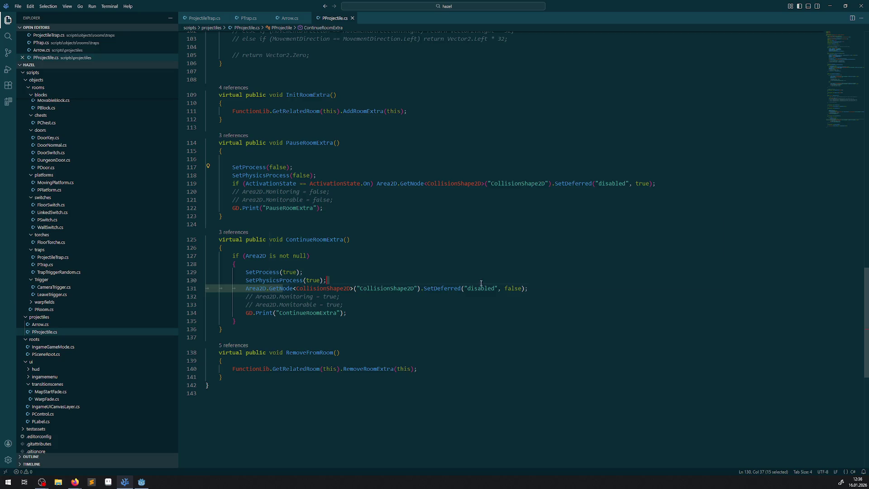
{"action": "scroll", "coordinate": [378, 267], "scroll_direction": "up", "scroll_amount": 20}
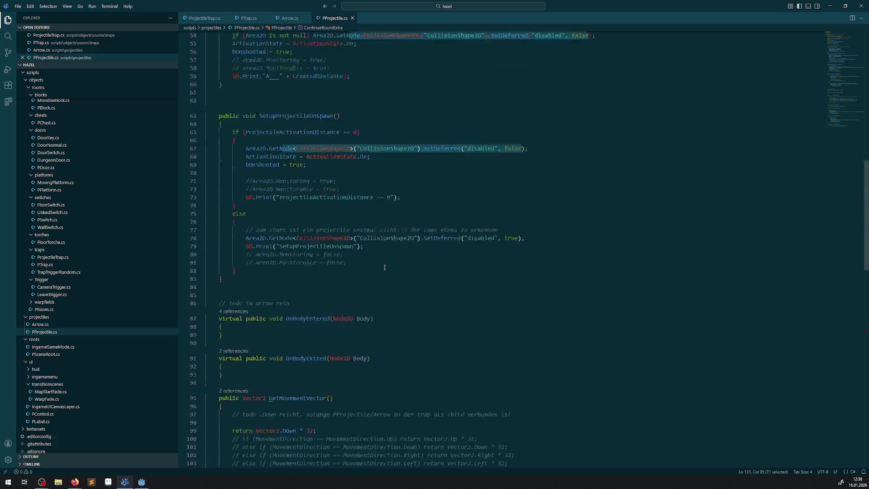
Step: Wrap line 131's CollisionShape2D re-enable call in 'if (bOnShooted)' and save PProjectile.cs
{"action": "double_click", "coordinate": [250, 273]}
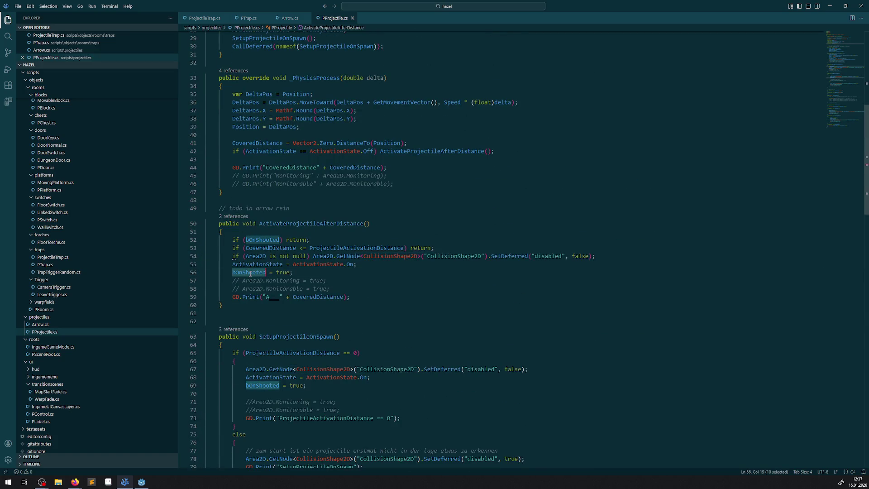
{"action": "scroll", "coordinate": [301, 297], "scroll_direction": "down", "scroll_amount": 20}
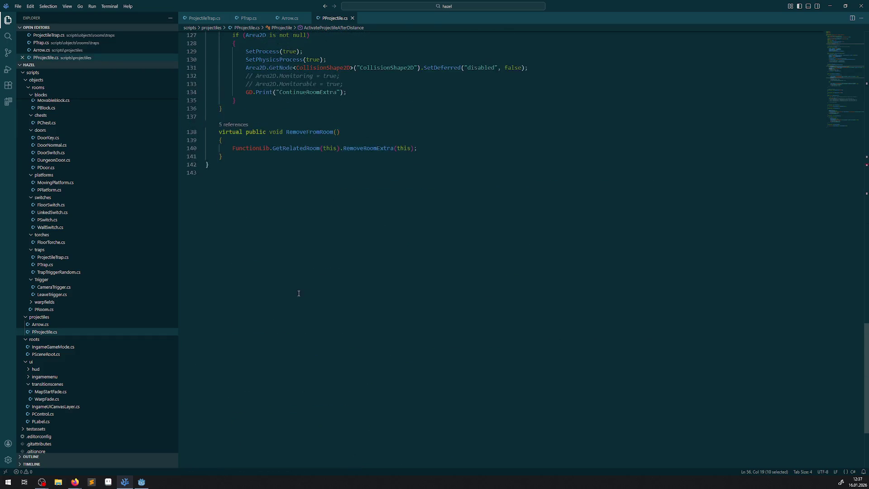
{"action": "scroll", "coordinate": [299, 293], "scroll_direction": "up", "scroll_amount": 3}
{"action": "scroll", "coordinate": [242, 161], "scroll_direction": "up", "scroll_amount": 2}
{"action": "left_click", "coordinate": [239, 186]}
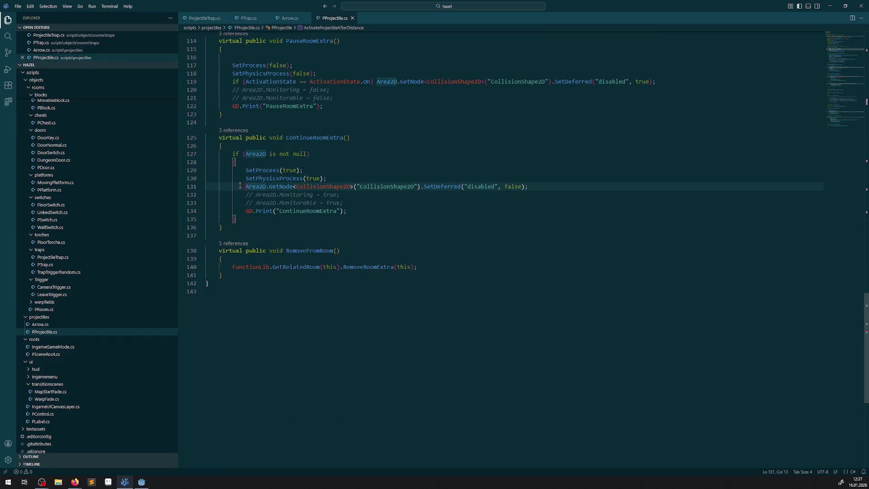
{"action": "type", "text": "if (bOnShooted)"}
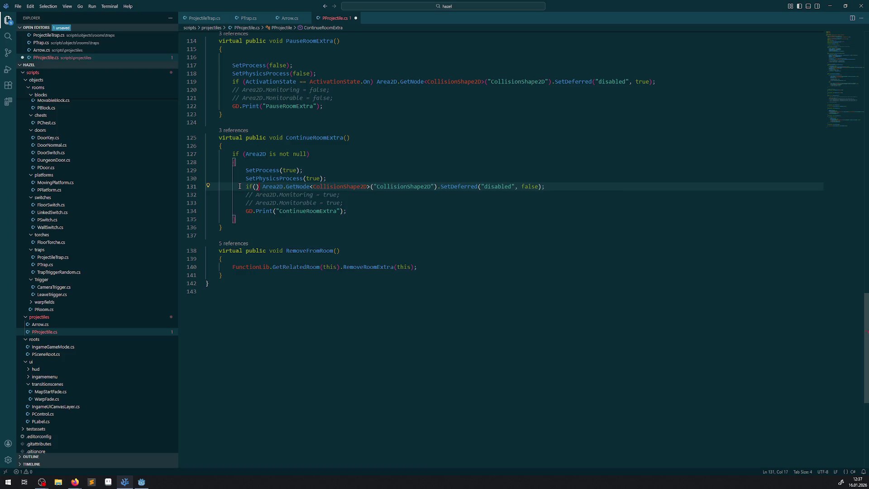
{"action": "key", "text": "ctrl+s"}
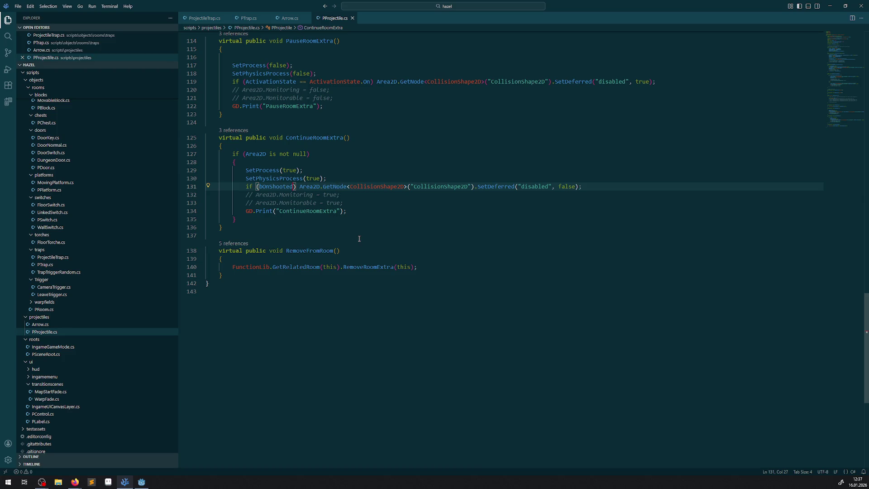
{"action": "scroll", "coordinate": [332, 224], "scroll_direction": "up", "scroll_amount": 3}
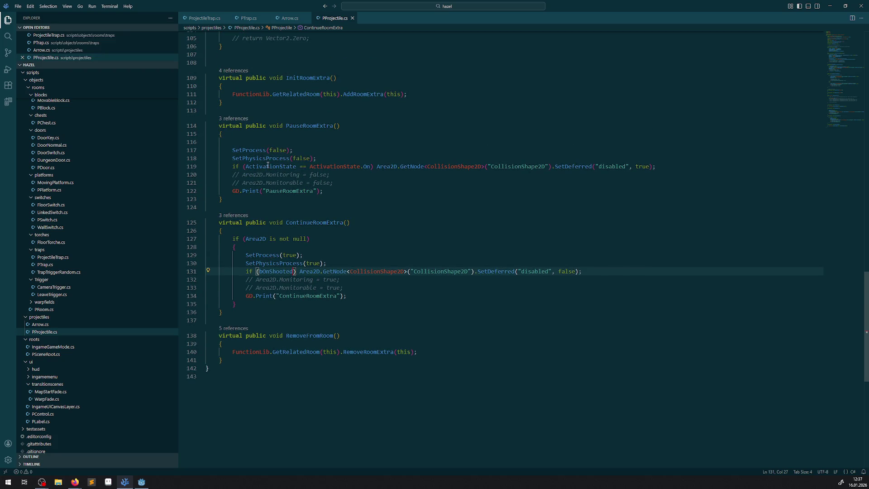
{"action": "left_click_drag", "start_coordinate": [246, 167], "coordinate": [367, 166]}
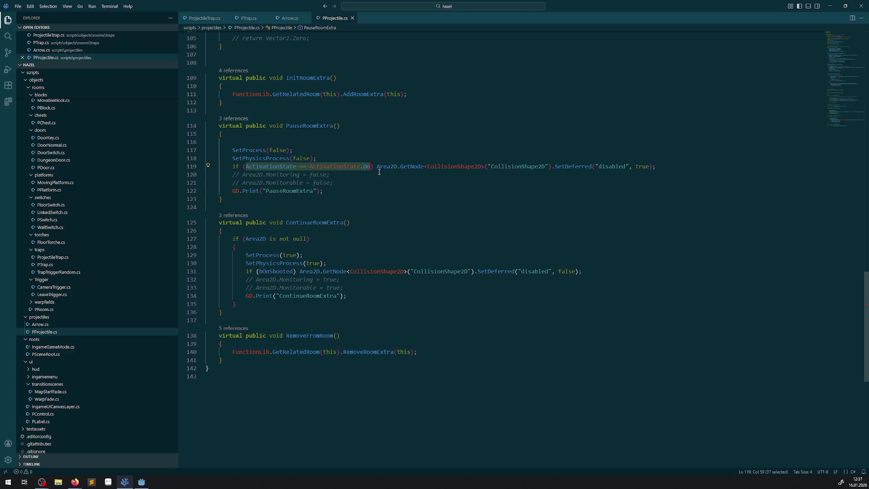
Step: Replace line 119's 'ActivationState == ActivationState.On' with 'Area2D is not null' and save
{"action": "double_click", "coordinate": [385, 167]}
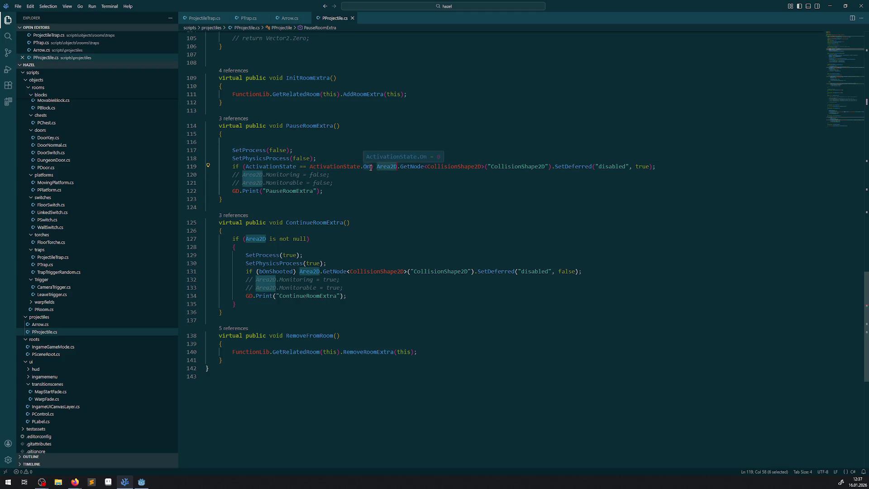
{"action": "left_click_drag", "start_coordinate": [370, 166], "coordinate": [247, 167]}
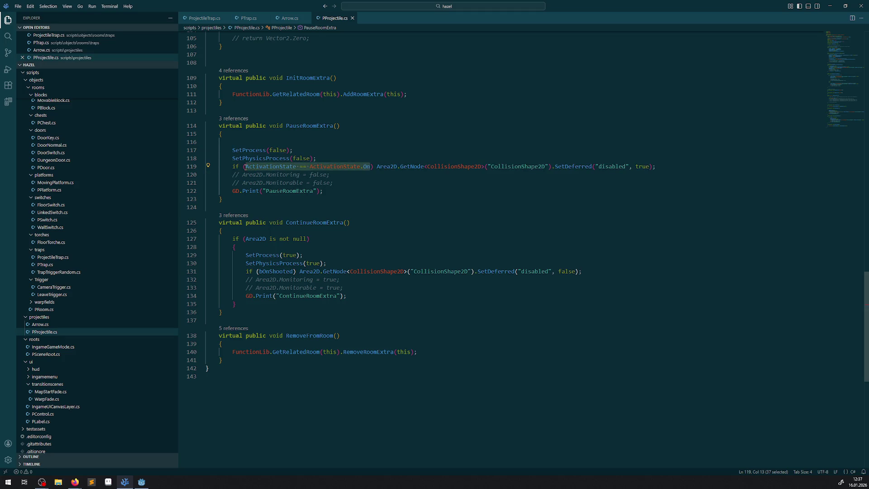
{"action": "type", "text": "IsAncestorOf("}
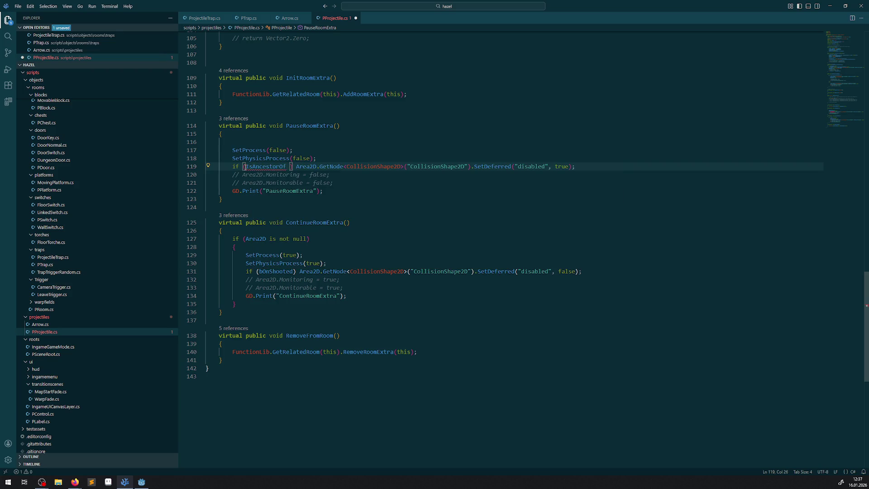
{"action": "key", "text": "ctrl+BackSpace"}
{"action": "type", "text": "Area2D is not "}
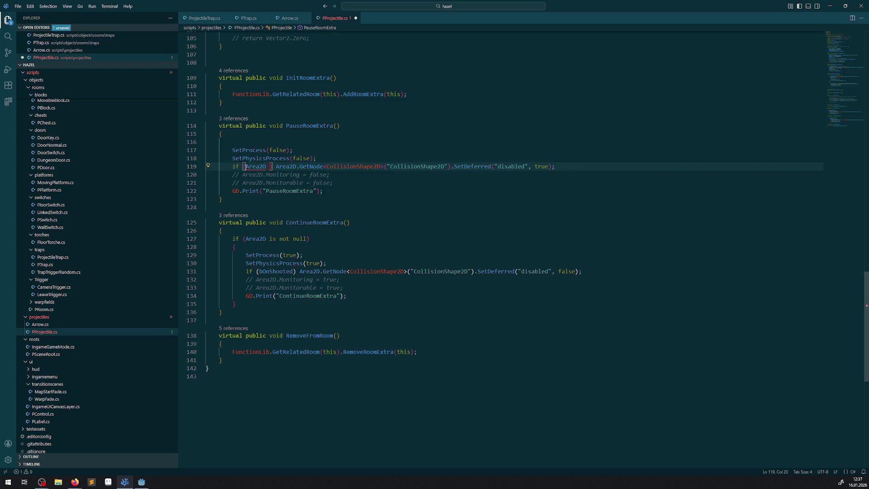
{"action": "type", "text": "null"}
{"action": "key", "text": "ctrl+s"}
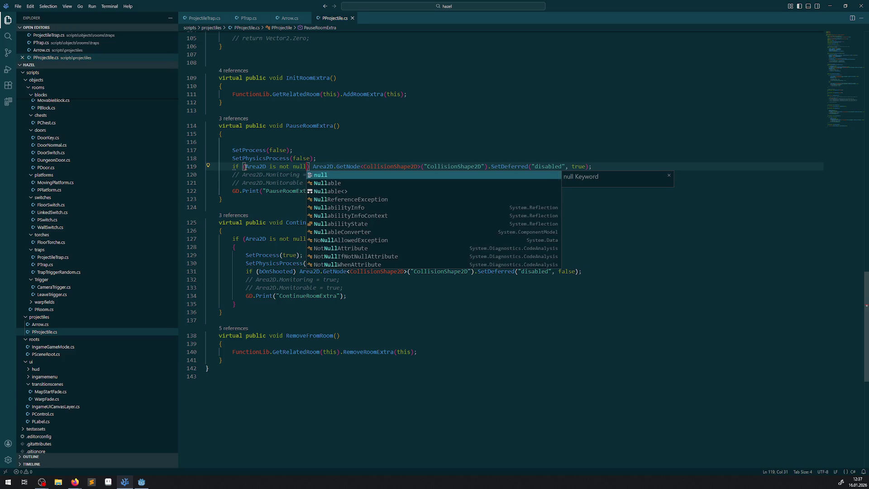
Step: Compare line 119's null check with line 127 and highlight the bOnShooted check on line 131
{"action": "left_click", "coordinate": [276, 201]}
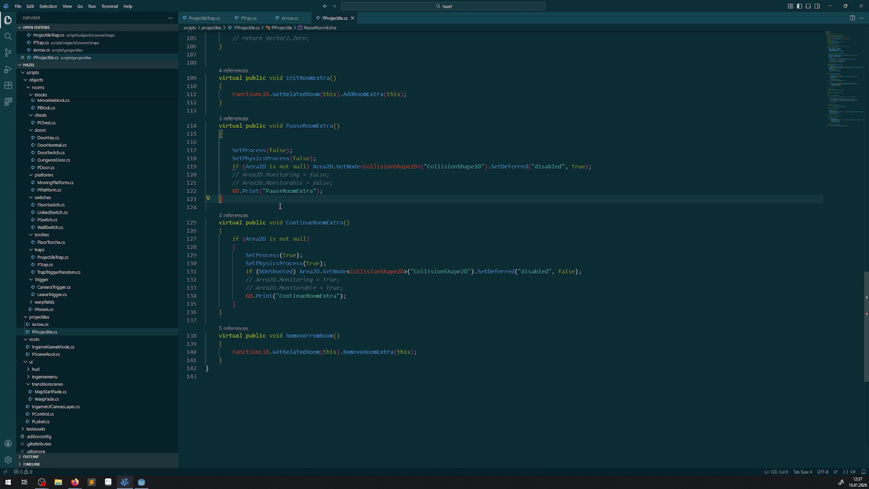
{"action": "left_click", "coordinate": [388, 237]}
{"action": "left_click_drag", "start_coordinate": [233, 166], "coordinate": [311, 168]}
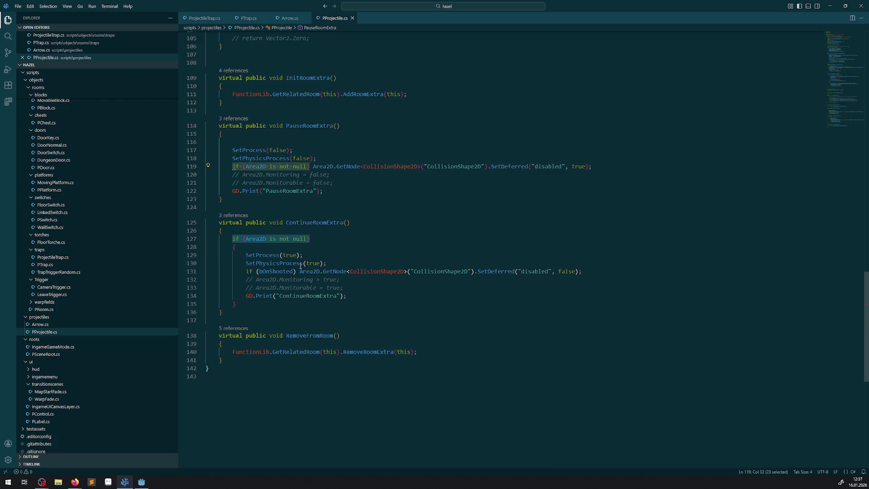
{"action": "double_click", "coordinate": [276, 271]}
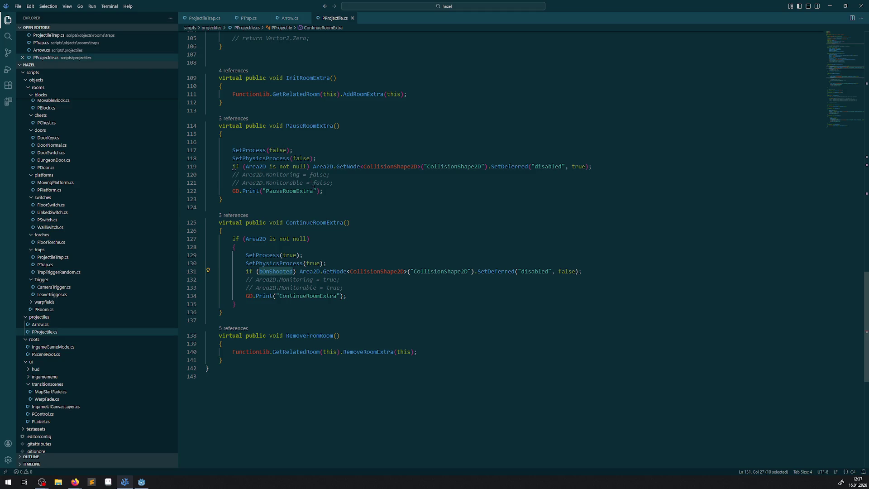
Step: Look over the PauseRoomExtra body and the bOnShooted condition on line 131
{"action": "left_click_drag", "start_coordinate": [347, 152], "coordinate": [361, 194]}
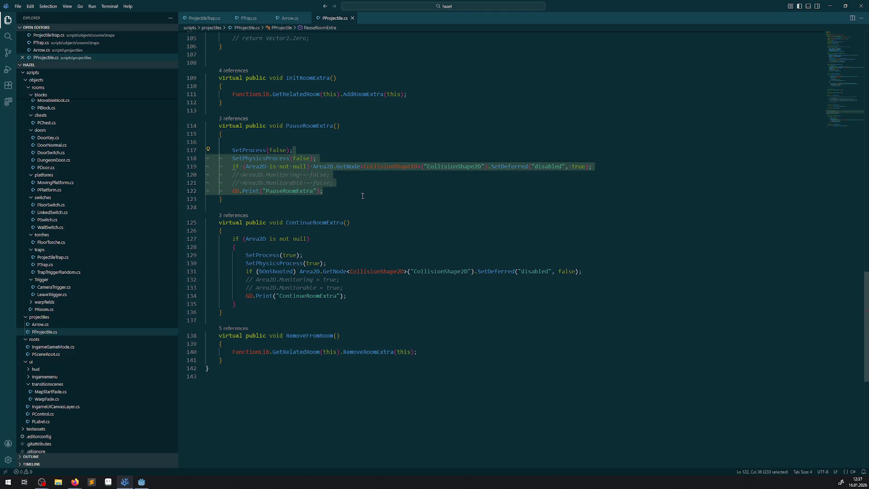
{"action": "left_click", "coordinate": [309, 167]}
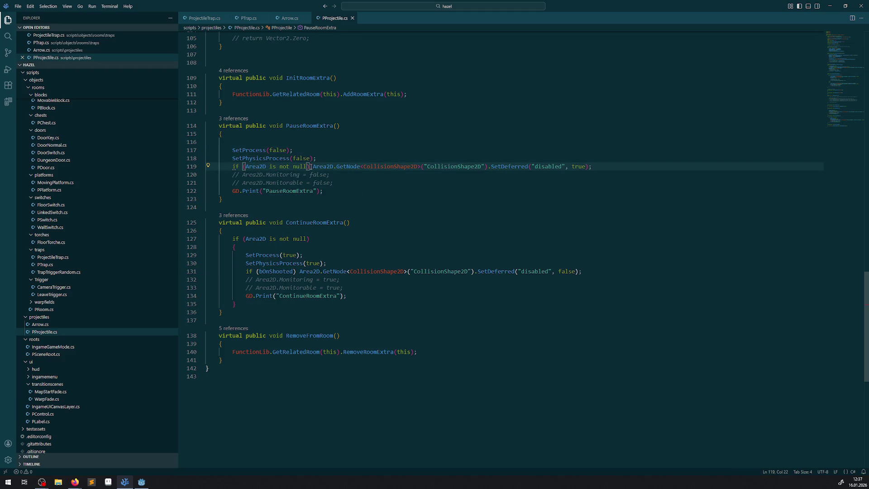
{"action": "left_click", "coordinate": [550, 279]}
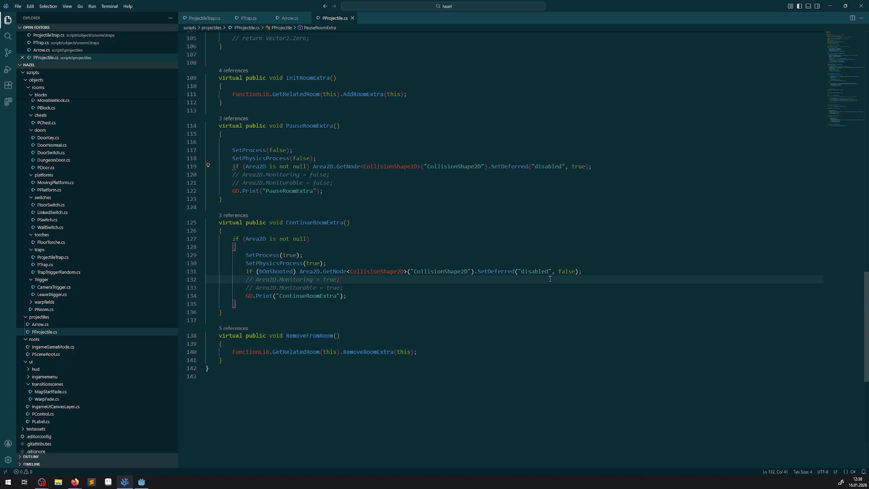
{"action": "left_click_drag", "start_coordinate": [296, 272], "coordinate": [246, 272]}
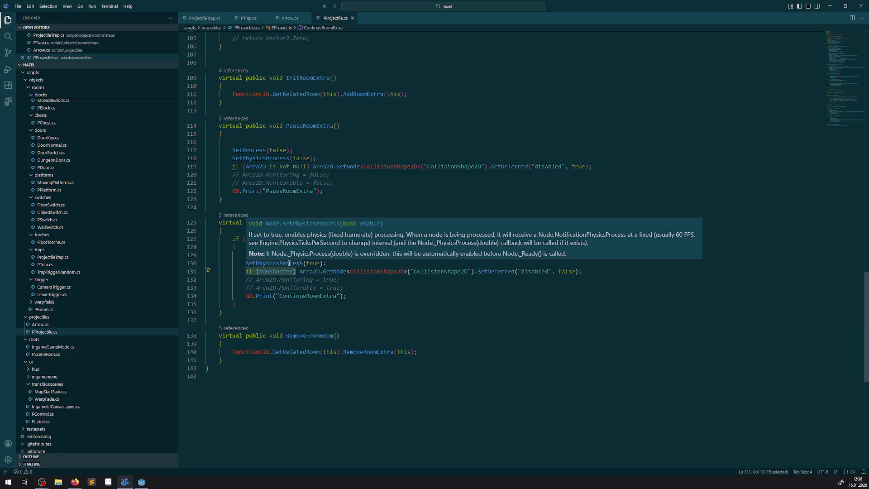
{"action": "left_click", "coordinate": [259, 211]}
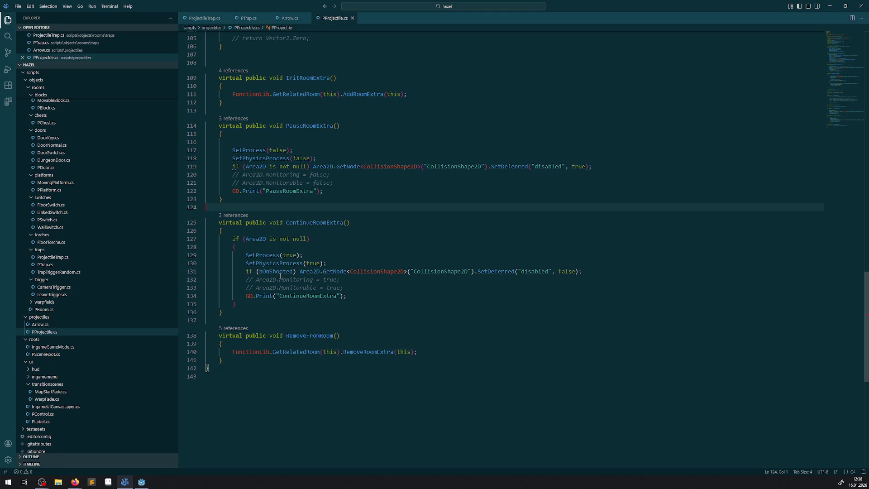
Step: Delete the PauseRoomExtra and ContinueRoomExtra debug print lines and save the script
{"action": "left_click_drag", "start_coordinate": [354, 296], "coordinate": [232, 296]}
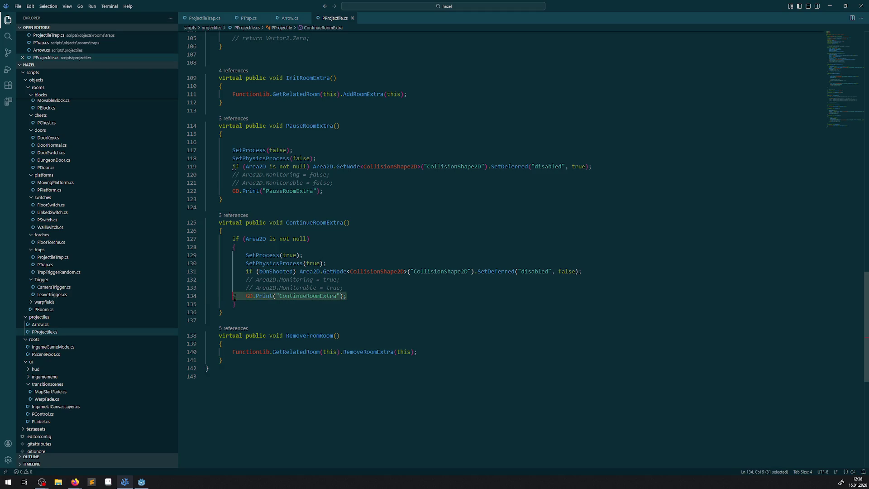
{"action": "key", "text": "BackSpace"}
{"action": "left_click", "coordinate": [330, 197]}
{"action": "key", "text": "BackSpace"}
{"action": "key", "text": "BackSpace"}
{"action": "key", "text": "BackSpace"}
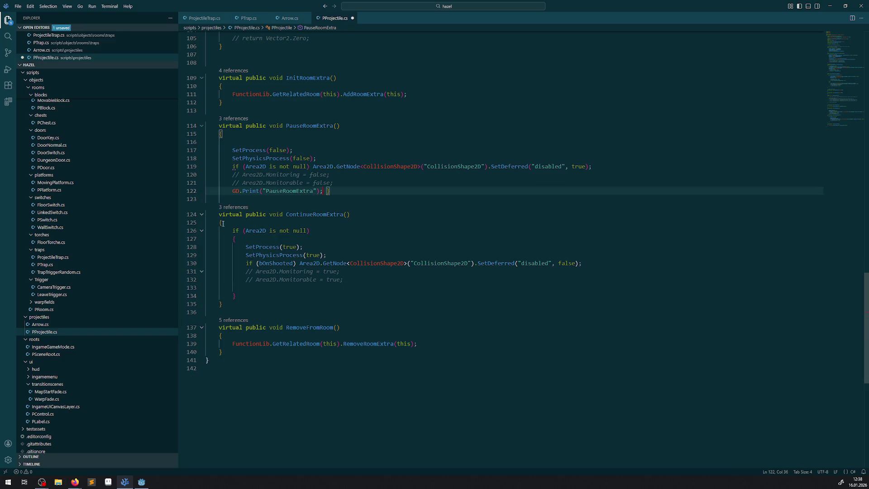
{"action": "key", "text": "ctrl+z"}
{"action": "key", "text": "ctrl+z"}
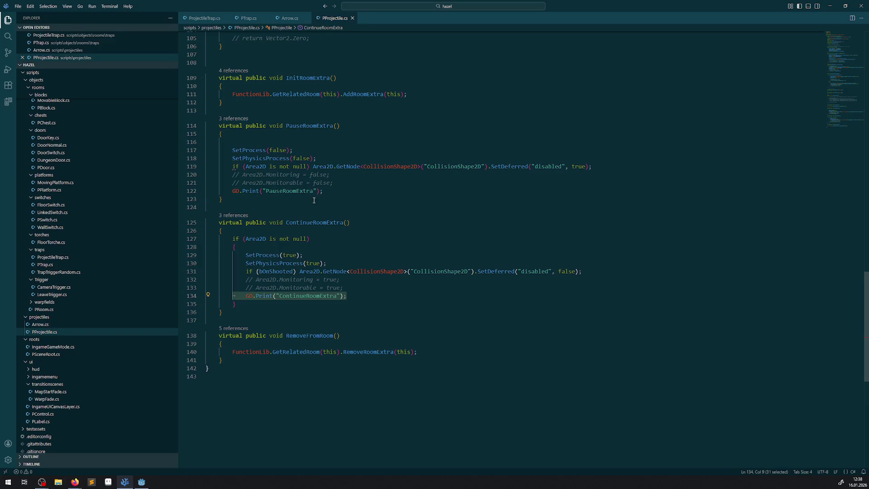
{"action": "key", "text": "BackSpace"}
{"action": "left_click_drag", "start_coordinate": [323, 191], "coordinate": [232, 190]}
{"action": "key", "text": "BackSpace"}
{"action": "key", "text": "BackSpace"}
{"action": "key", "text": "BackSpace"}
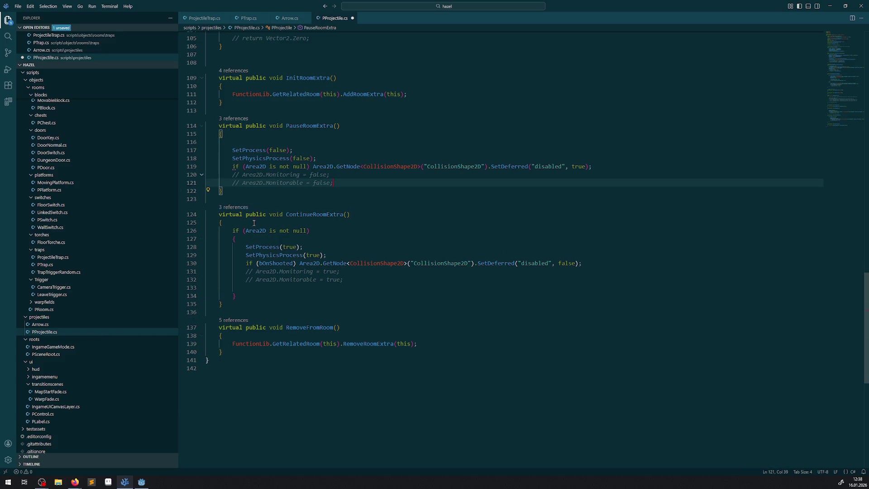
{"action": "left_click", "coordinate": [357, 230]}
{"action": "key", "text": "ctrl+s"}
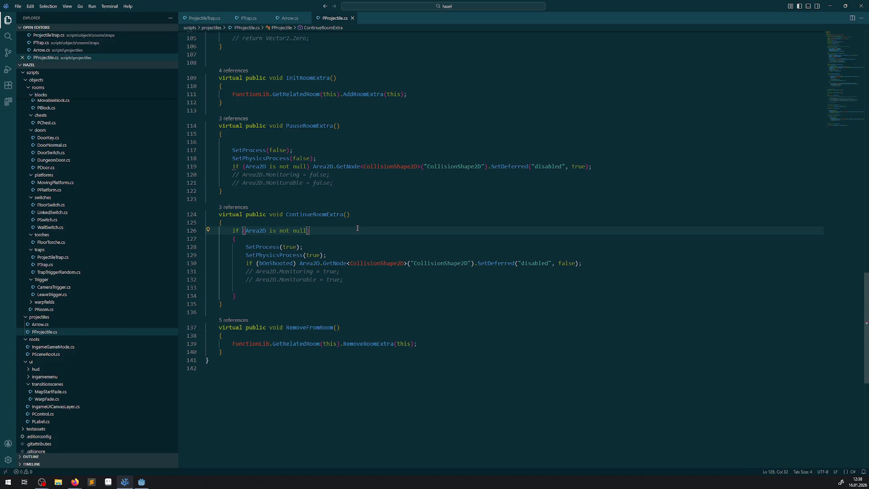
Step: Review the process-pausing and process-enabling lines, then return to the Godot editor
{"action": "left_click_drag", "start_coordinate": [212, 142], "coordinate": [335, 160]}
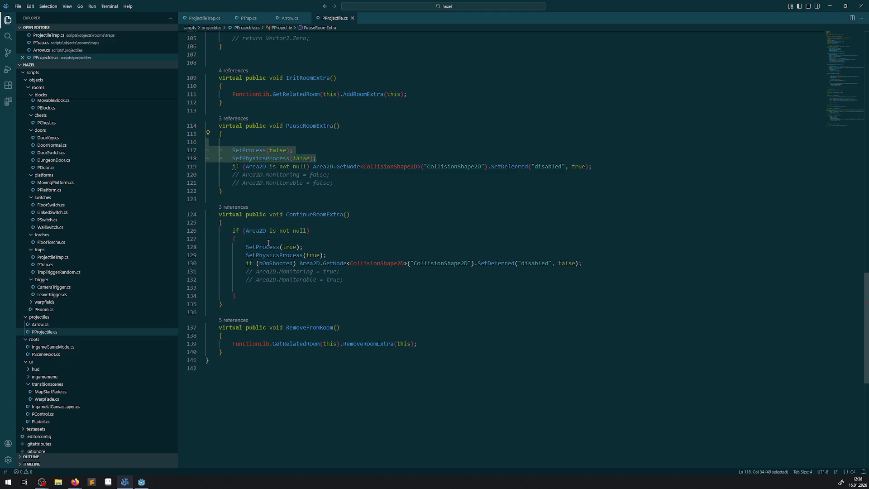
{"action": "mouse_move", "coordinate": [265, 234]}
{"action": "left_mouse_down"}
{"action": "mouse_move", "coordinate": [310, 231]}
{"action": "mouse_move", "coordinate": [301, 229]}
{"action": "left_mouse_up"}
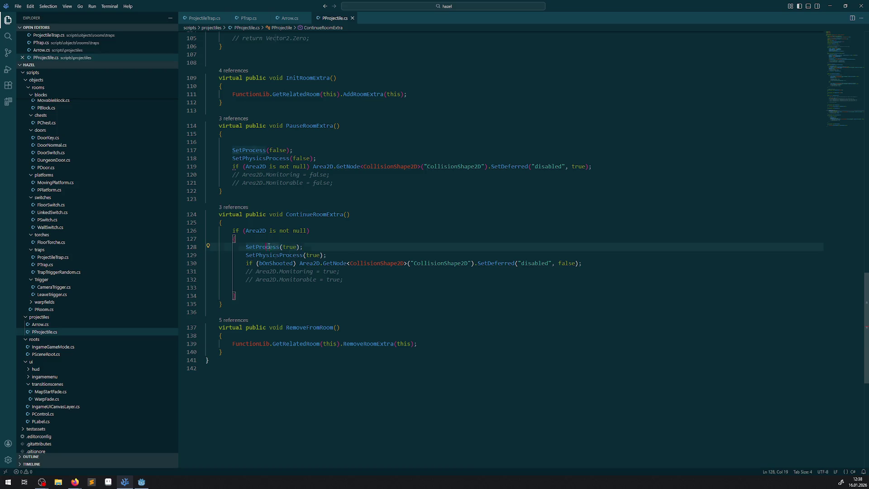
{"action": "left_click_drag", "start_coordinate": [268, 247], "coordinate": [343, 255]}
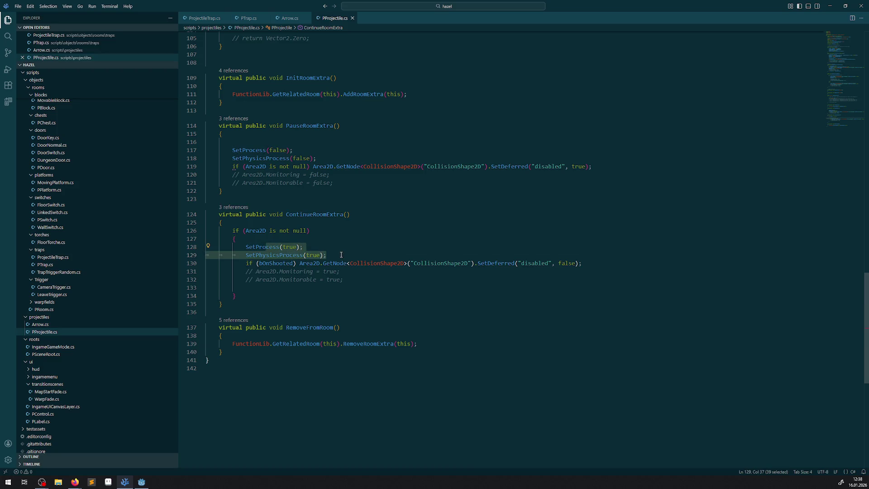
{"action": "left_click", "coordinate": [349, 247]}
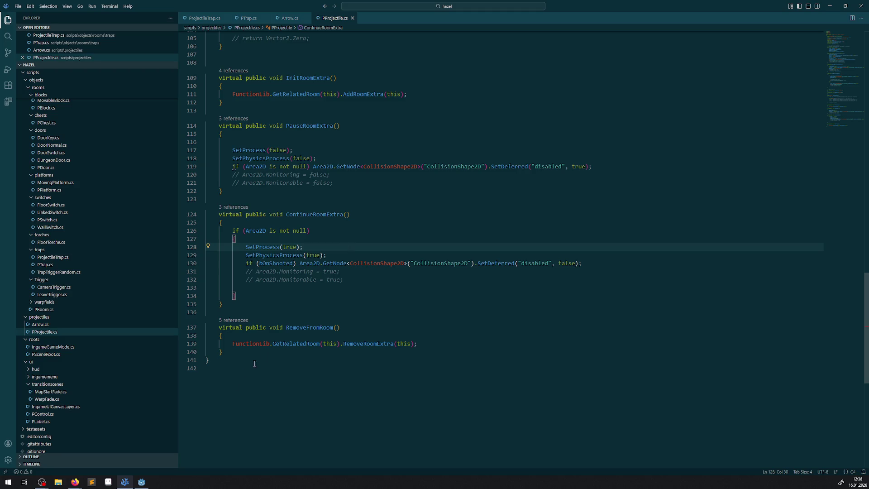
{"action": "left_click", "coordinate": [141, 482]}
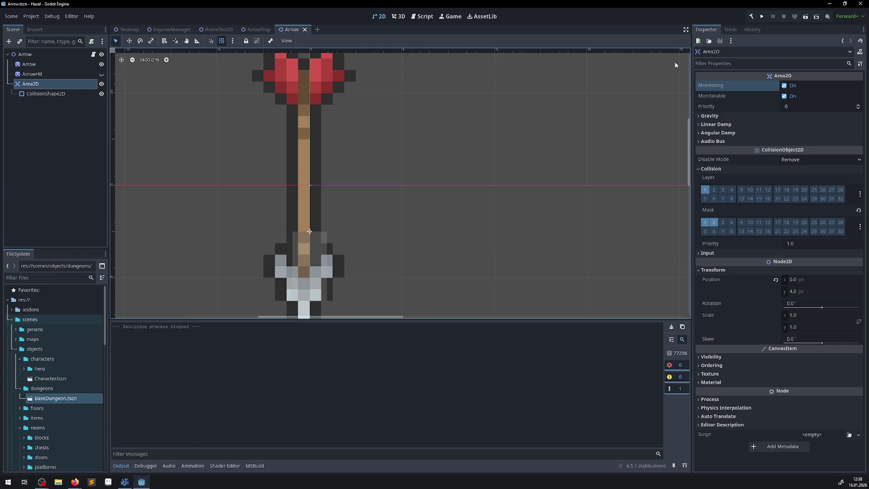
Step: Build the .NET project twice with the hammer button to compile the projectile cleanup
{"action": "left_click", "coordinate": [755, 16]}
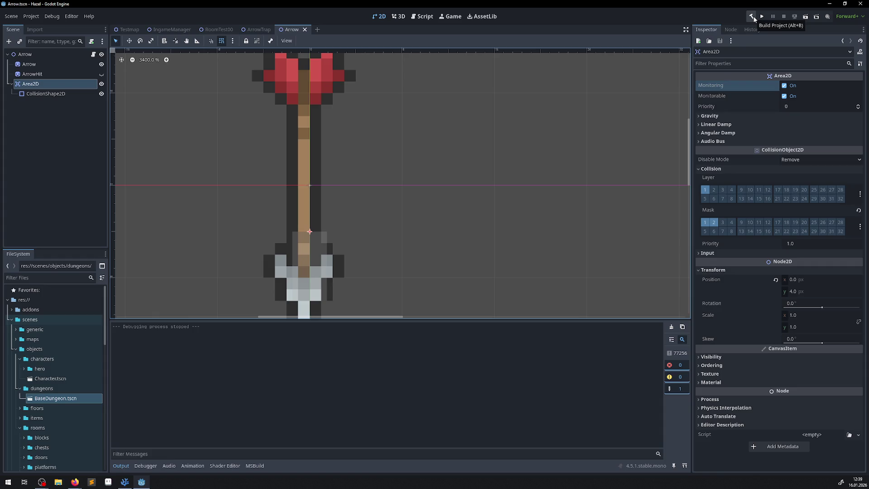
{"action": "left_click", "coordinate": [752, 17]}
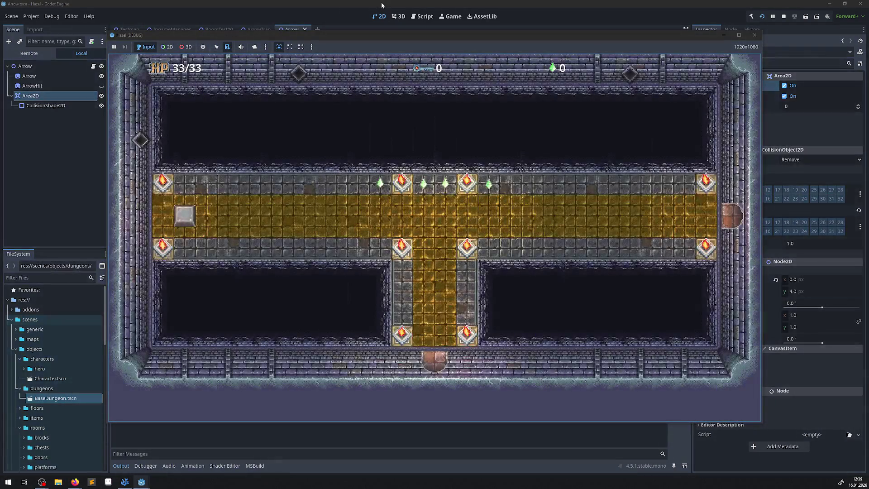
Step: Walk the hero up into the arrow room, collect the gems, and reach the east door
{"action": "key", "text": "Up"}
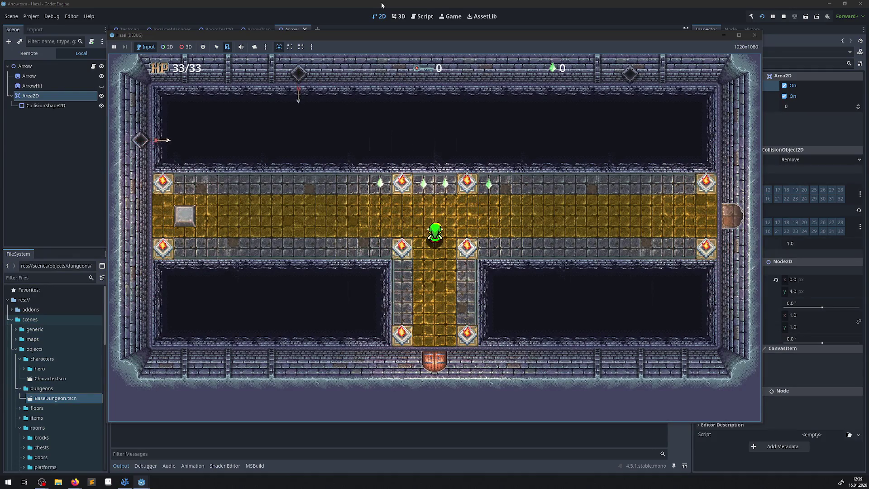
{"action": "key", "text": "Up"}
{"action": "key", "text": "Right"}
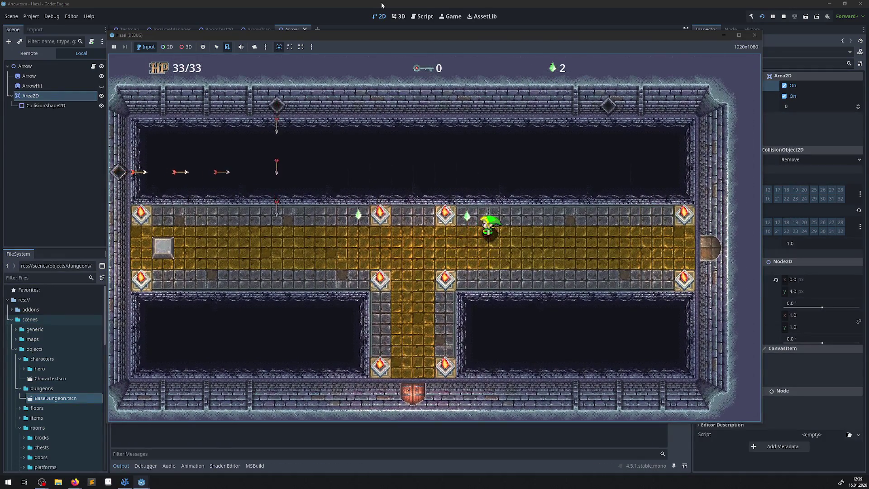
{"action": "key", "text": "Right"}
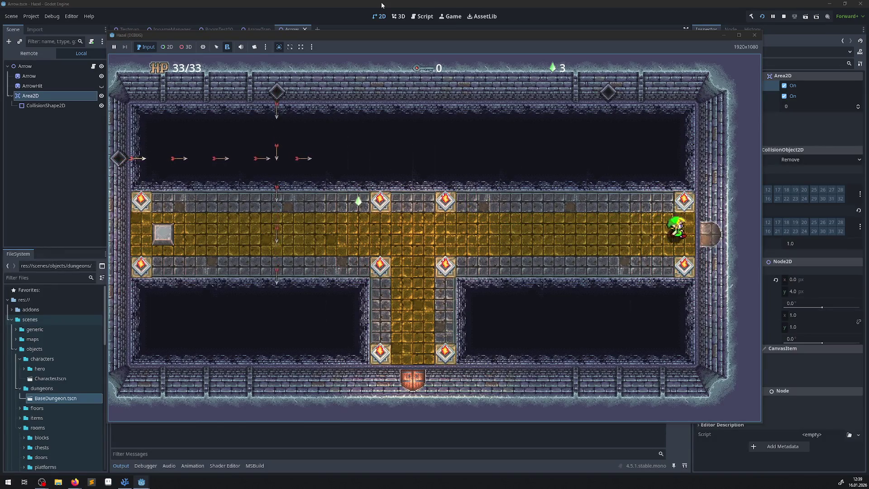
{"action": "key", "text": "Left"}
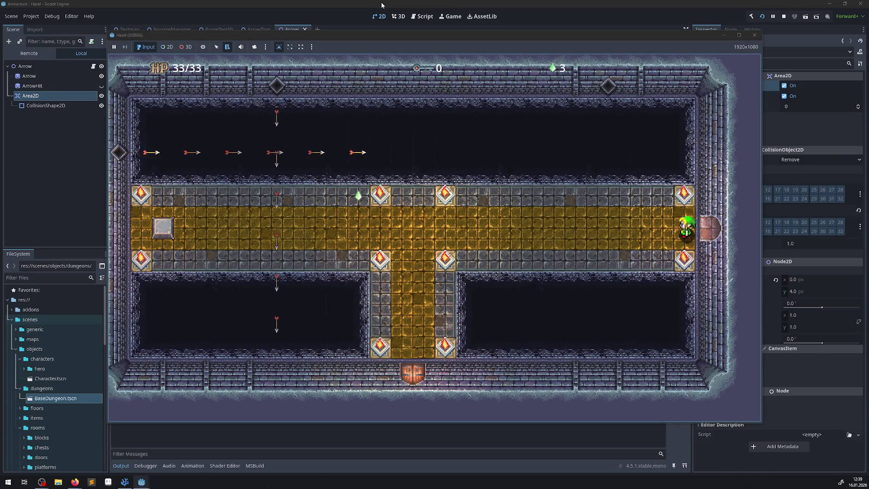
{"action": "key", "text": "Right"}
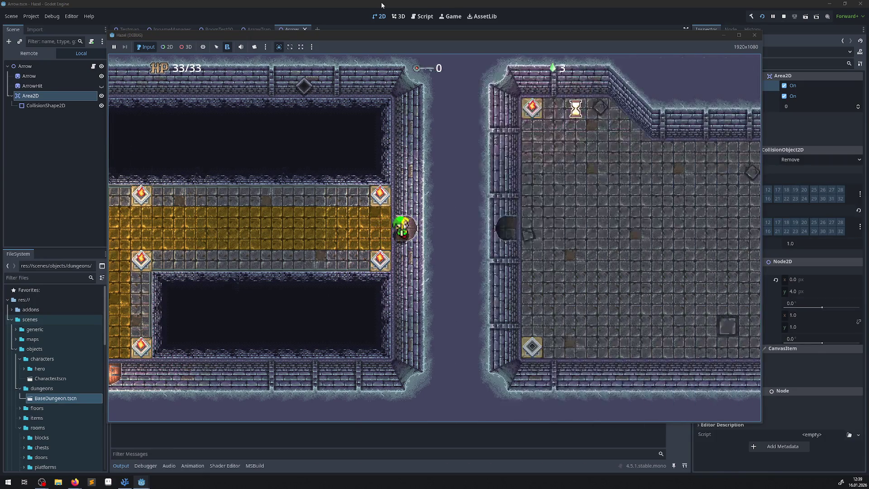
{"action": "key", "text": "Left"}
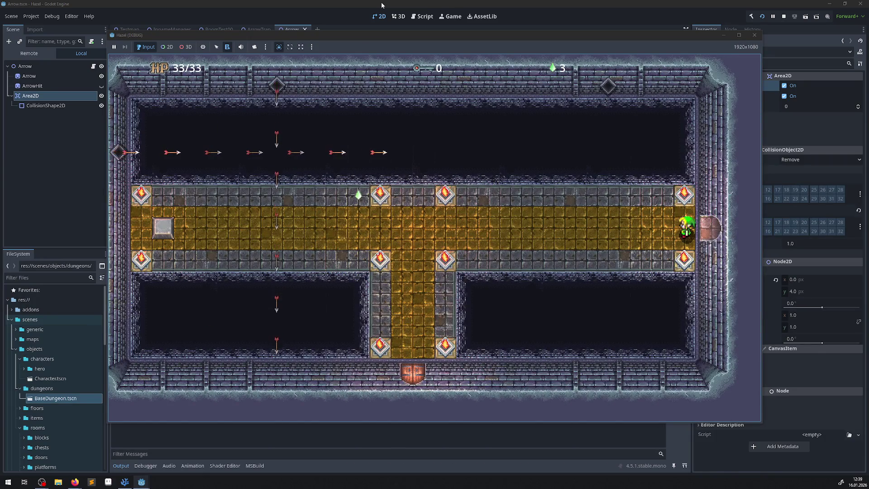
Step: Cross the east door back and forth to reset the traps and watch arrows, then stop the game
{"action": "key", "text": "Right"}
{"action": "key", "text": "Left"}
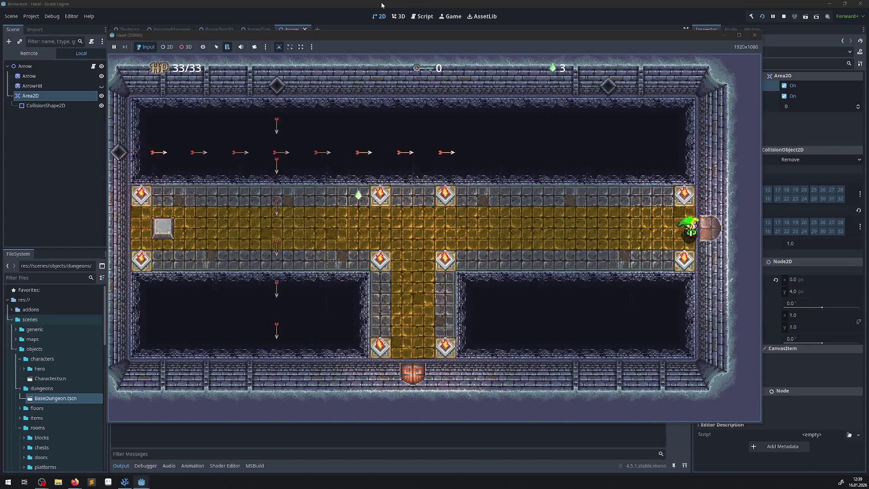
{"action": "key", "text": "Right"}
{"action": "key", "text": "Left"}
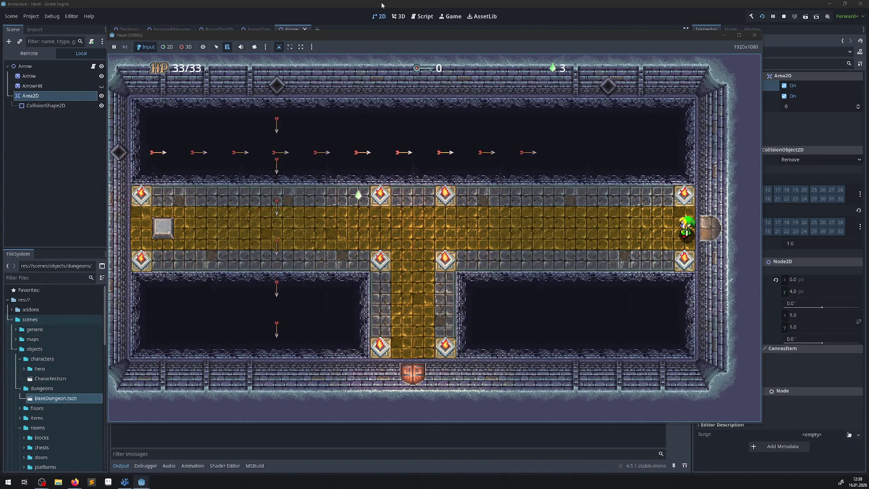
{"action": "key", "text": "Right"}
{"action": "key", "text": "Left"}
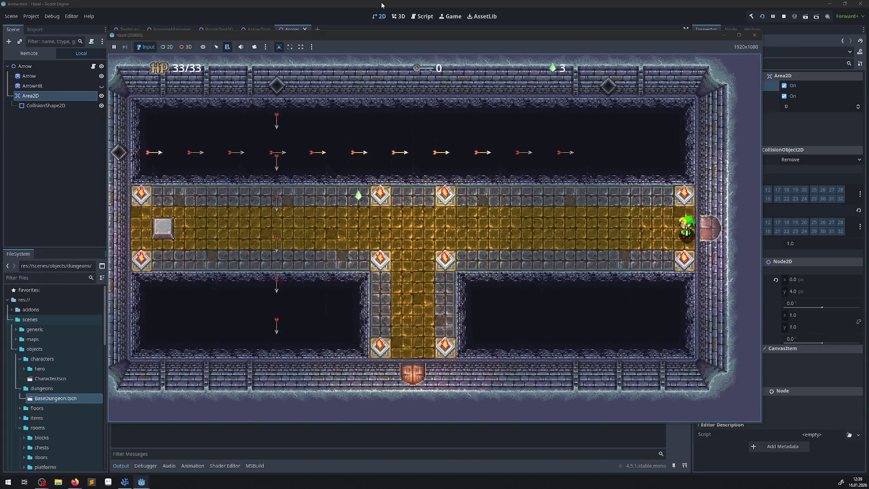
{"action": "key", "text": "Right"}
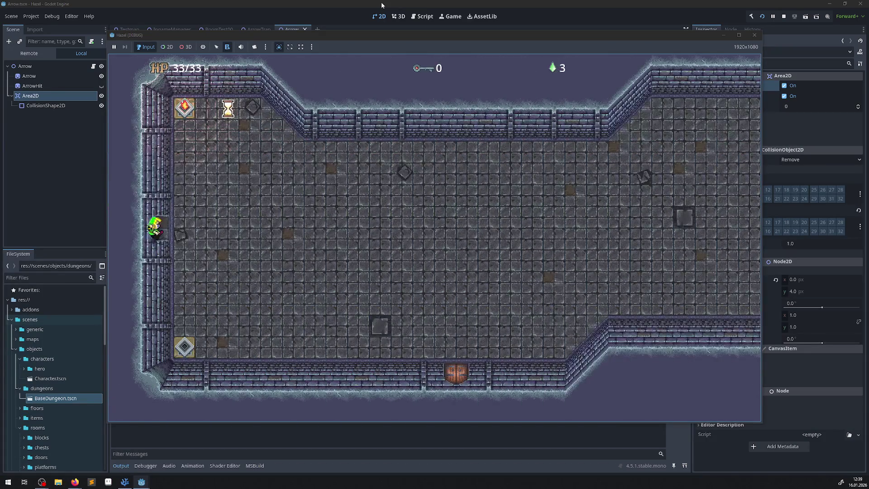
{"action": "key", "text": "Left"}
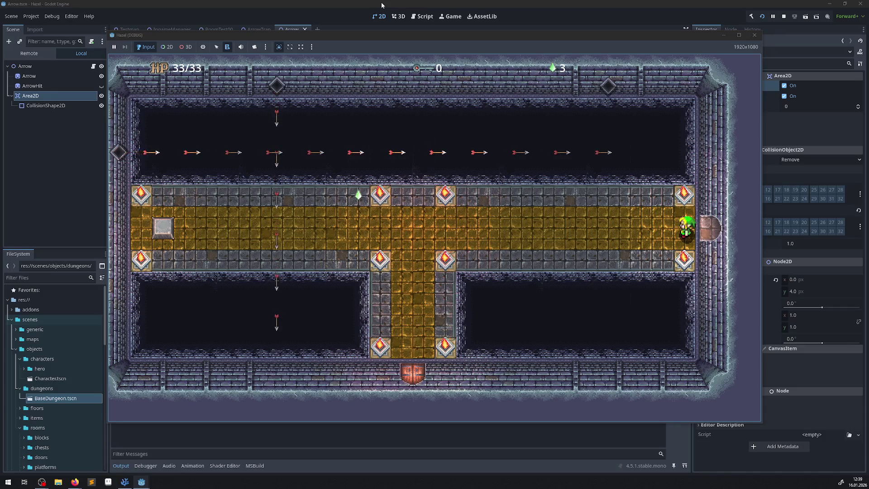
{"action": "key", "text": "Right"}
{"action": "key", "text": "Left"}
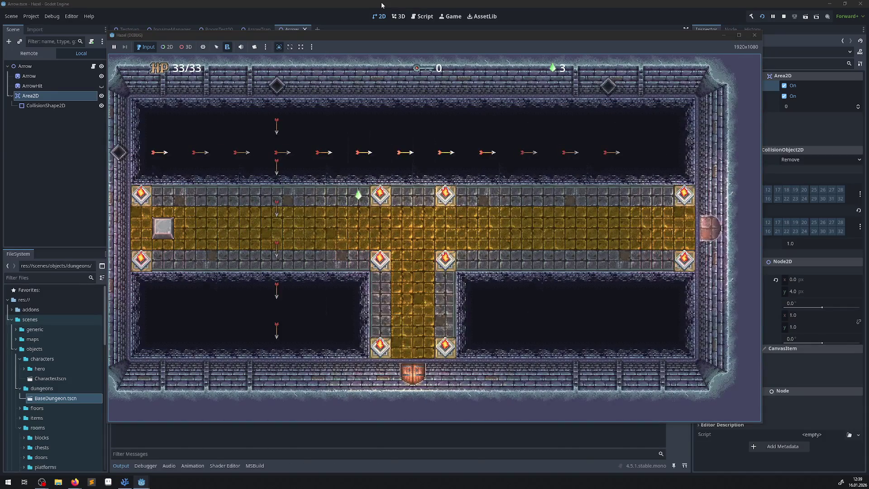
{"action": "key", "text": "Right"}
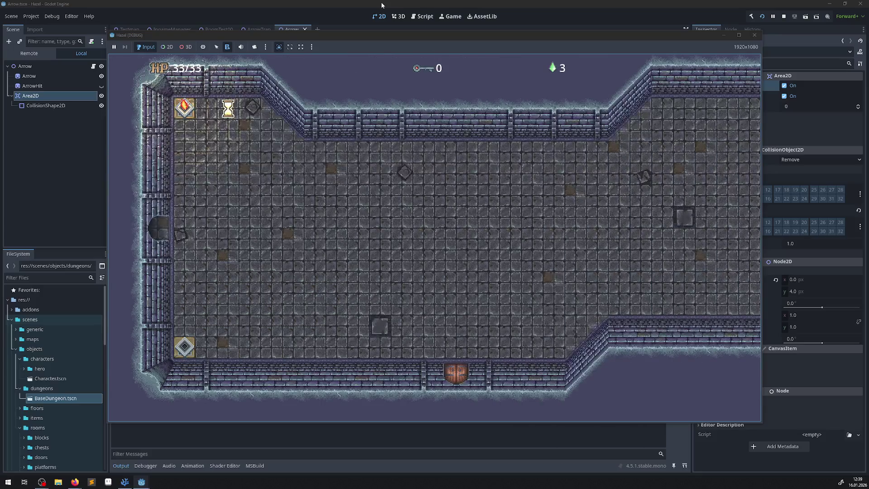
{"action": "key", "text": "Left"}
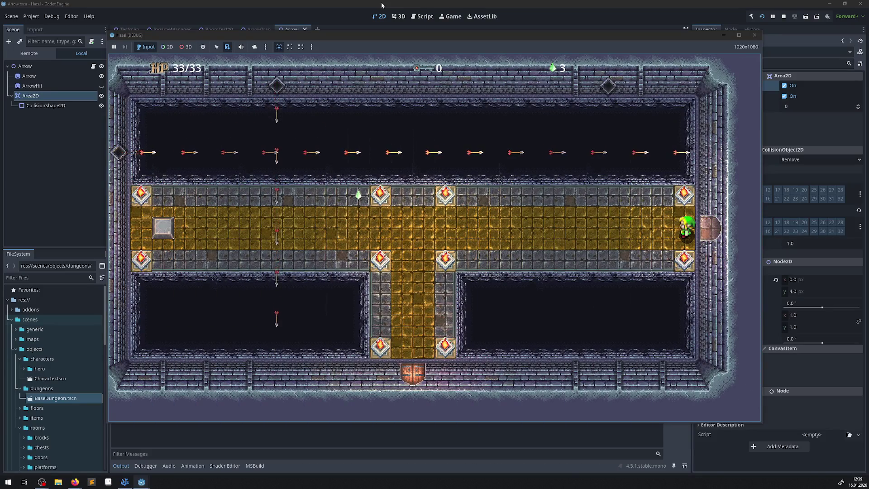
{"action": "key", "text": "Right"}
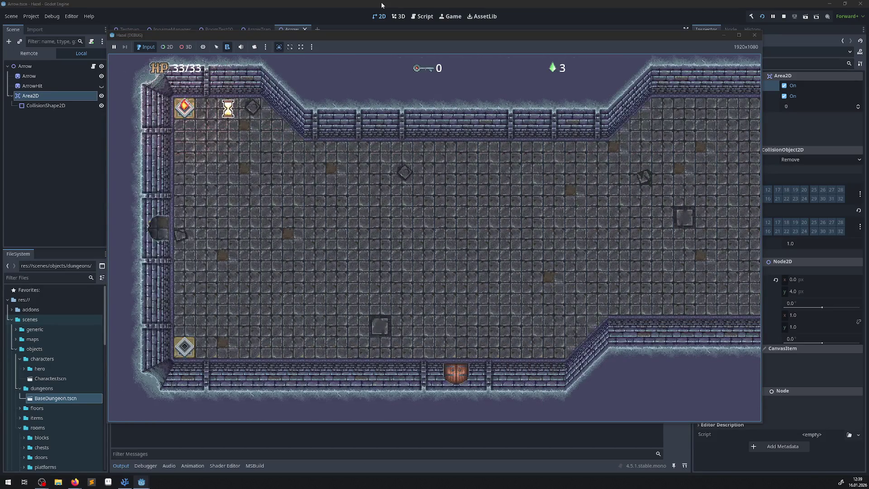
{"action": "key", "text": "Left"}
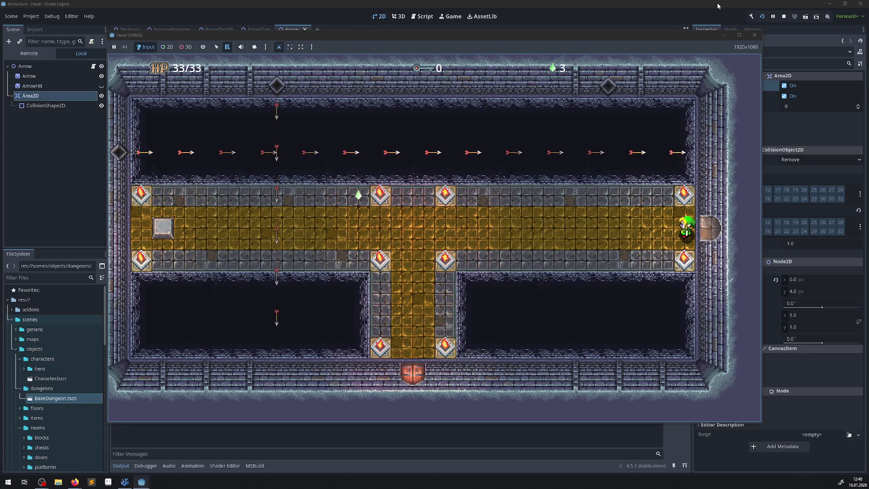
{"action": "left_click", "coordinate": [753, 36]}
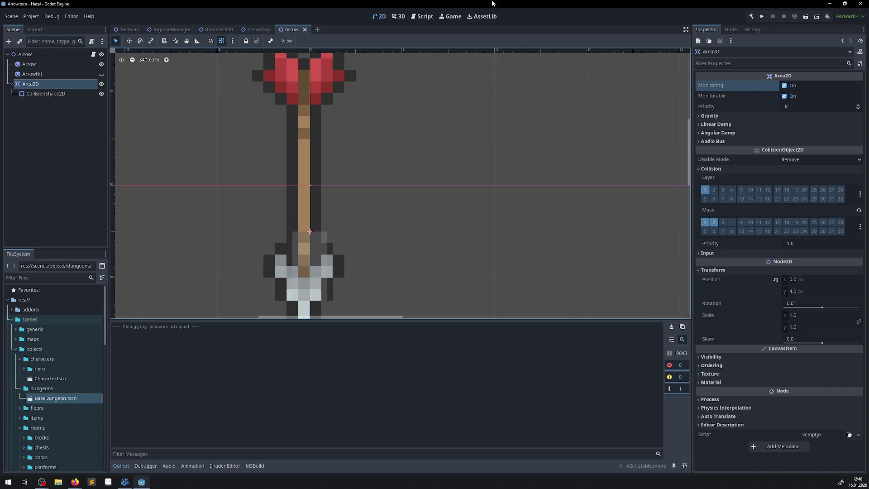
Step: Check the Arrow root's Speed of 300 in the Arrow scene
{"action": "left_click", "coordinate": [262, 29]}
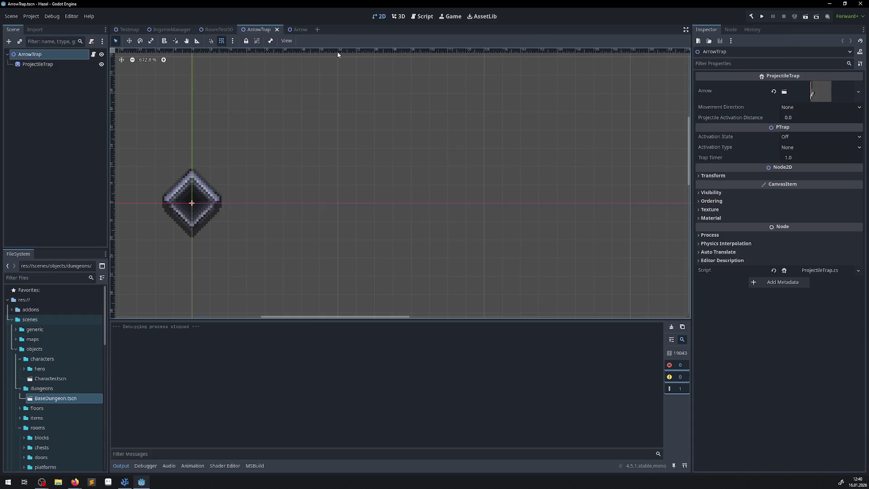
{"action": "left_click", "coordinate": [297, 30]}
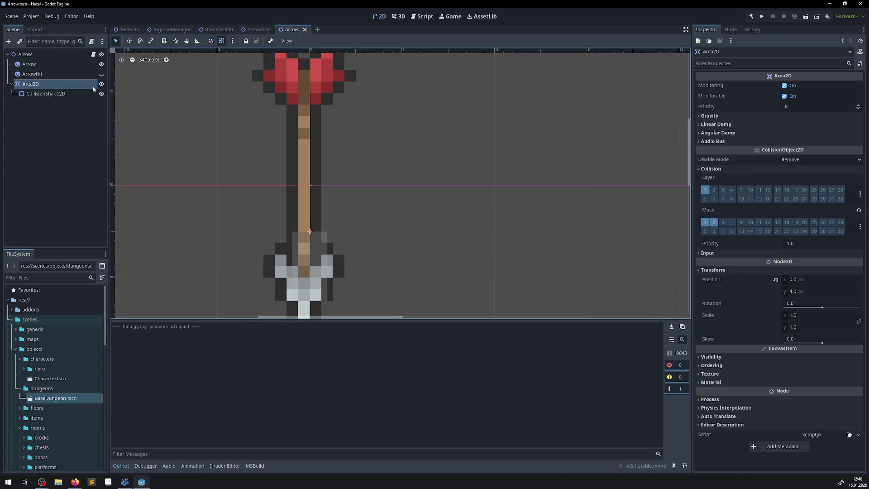
{"action": "left_click", "coordinate": [72, 54]}
{"action": "left_click", "coordinate": [804, 86]}
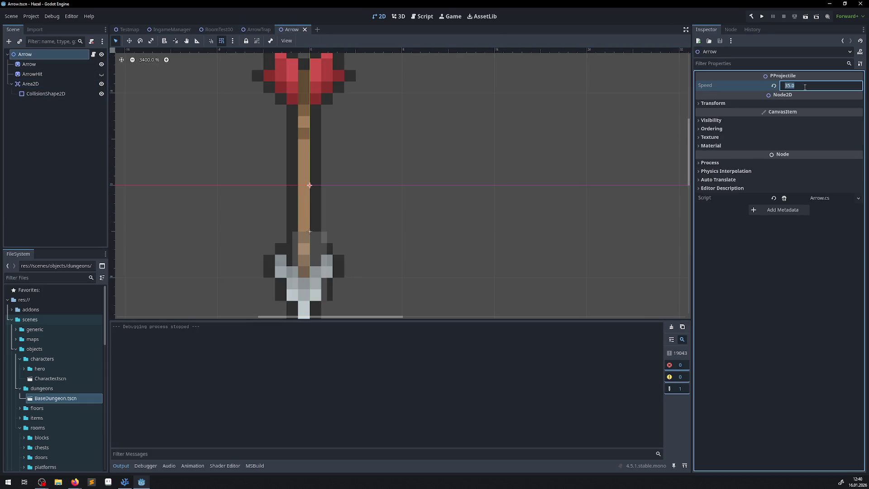
{"action": "key", "text": "Return"}
Step: Open the RoomTest00 scene, bring the arrow traps into view, and inspect ArrowTrap3
{"action": "left_click", "coordinate": [256, 30]}
{"action": "left_click", "coordinate": [171, 29]}
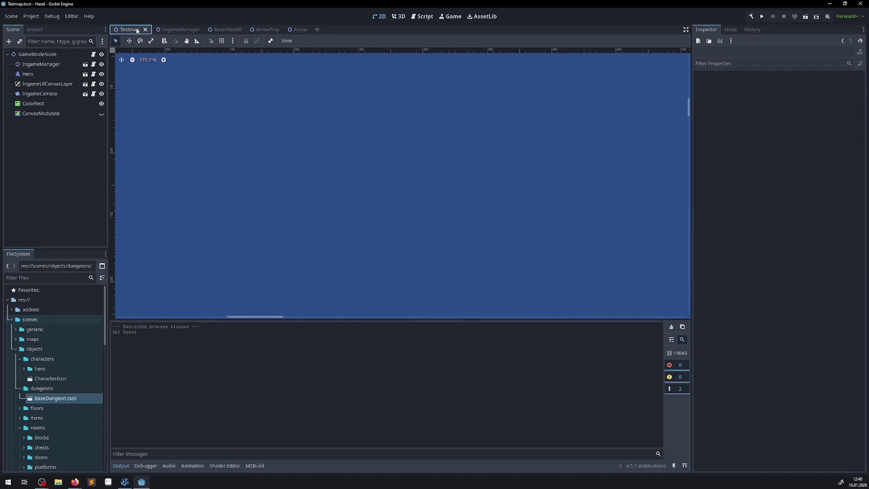
{"action": "scroll", "coordinate": [248, 96], "scroll_direction": "up", "scroll_amount": 5}
{"action": "scroll", "coordinate": [225, 83], "scroll_direction": "left", "scroll_amount": 5}
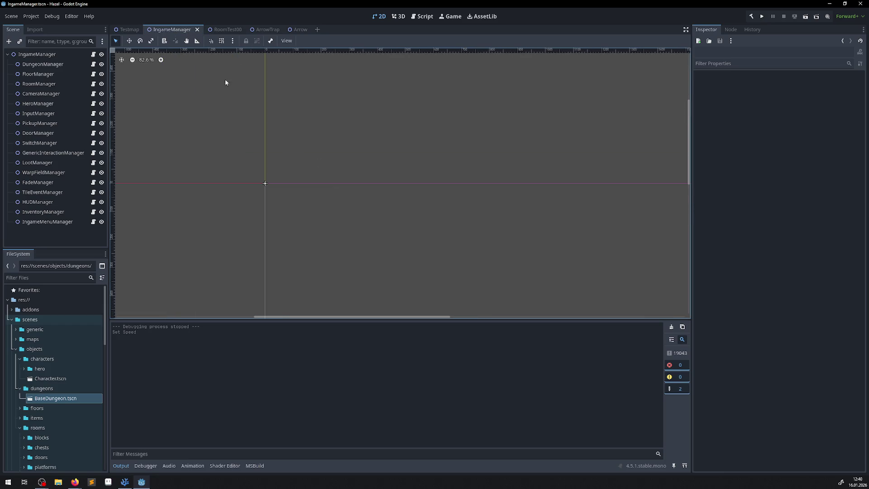
{"action": "left_click", "coordinate": [219, 29]}
{"action": "mouse_move", "coordinate": [369, 116]}
{"action": "left_mouse_down"}
{"action": "mouse_move", "coordinate": [194, 188]}
{"action": "mouse_move", "coordinate": [192, 206]}
{"action": "left_mouse_up"}
{"action": "left_click", "coordinate": [500, 132]}
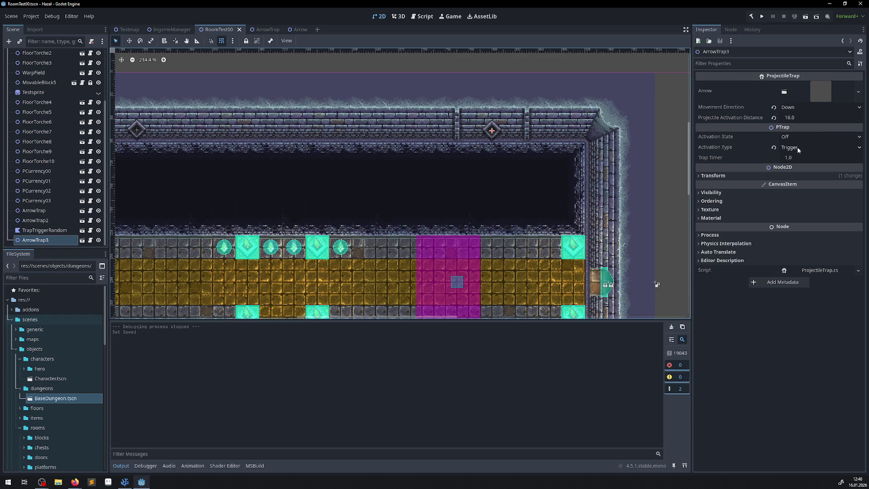
{"action": "scroll", "coordinate": [234, 178], "scroll_direction": "down", "scroll_amount": 1}
{"action": "scroll", "coordinate": [243, 177], "scroll_direction": "left", "scroll_amount": 5}
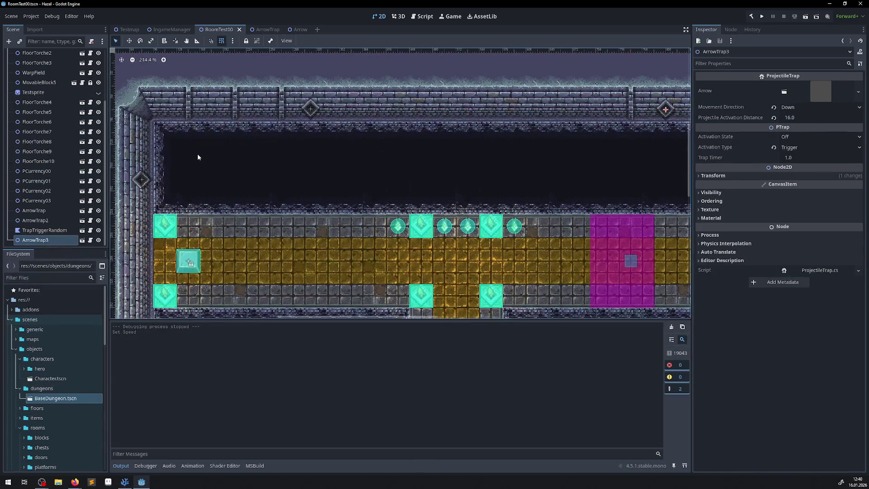
Step: Set ArrowTrap2's Projectile Activation Distance to 8.0 and run the game
{"action": "left_click", "coordinate": [310, 109]}
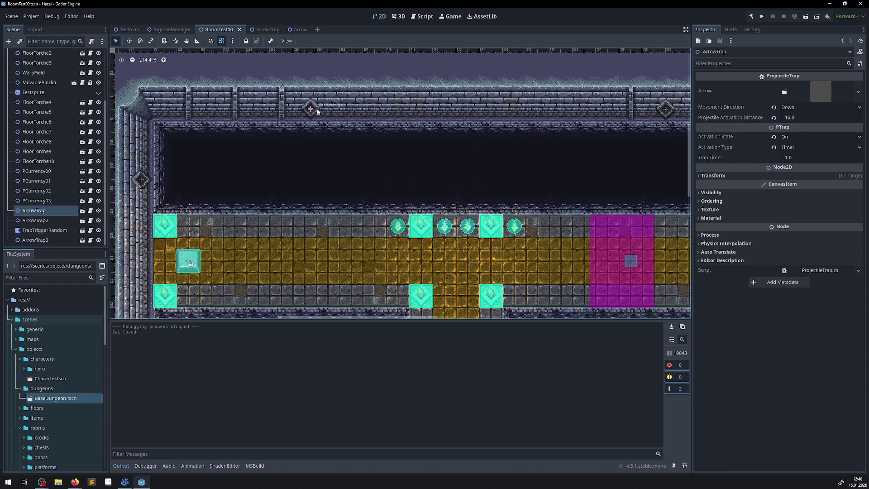
{"action": "left_click", "coordinate": [141, 179]}
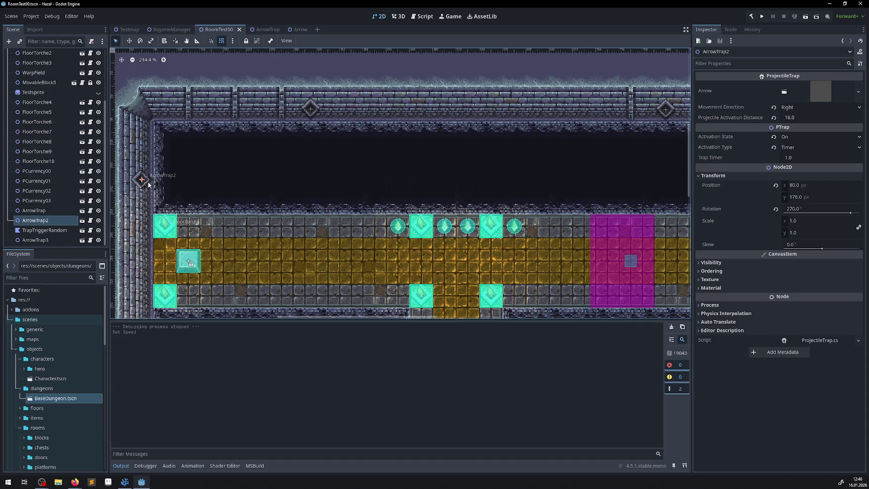
{"action": "left_click", "coordinate": [800, 117]}
{"action": "type", "text": "8"}
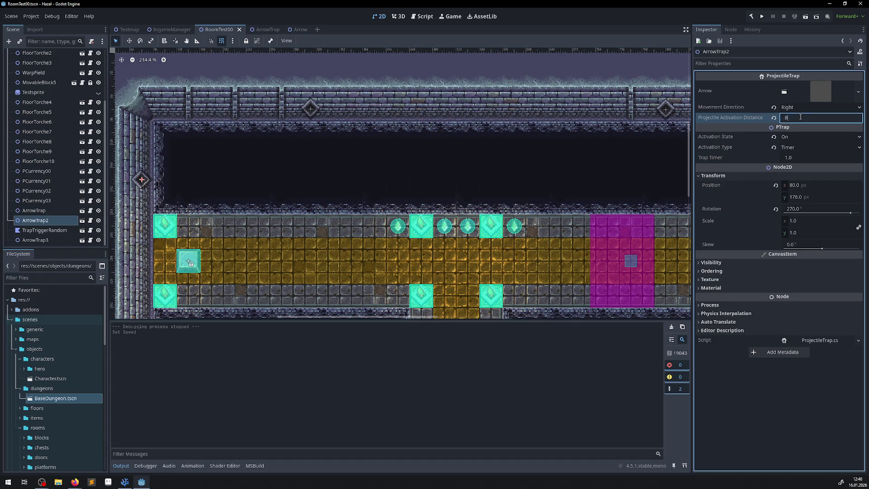
{"action": "key", "text": "Return"}
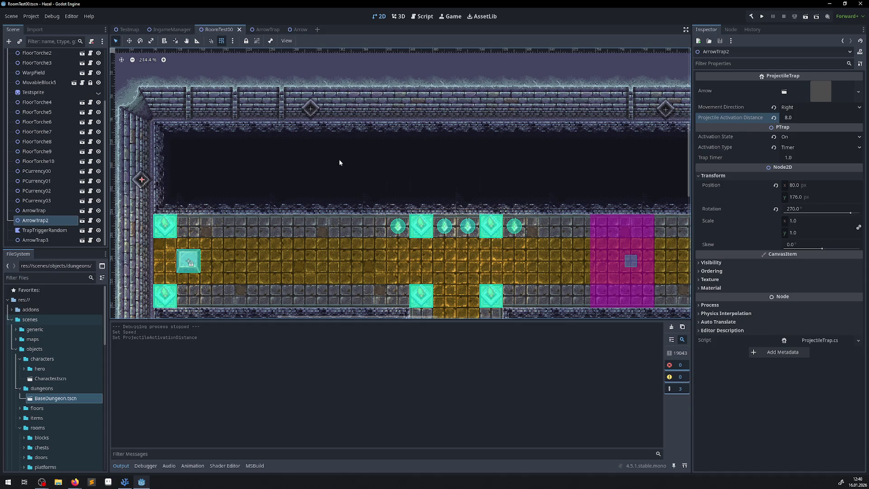
{"action": "left_click", "coordinate": [765, 19]}
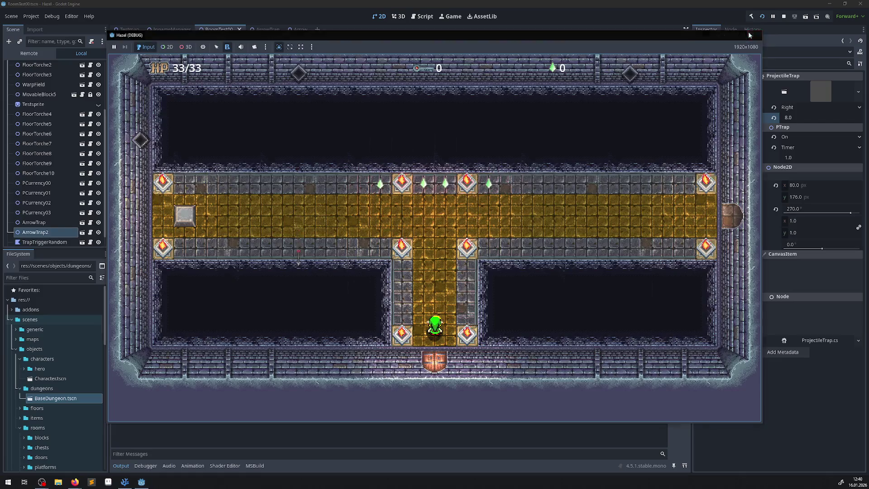
Step: Stop the test, restore ArrowTrap2's activation distance to 16.0, and run again
{"action": "left_click", "coordinate": [754, 35]}
{"action": "left_click", "coordinate": [801, 119]}
{"action": "type", "text": "16"}
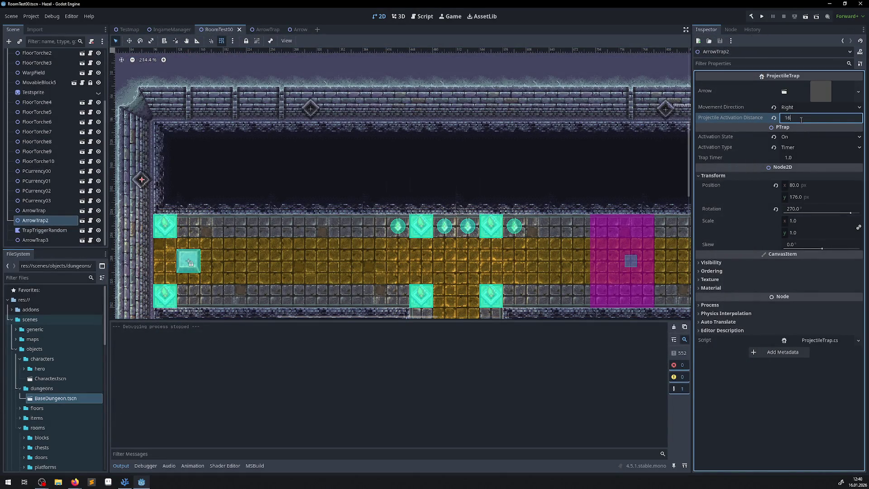
{"action": "key", "text": "Return"}
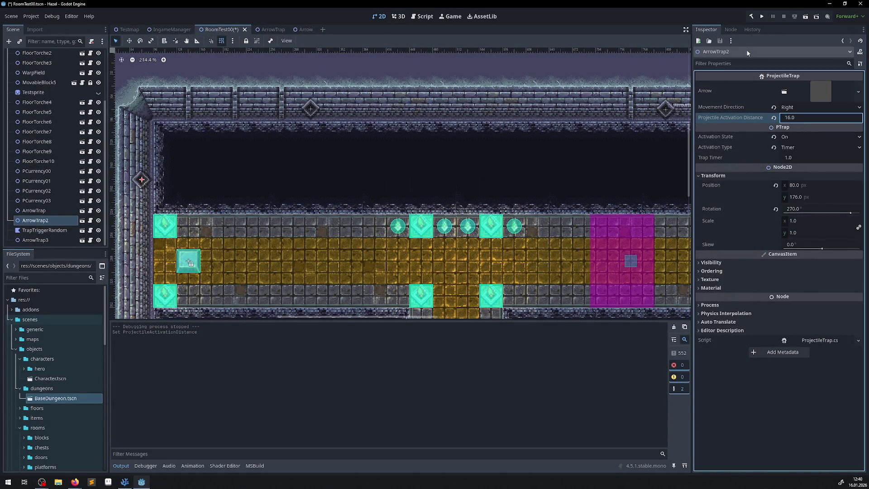
{"action": "left_click", "coordinate": [761, 16]}
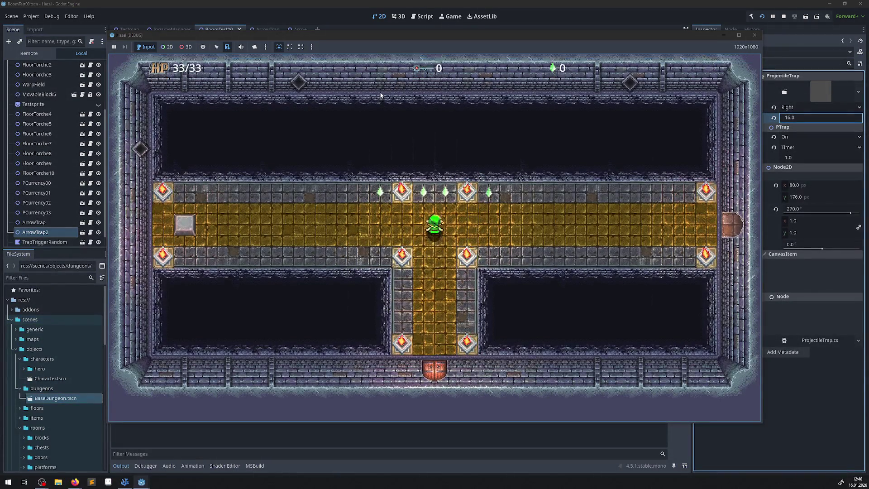
Step: Walk the hero along the corridor and in and out of the right doorway
{"action": "key", "text": "Right"}
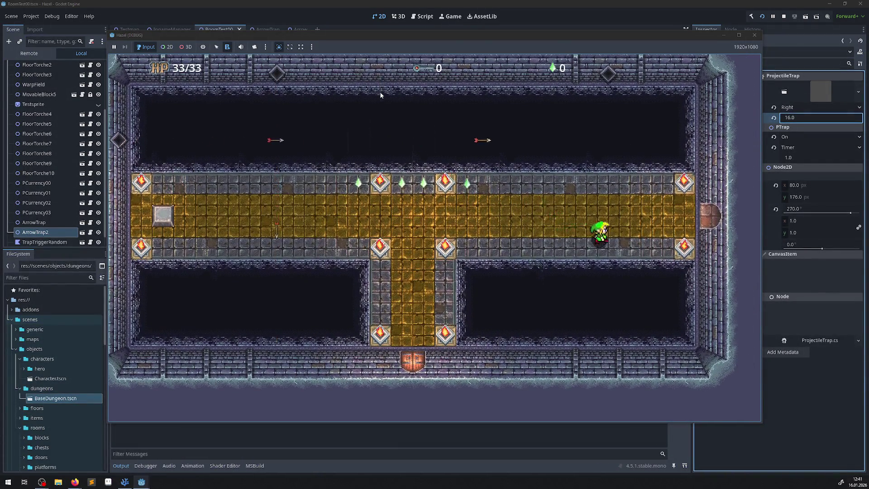
{"action": "key", "text": "Left"}
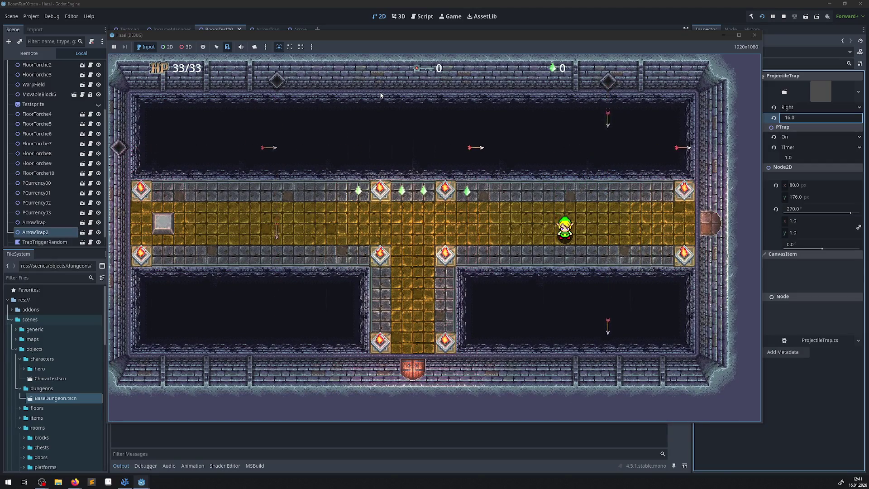
{"action": "key", "text": "Right"}
{"action": "key", "text": "Right"}
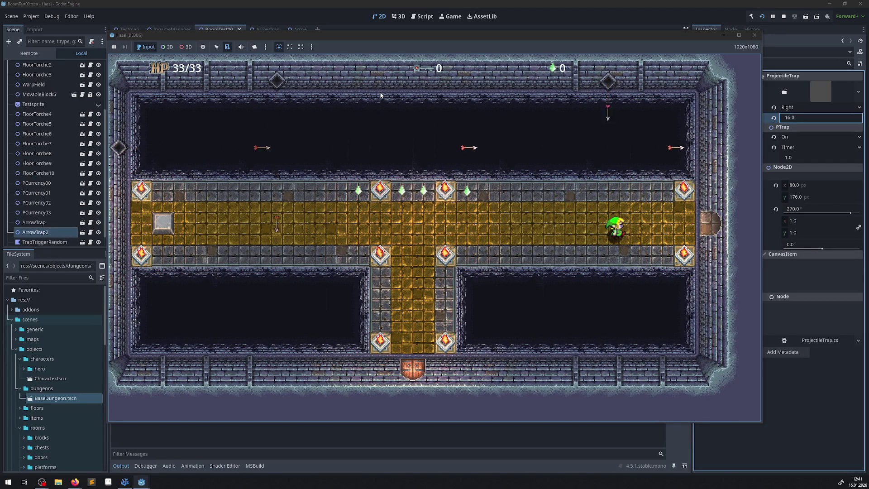
{"action": "key", "text": "Right"}
{"action": "key", "text": "Up"}
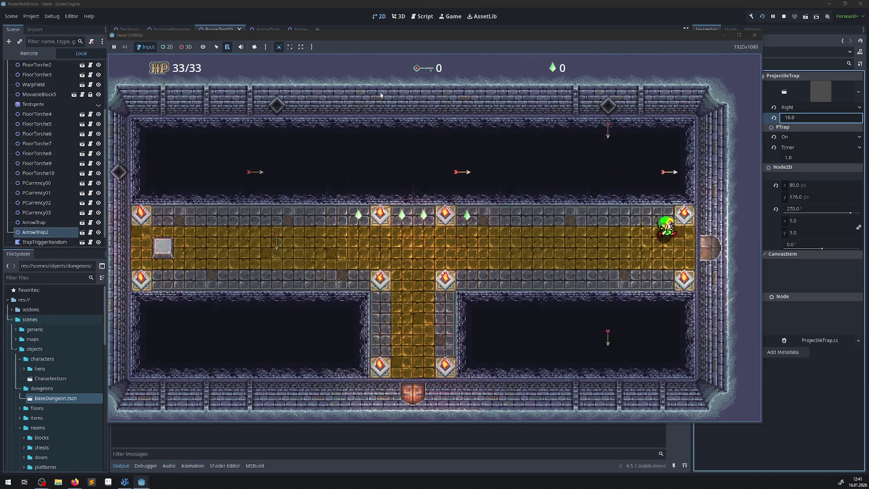
{"action": "key", "text": "Right"}
{"action": "key", "text": "Left"}
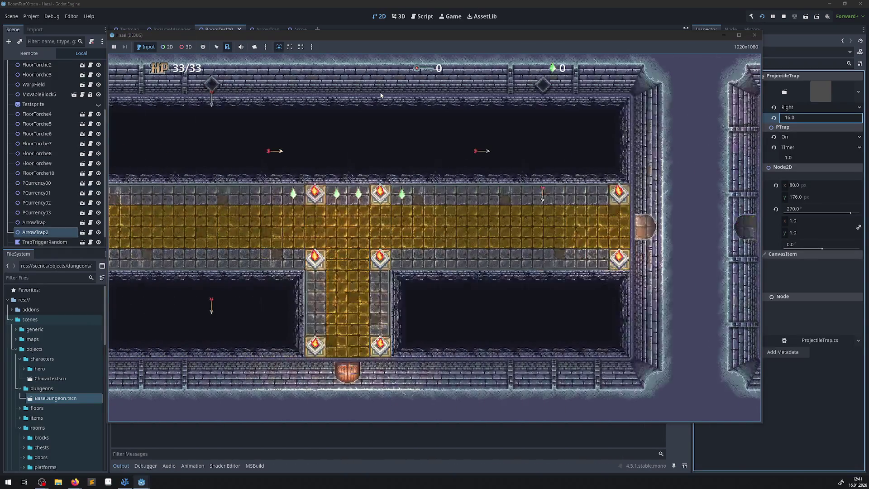
{"action": "key", "text": "Right"}
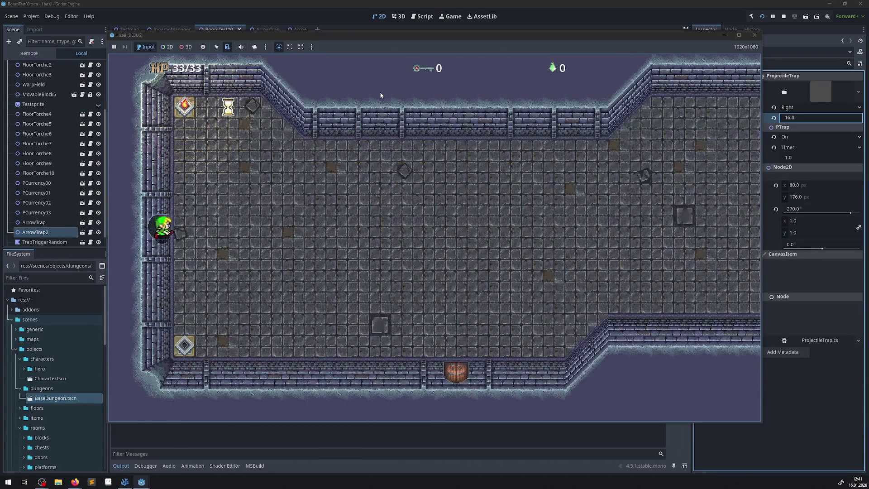
{"action": "key", "text": "Left"}
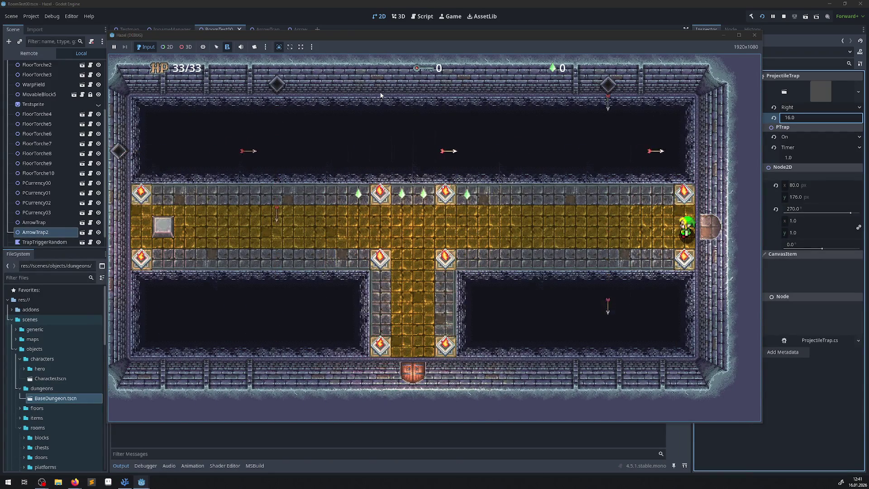
{"action": "key", "text": "Right"}
{"action": "key", "text": "Left"}
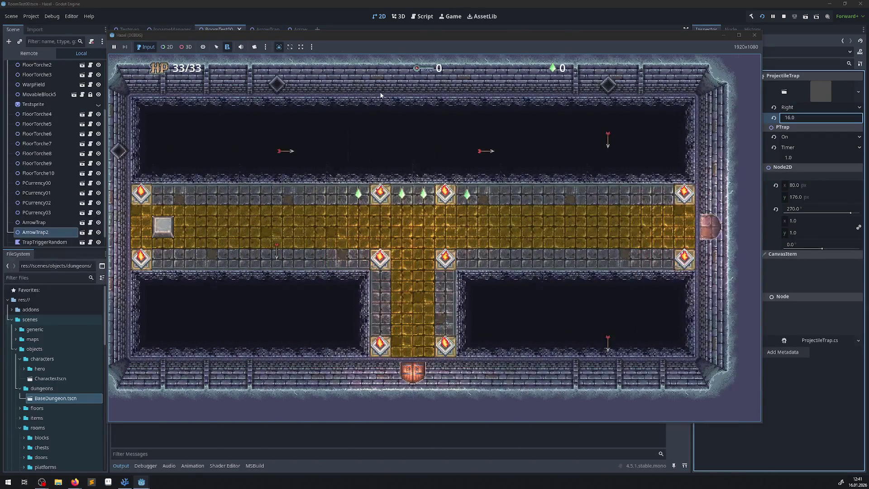
Step: Walk between the large right room and the corridor as arrows fire, then close the game and switch to VS Code
{"action": "key", "text": "Right"}
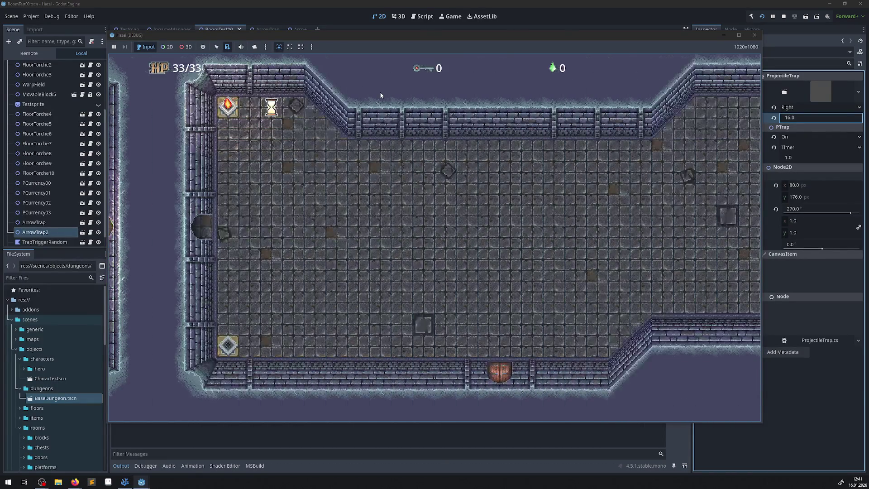
{"action": "key", "text": "Left"}
{"action": "key", "text": "Right"}
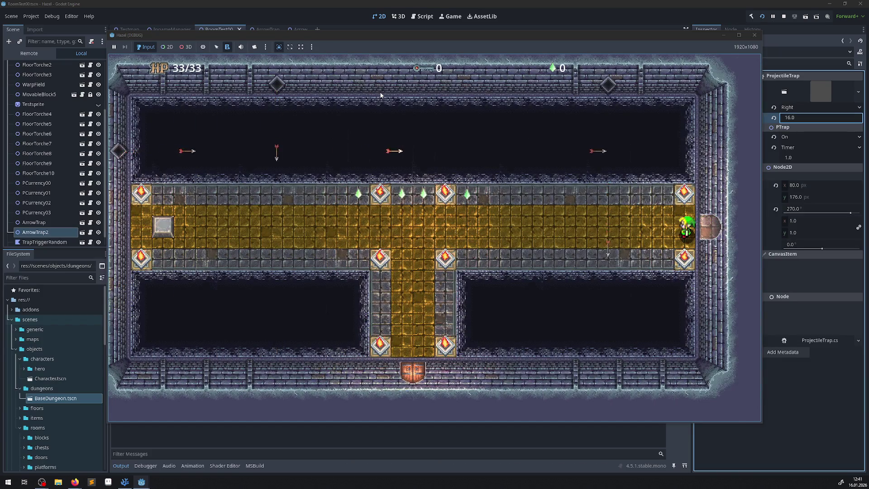
{"action": "key", "text": "Left"}
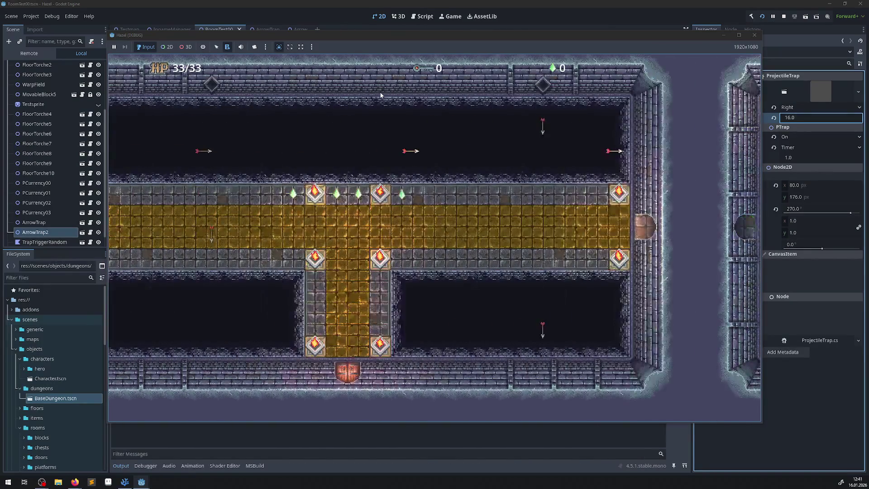
{"action": "key", "text": "Right"}
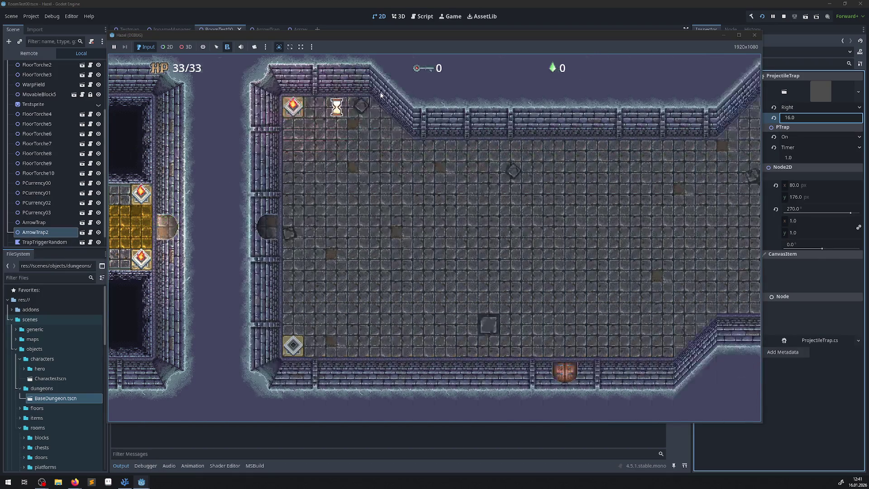
{"action": "key", "text": "Left"}
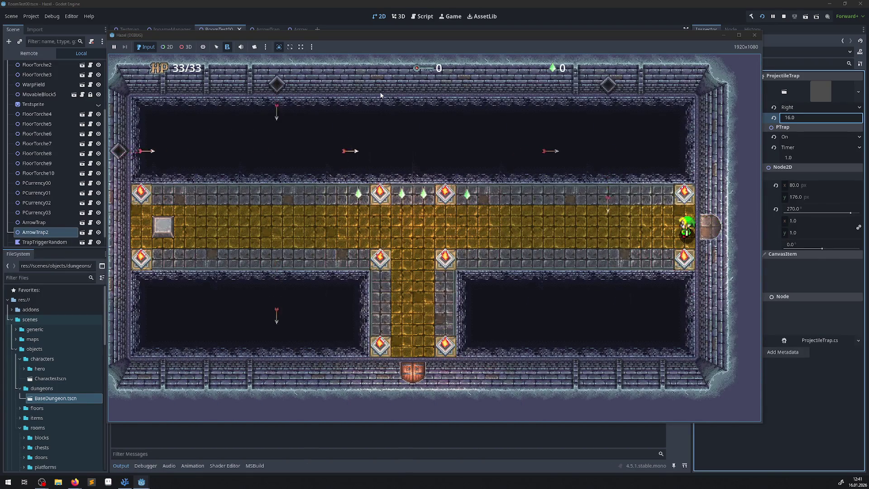
{"action": "key", "text": "Right"}
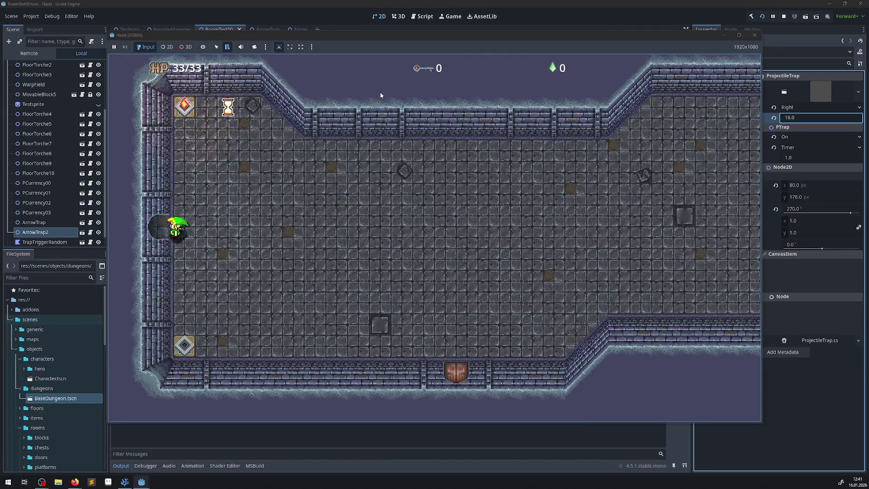
{"action": "key", "text": "Left"}
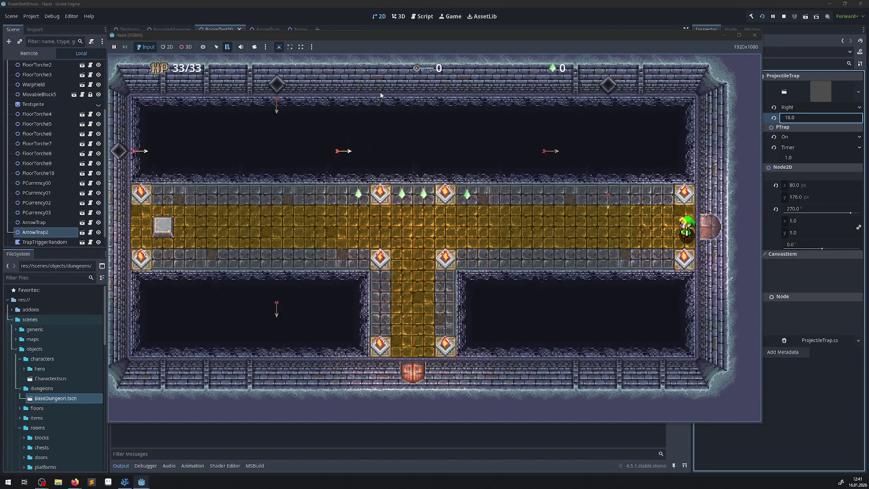
{"action": "key", "text": "Right"}
{"action": "key", "text": "Left"}
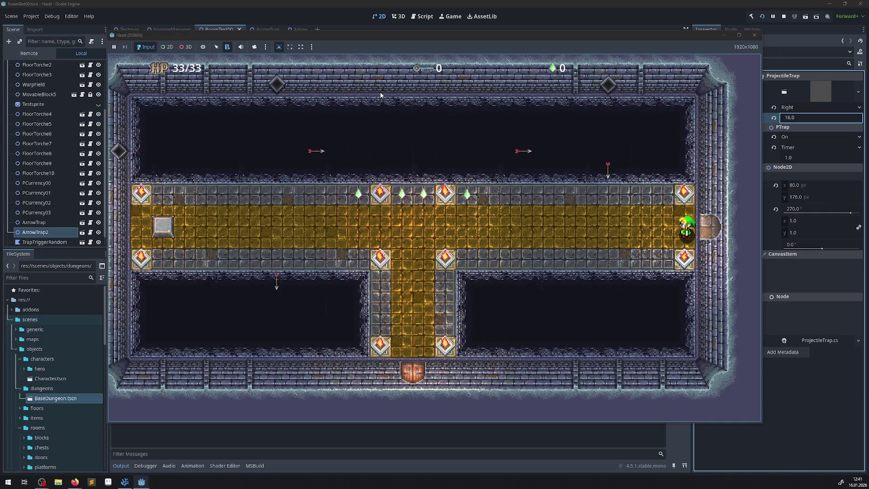
{"action": "key", "text": "Left"}
{"action": "key", "text": "Left"}
{"action": "key", "text": "Right"}
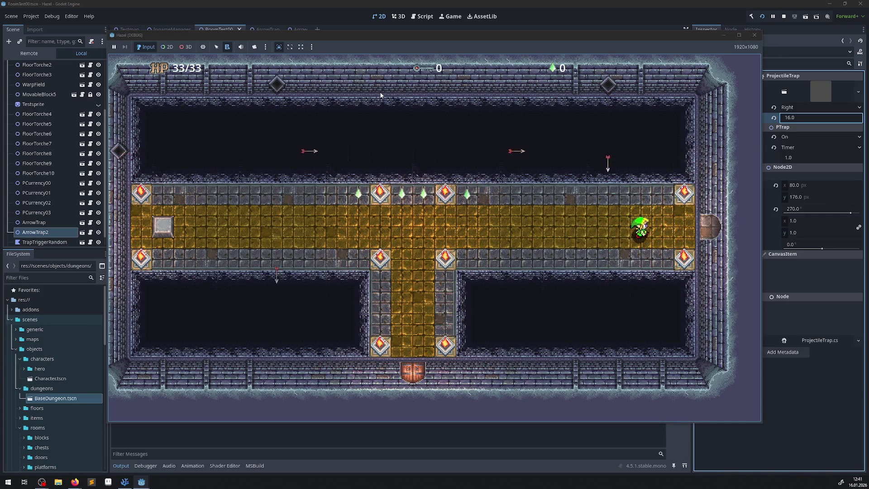
{"action": "key", "text": "Left"}
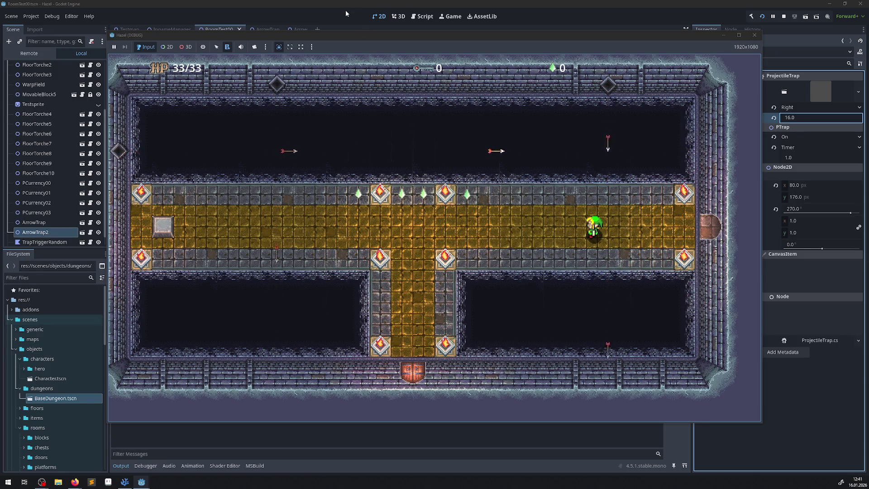
{"action": "key", "text": "Left"}
{"action": "key", "text": "Left"}
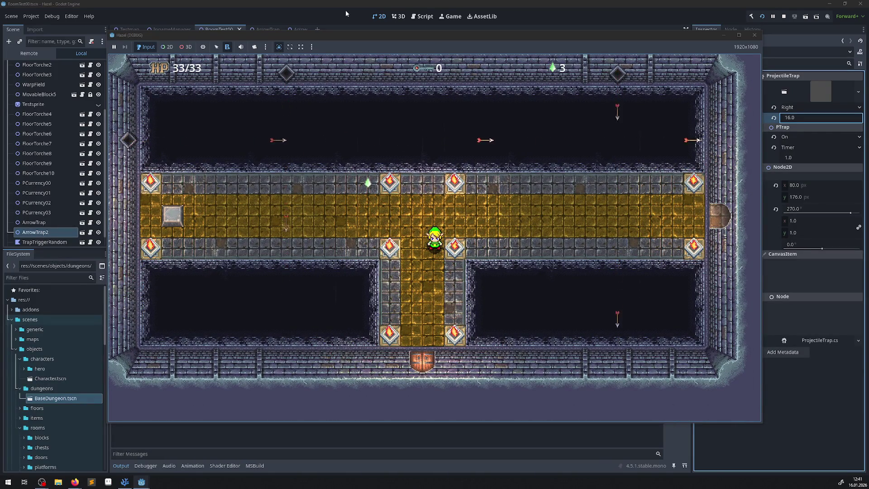
{"action": "key", "text": "Right"}
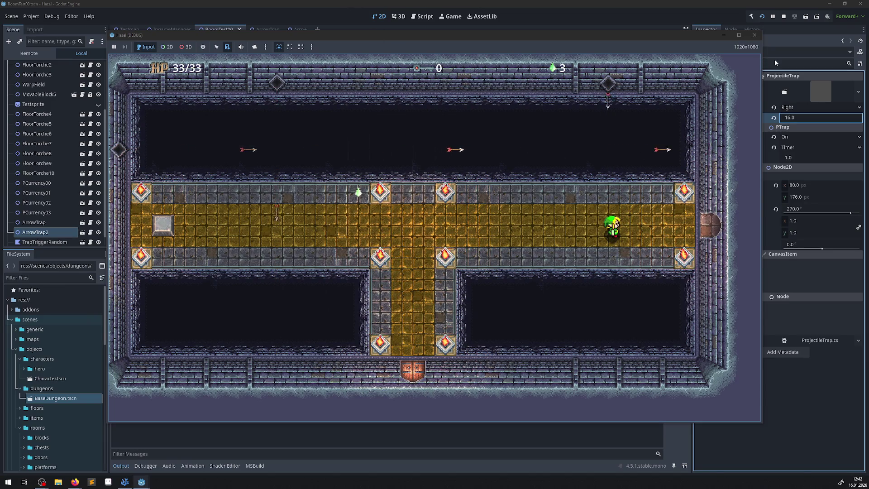
{"action": "left_click", "coordinate": [754, 36]}
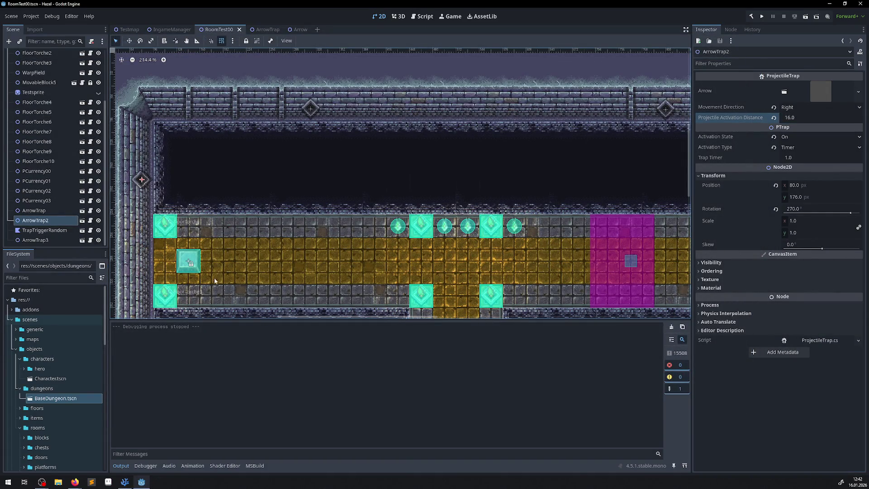
{"action": "left_click", "coordinate": [128, 481]}
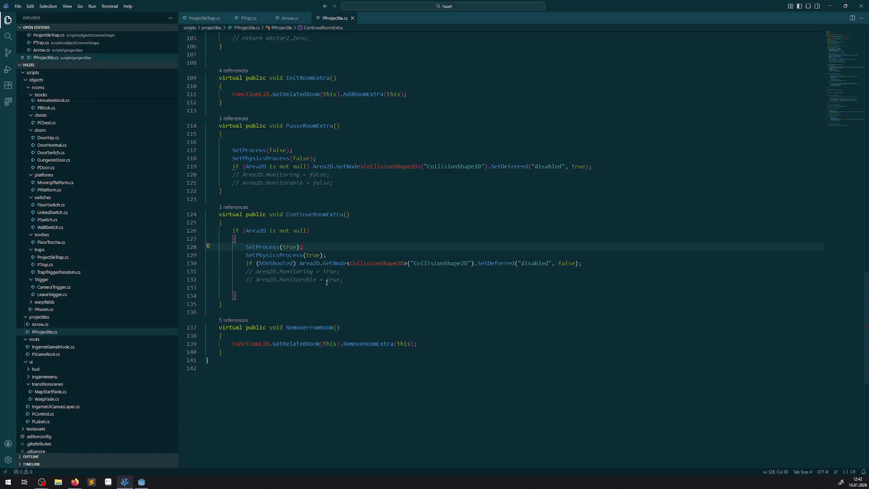
Step: Remove the commented Area2D monitoring lines and the SetupProjectileOnSpawn debug print
{"action": "left_click", "coordinate": [357, 284]}
{"action": "key", "text": "shift+Up"}
{"action": "key", "text": "shift+Up"}
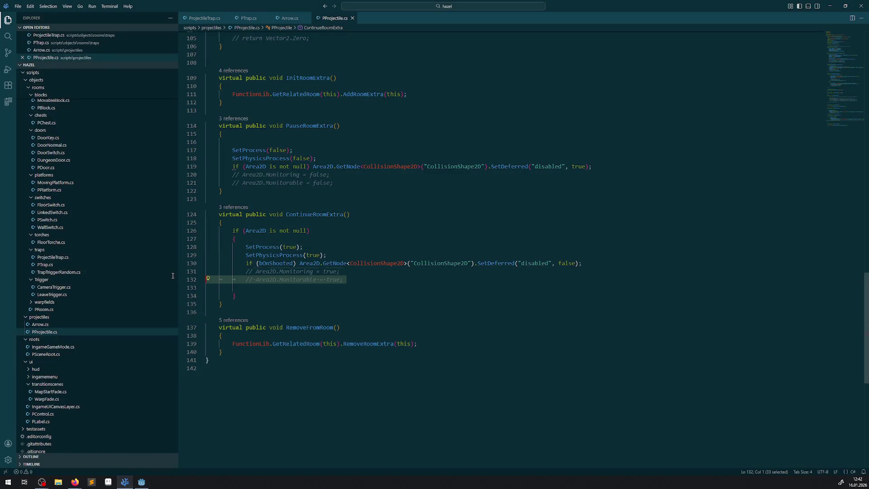
{"action": "key", "text": "BackSpace"}
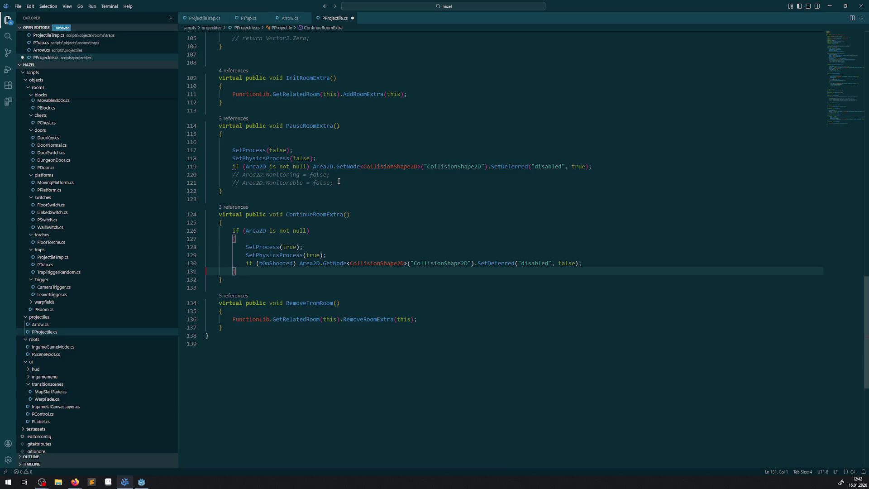
{"action": "left_click_drag", "start_coordinate": [339, 181], "coordinate": [207, 174]}
{"action": "key", "text": "BackSpace"}
{"action": "key", "text": "BackSpace"}
{"action": "scroll", "coordinate": [276, 138], "scroll_direction": "up", "scroll_amount": 3}
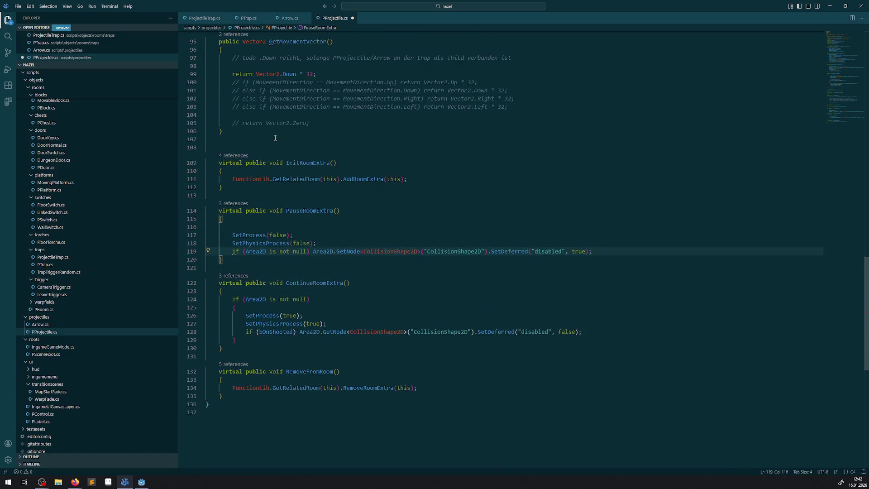
{"action": "scroll", "coordinate": [275, 138], "scroll_direction": "up", "scroll_amount": 10}
{"action": "left_click_drag", "start_coordinate": [347, 143], "coordinate": [207, 135]}
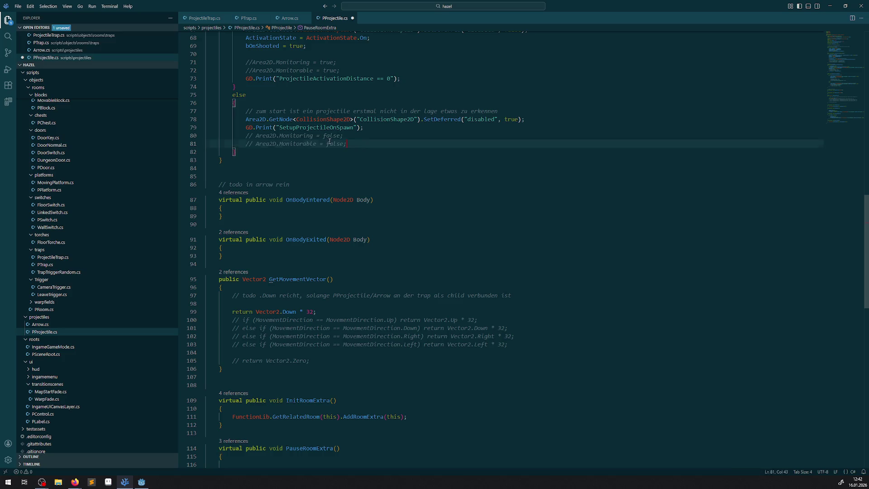
{"action": "key", "text": "BackSpace"}
{"action": "left_click_drag", "start_coordinate": [367, 127], "coordinate": [197, 130]}
{"action": "key", "text": "BackSpace"}
{"action": "key", "text": "BackSpace"}
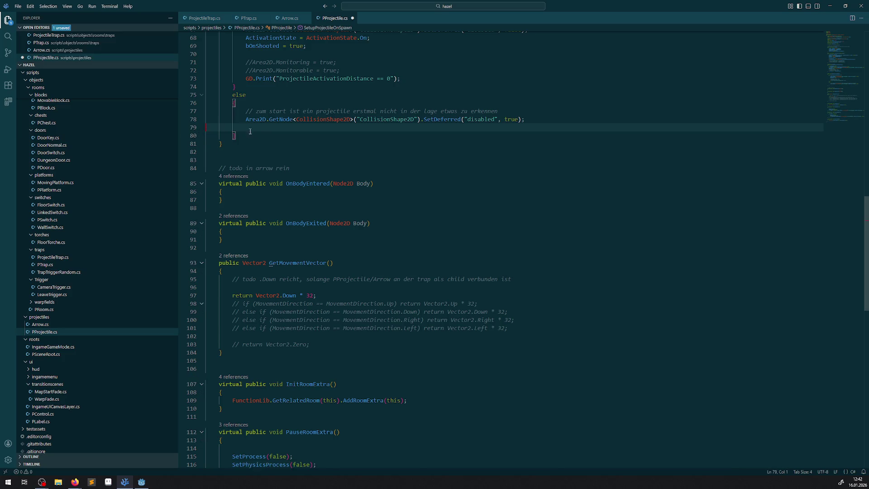
Step: Delete leftover comments and GD.Print calls in ActivateProjectileAfterDistance and the physics process
{"action": "scroll", "coordinate": [204, 127], "scroll_direction": "up", "scroll_amount": 2}
{"action": "left_click_drag", "start_coordinate": [400, 146], "coordinate": [210, 121]}
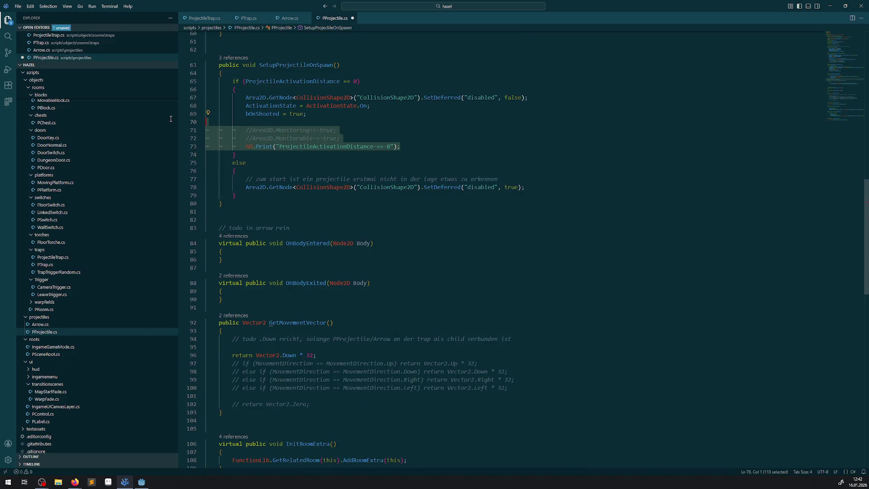
{"action": "key", "text": "BackSpace"}
{"action": "key", "text": "BackSpace"}
{"action": "scroll", "coordinate": [334, 172], "scroll_direction": "up", "scroll_amount": 7}
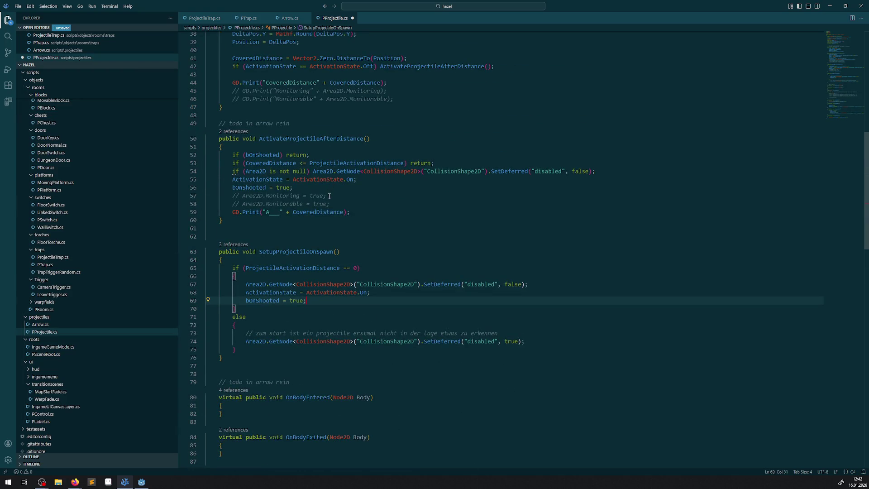
{"action": "left_click_drag", "start_coordinate": [361, 211], "coordinate": [211, 192]}
{"action": "key", "text": "BackSpace"}
{"action": "key", "text": "BackSpace"}
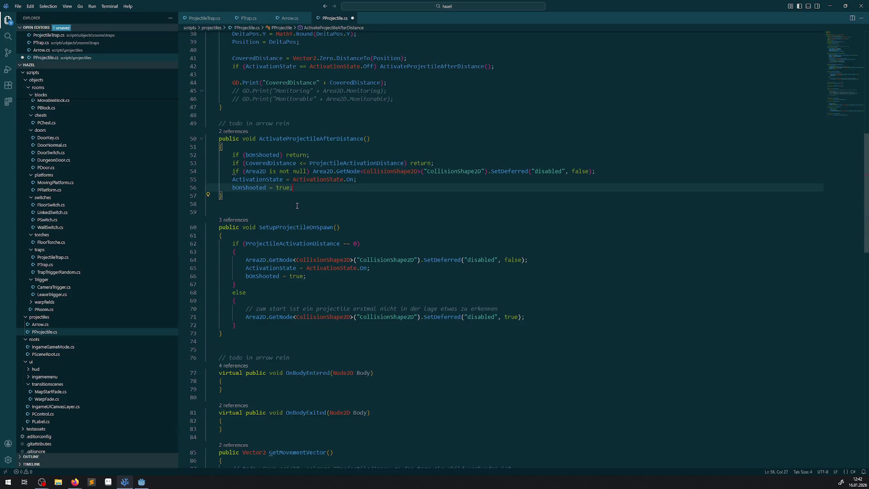
{"action": "scroll", "coordinate": [352, 201], "scroll_direction": "up", "scroll_amount": 3}
{"action": "left_click_drag", "start_coordinate": [394, 166], "coordinate": [197, 143]}
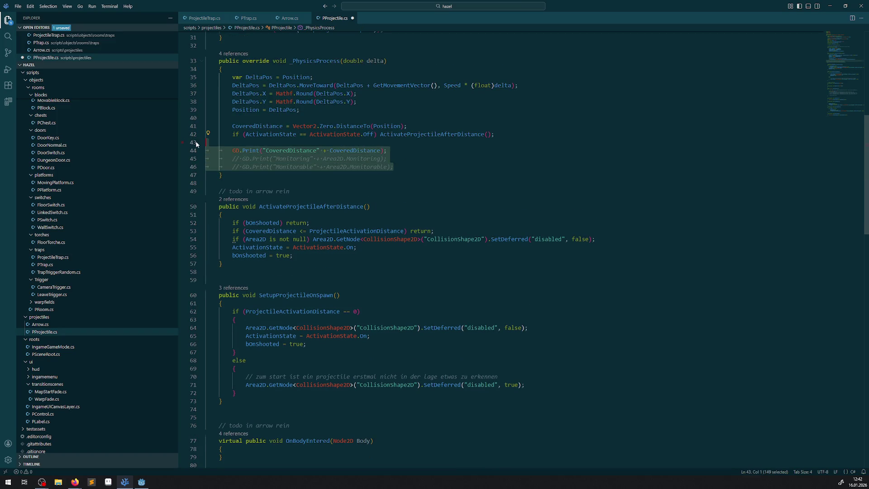
{"action": "key", "text": "BackSpace"}
{"action": "key", "text": "BackSpace"}
{"action": "left_click", "coordinate": [352, 149]}
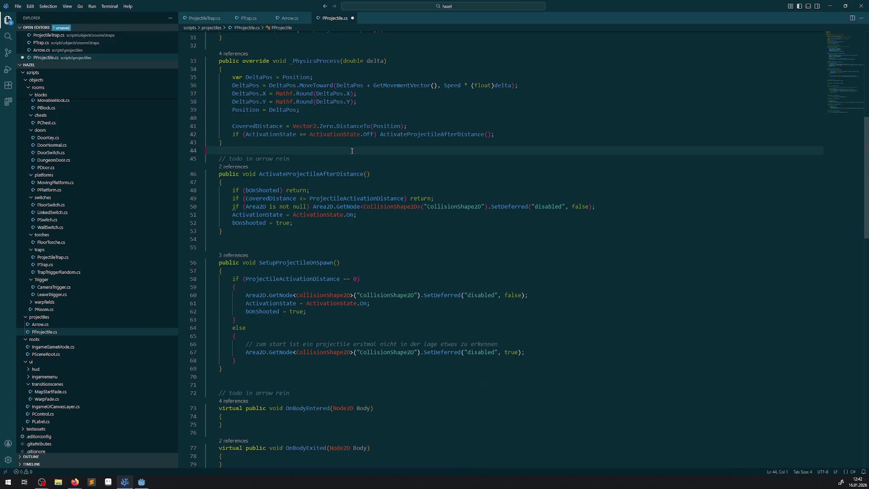
Step: Review the cleaned script, then rebuild the C# project in Godot
{"action": "scroll", "coordinate": [352, 158], "scroll_direction": "up", "scroll_amount": 5}
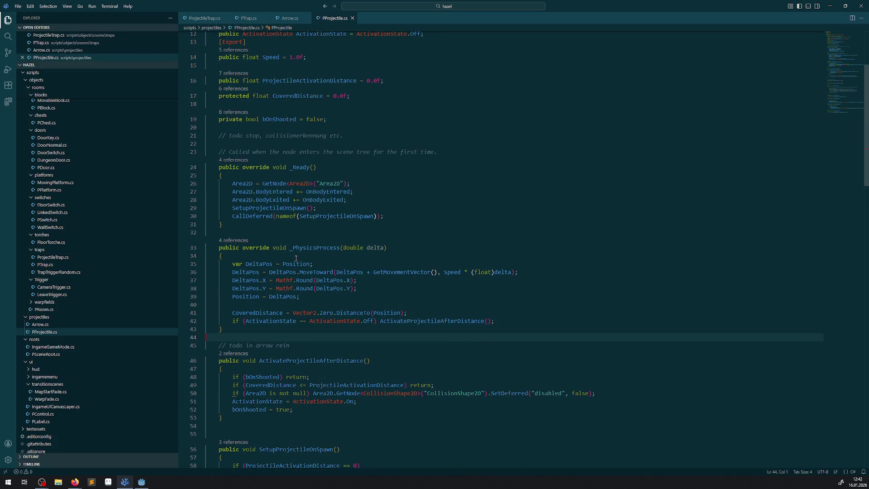
{"action": "scroll", "coordinate": [296, 258], "scroll_direction": "down", "scroll_amount": 15}
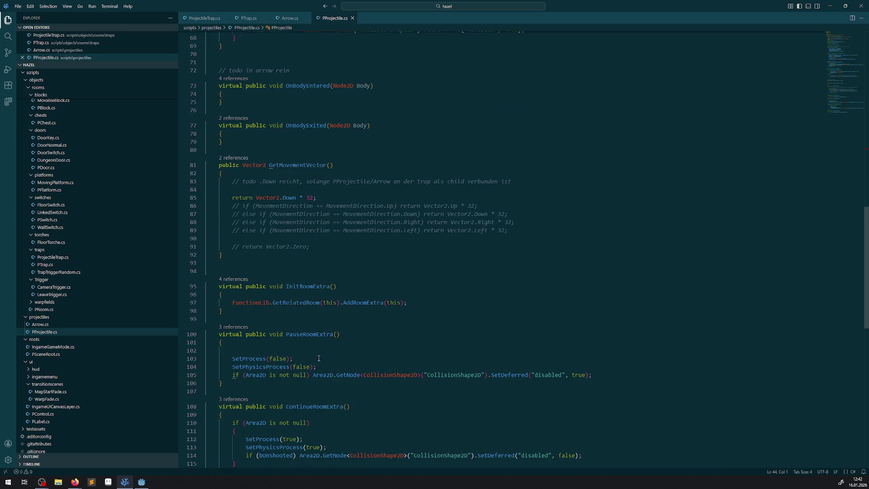
{"action": "scroll", "coordinate": [318, 358], "scroll_direction": "down", "scroll_amount": 10}
{"action": "scroll", "coordinate": [312, 361], "scroll_direction": "up", "scroll_amount": 2}
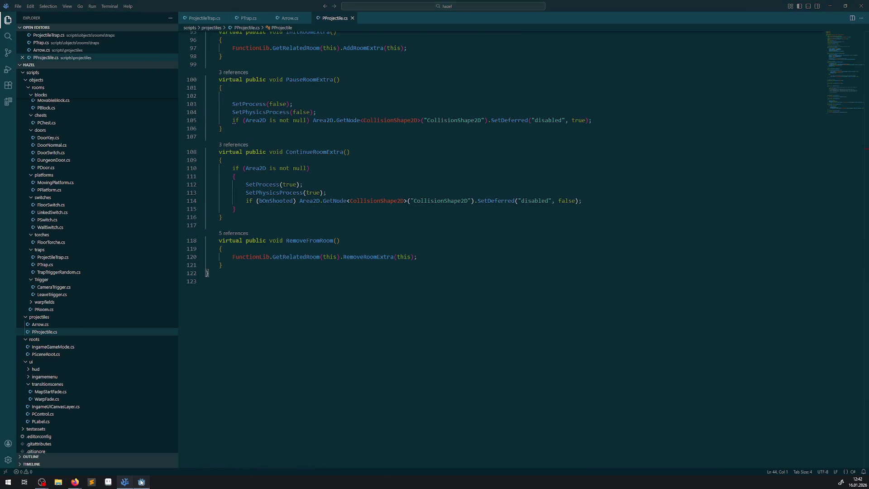
{"action": "left_click", "coordinate": [141, 482]}
{"action": "left_click", "coordinate": [752, 16]}
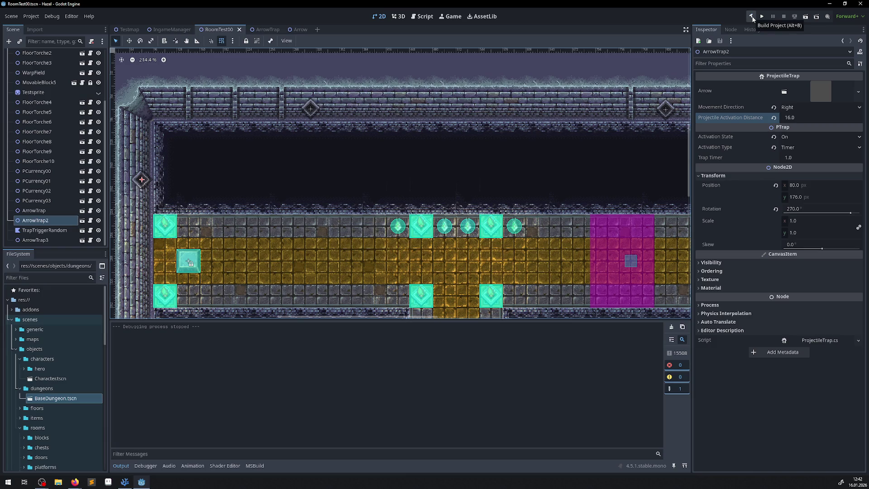
{"action": "left_click", "coordinate": [763, 17]}
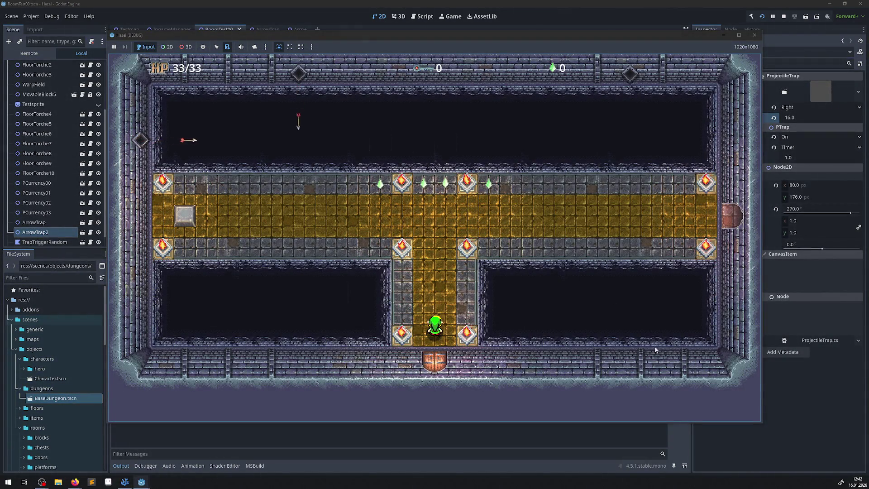
{"action": "key", "text": "Up"}
{"action": "key", "text": "Up"}
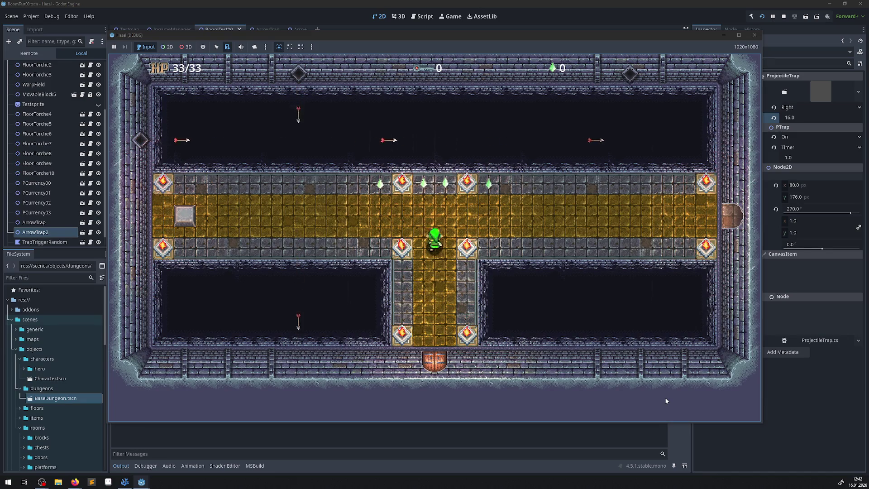
{"action": "key", "text": "Right"}
{"action": "key", "text": "Right"}
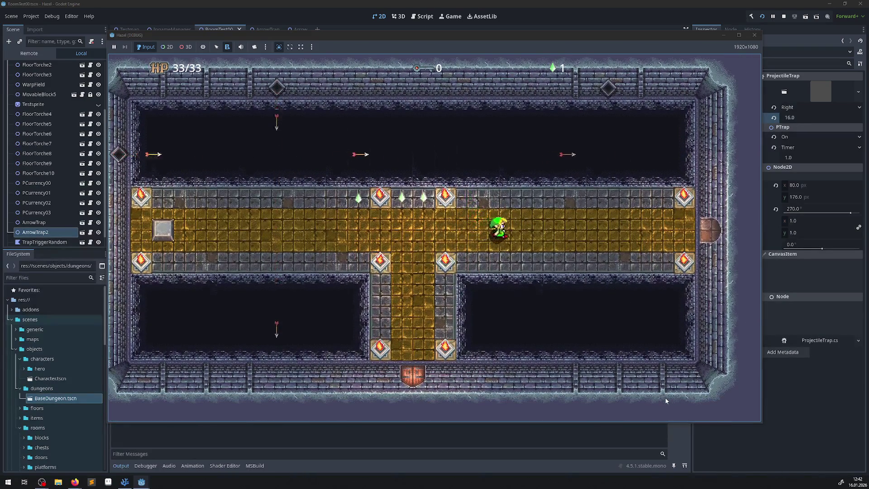
{"action": "key", "text": "Left"}
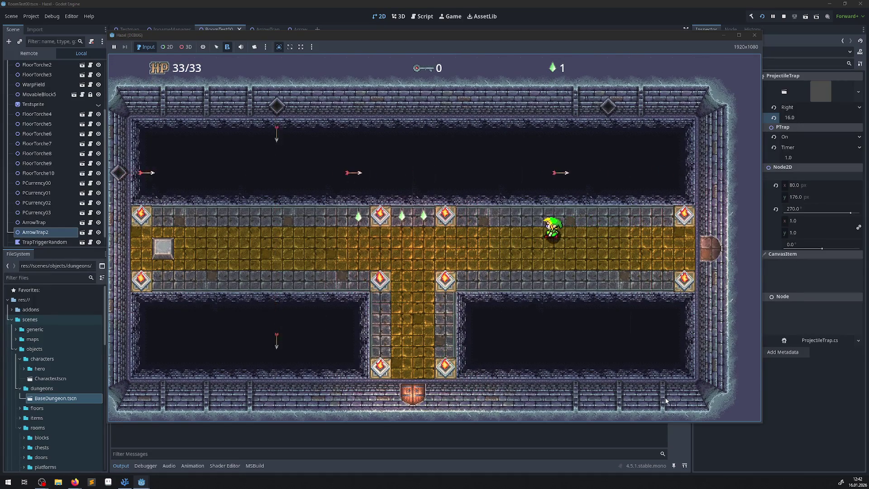
{"action": "key", "text": "Down"}
{"action": "key", "text": "Right"}
{"action": "key", "text": "Up"}
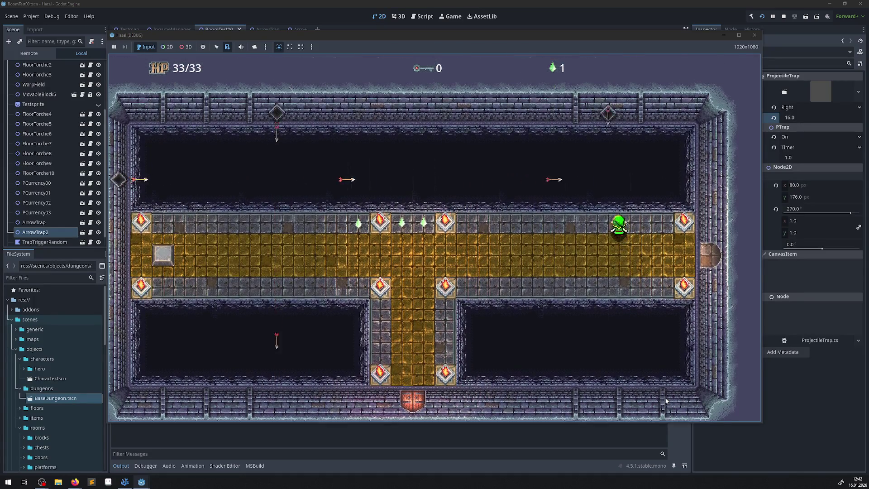
{"action": "key", "text": "Left"}
{"action": "key", "text": "Right"}
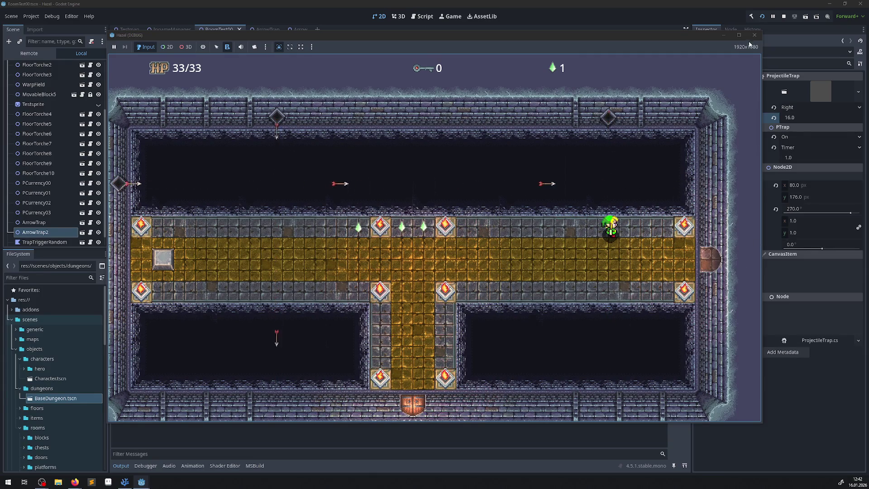
{"action": "left_click", "coordinate": [754, 34]}
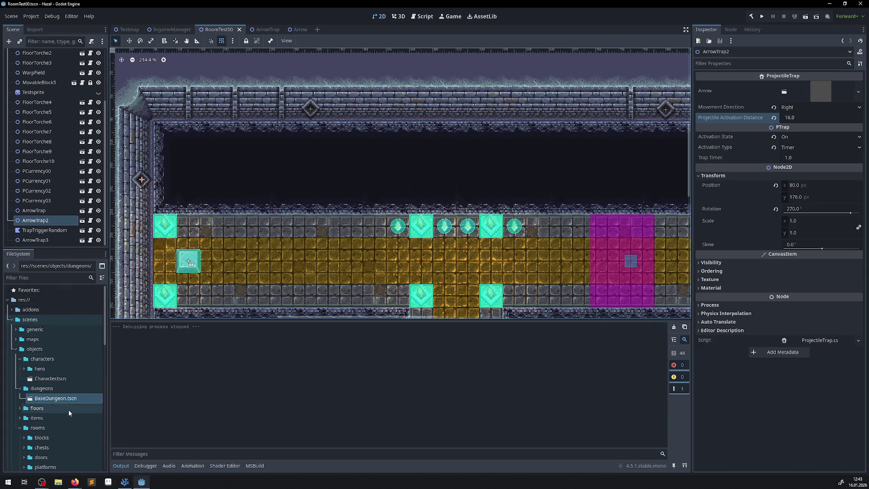
Step: Open TrapTriggerRandom, set its CollisionShape2D size to 32 × 32, and save
{"action": "scroll", "coordinate": [69, 413], "scroll_direction": "down", "scroll_amount": 5}
{"action": "left_click", "coordinate": [63, 389]}
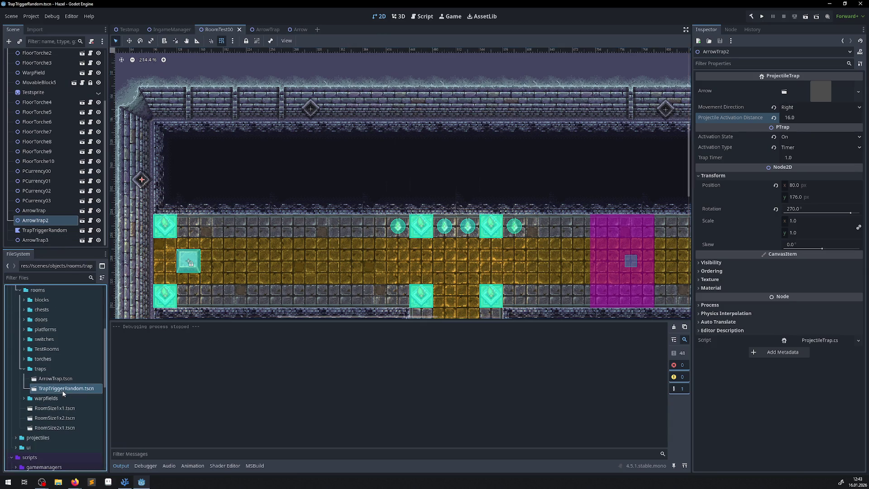
{"action": "double_click", "coordinate": [62, 390]}
{"action": "left_click", "coordinate": [34, 74]}
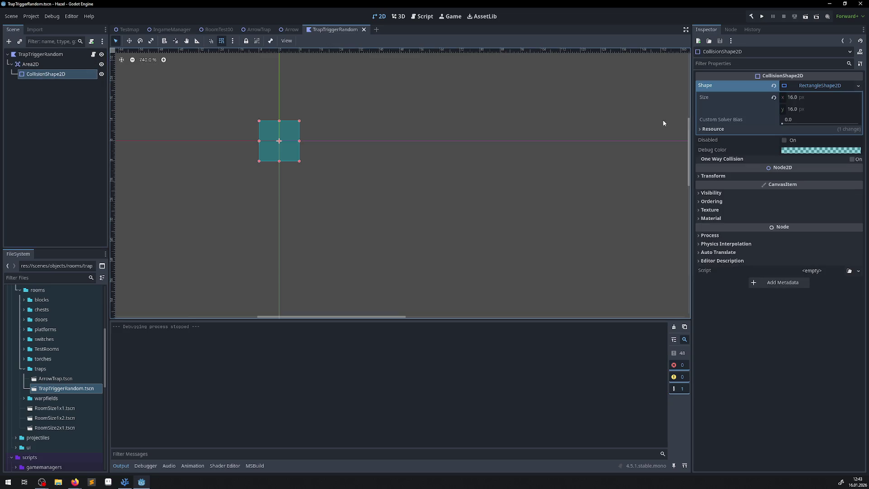
{"action": "left_click", "coordinate": [798, 109]}
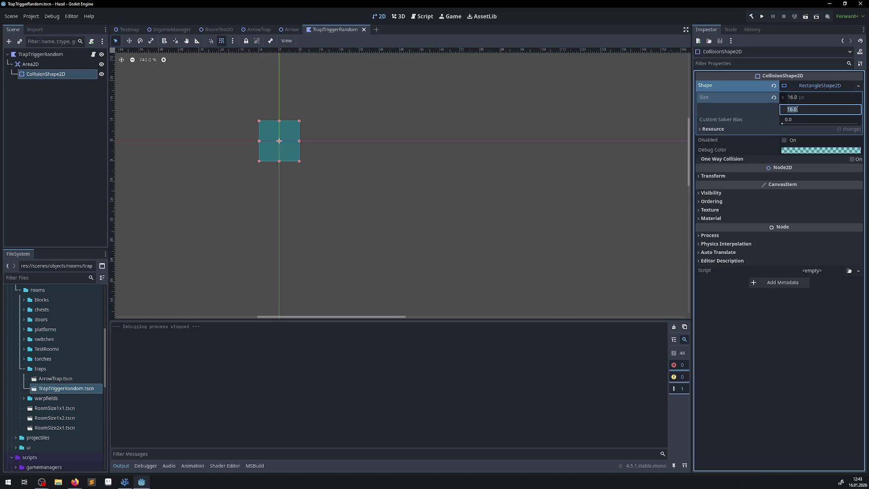
{"action": "type", "text": "32"}
{"action": "key", "text": "Return"}
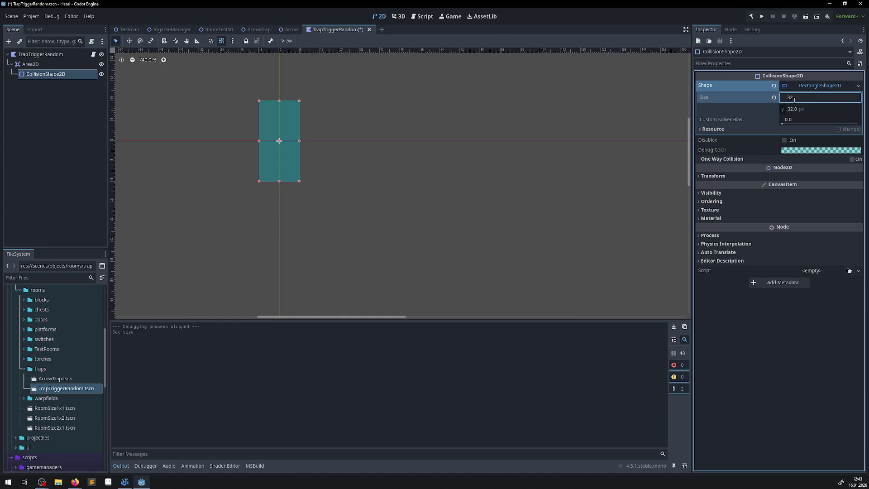
{"action": "key", "text": "Return"}
{"action": "key", "text": "ctrl+s"}
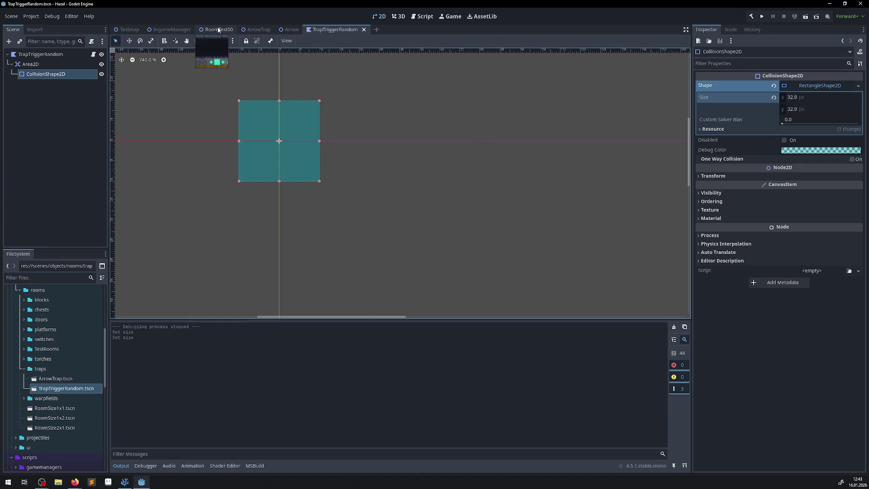
Step: Return to RoomTest00, pan toward the trap corridor, and run the game
{"action": "left_click", "coordinate": [218, 29]}
{"action": "left_click_drag", "start_coordinate": [582, 277], "coordinate": [433, 227]}
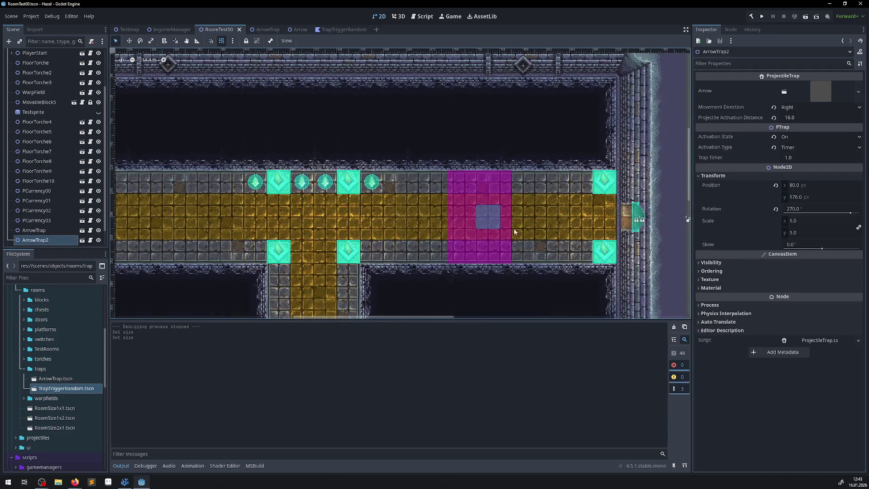
{"action": "left_click", "coordinate": [762, 17]}
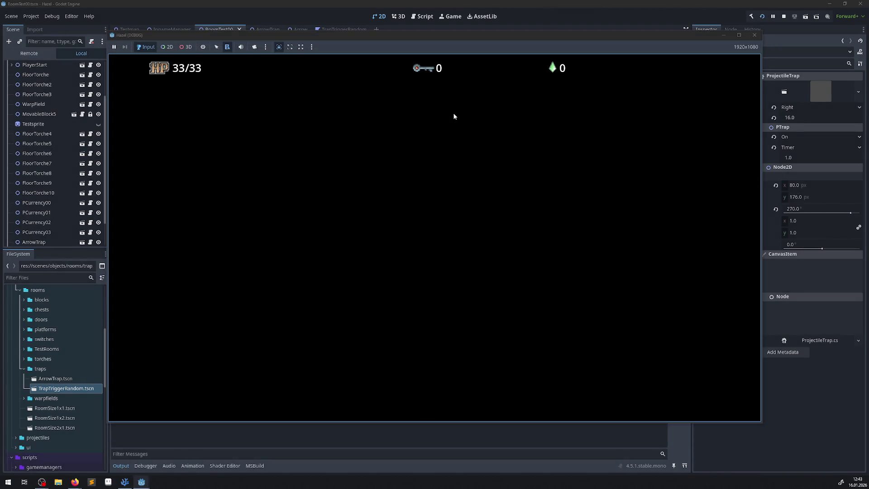
Step: Walk the hero up from the bottom door, then right and back left along the trap corridor
{"action": "key", "text": "Up"}
{"action": "key", "text": "Right"}
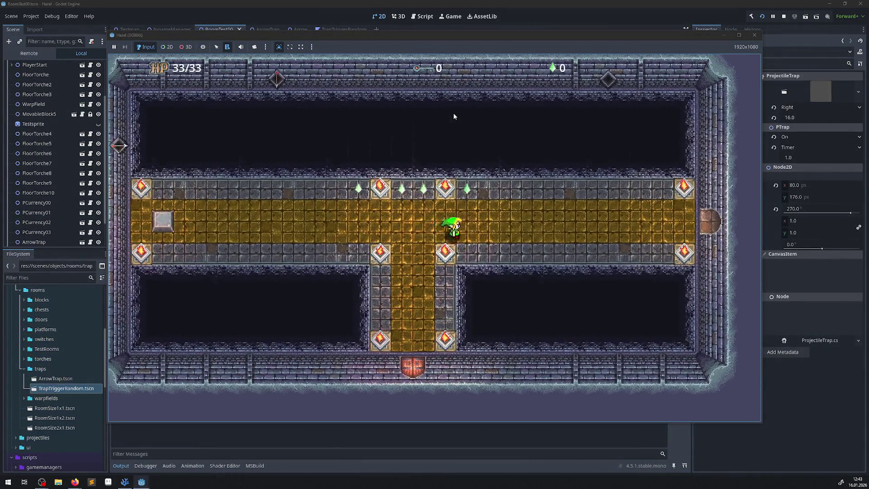
{"action": "key", "text": "Right"}
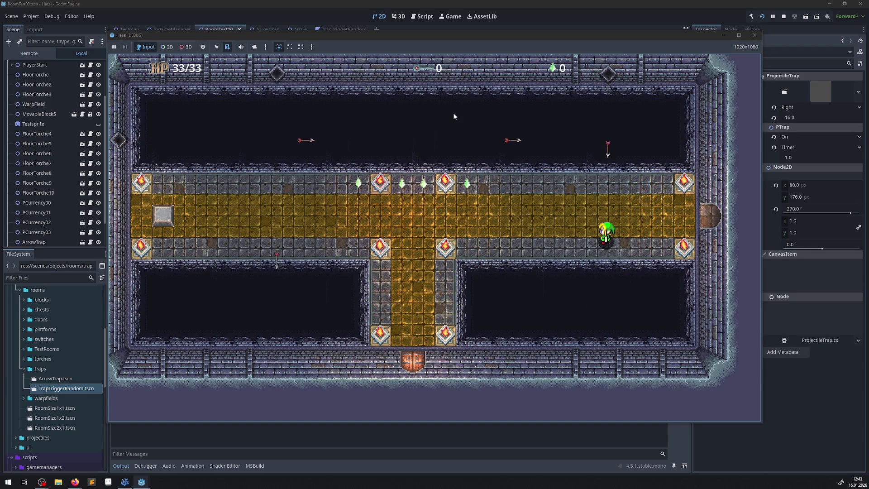
{"action": "key", "text": "Left"}
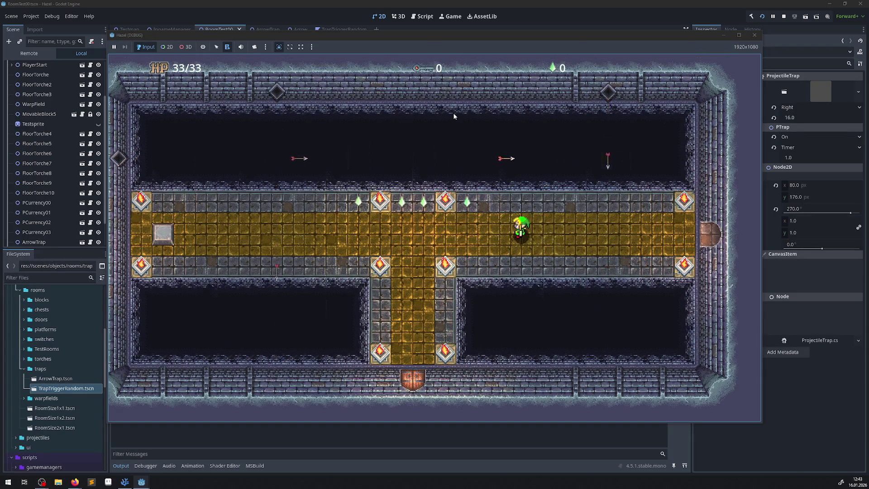
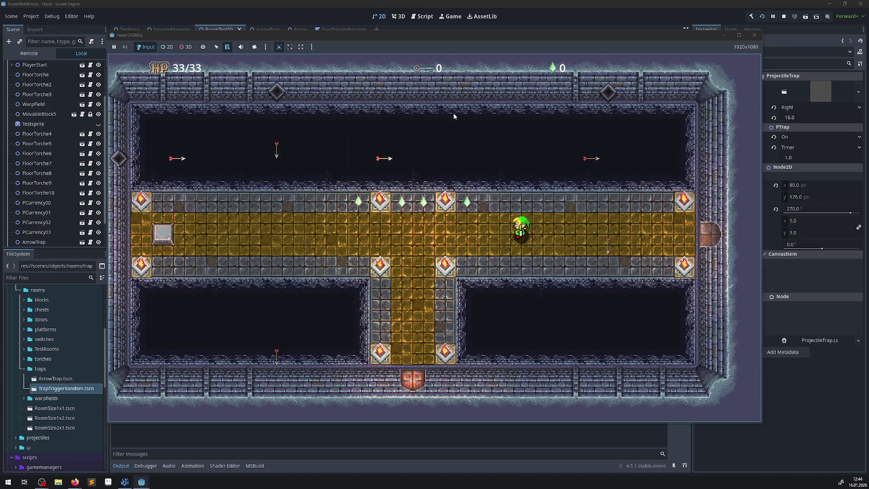
Step: Walk the player left, back right and up toward the arrow traps, then stop the test run
{"action": "key", "text": "Left"}
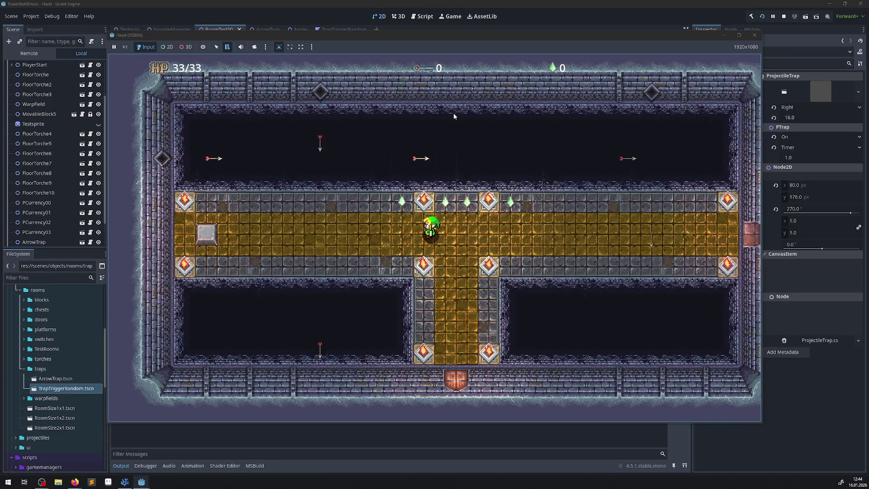
{"action": "key", "text": "Left"}
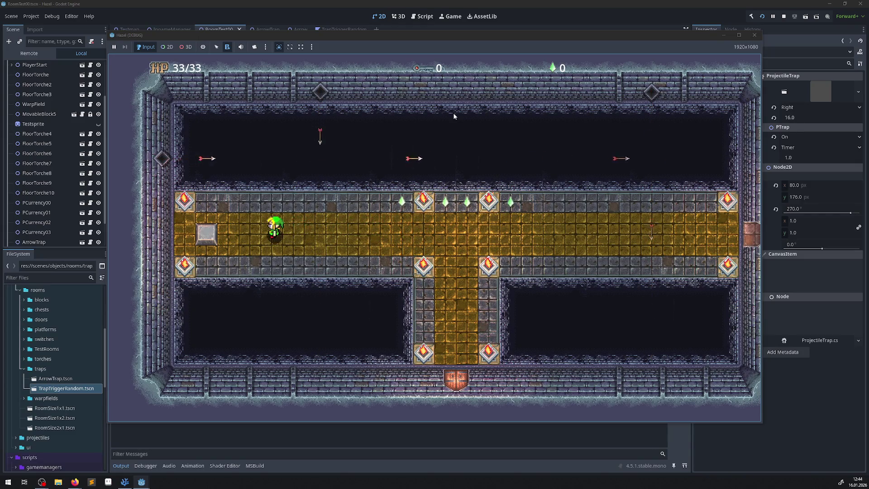
{"action": "key", "text": "Right"}
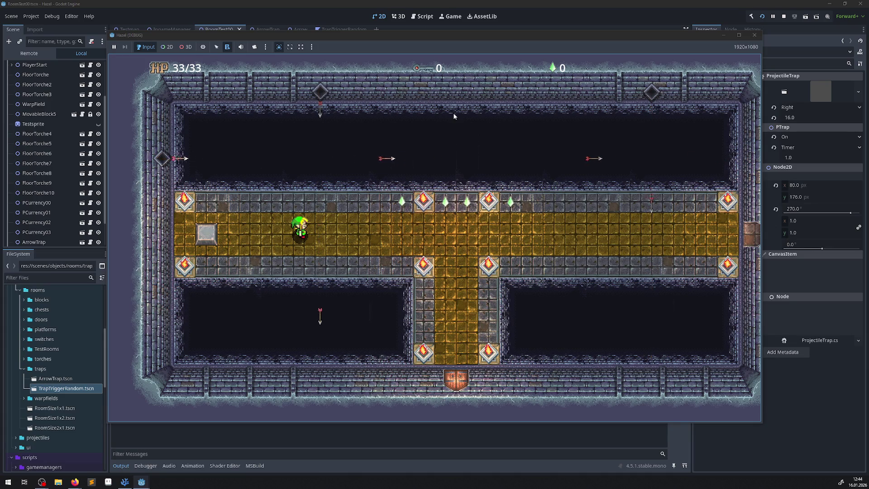
{"action": "key", "text": "Right"}
{"action": "key", "text": "Up"}
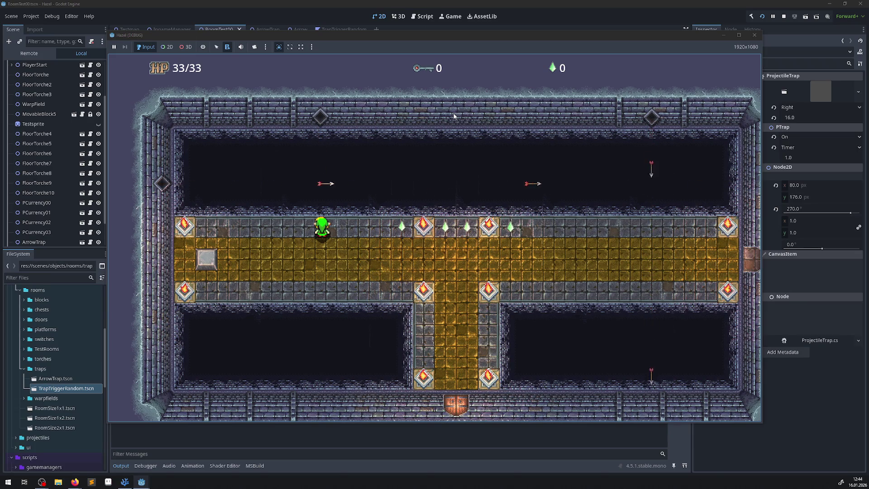
{"action": "left_click", "coordinate": [753, 36]}
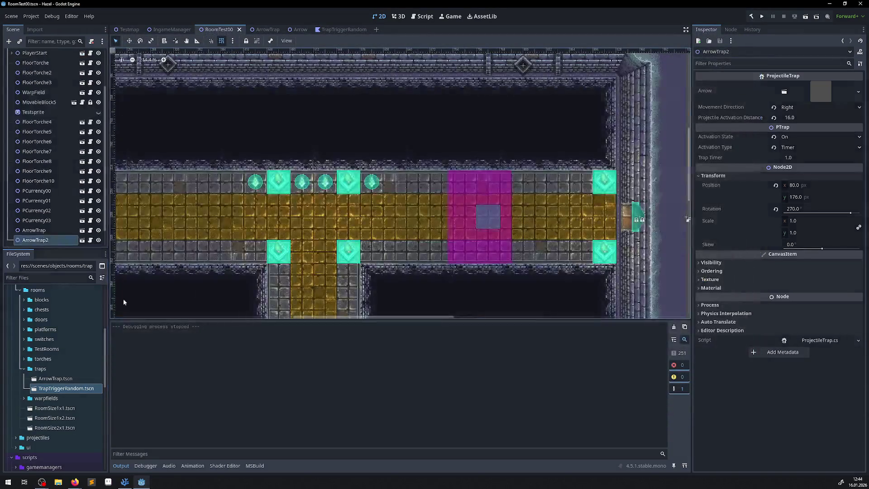
Step: Bring up Aseprite and open ProjectileTrap.aseprite from the TestDungeon00 folder
{"action": "left_click", "coordinate": [110, 481]}
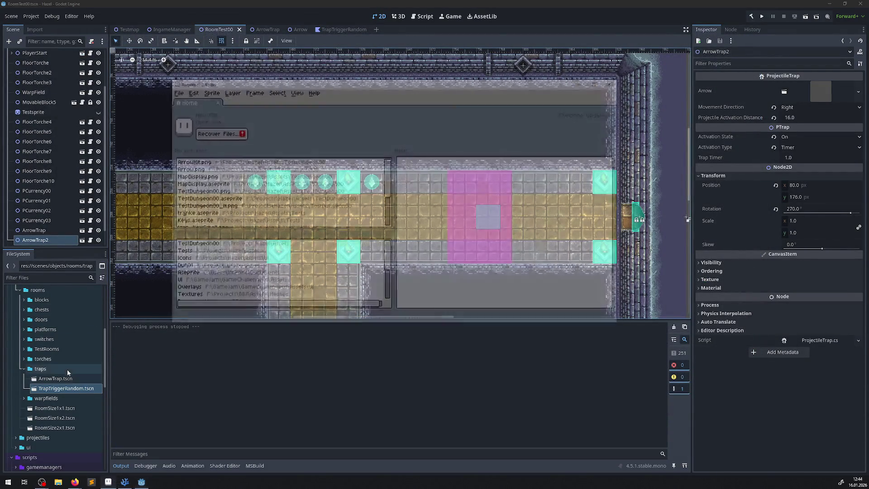
{"action": "left_click", "coordinate": [199, 252]}
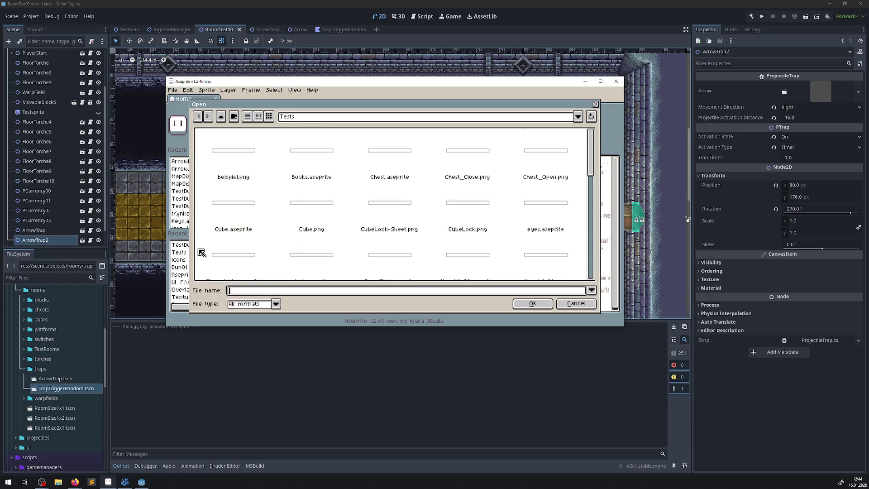
{"action": "left_click", "coordinate": [595, 104]}
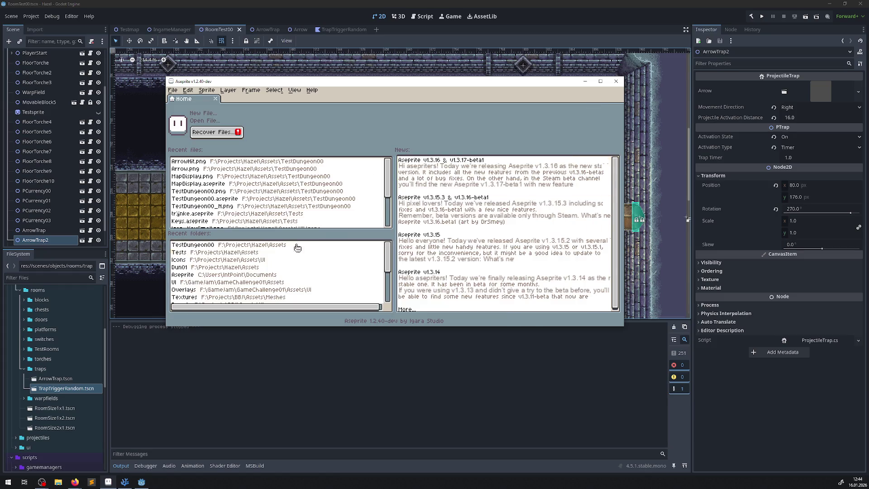
{"action": "left_click", "coordinate": [233, 246]}
{"action": "scroll", "coordinate": [359, 223], "scroll_direction": "down", "scroll_amount": 2}
{"action": "scroll", "coordinate": [359, 223], "scroll_direction": "down", "scroll_amount": 5}
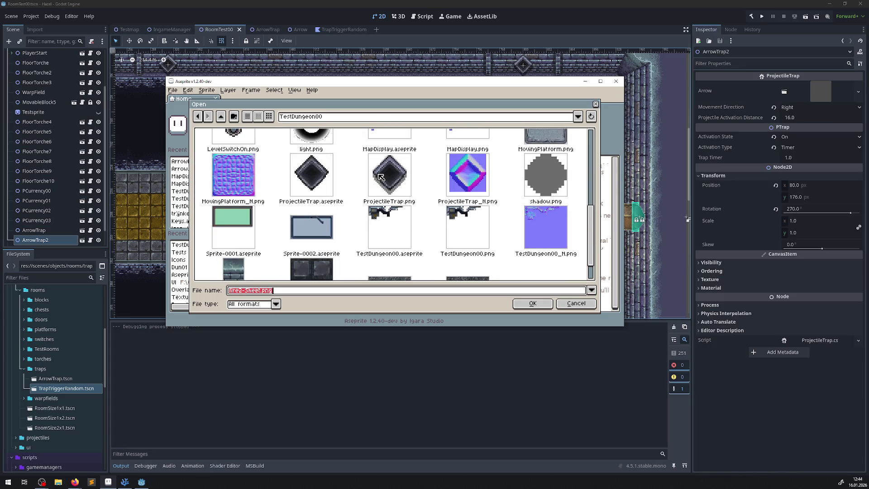
{"action": "double_click", "coordinate": [334, 175]}
{"action": "scroll", "coordinate": [425, 169], "scroll_direction": "up", "scroll_amount": 4}
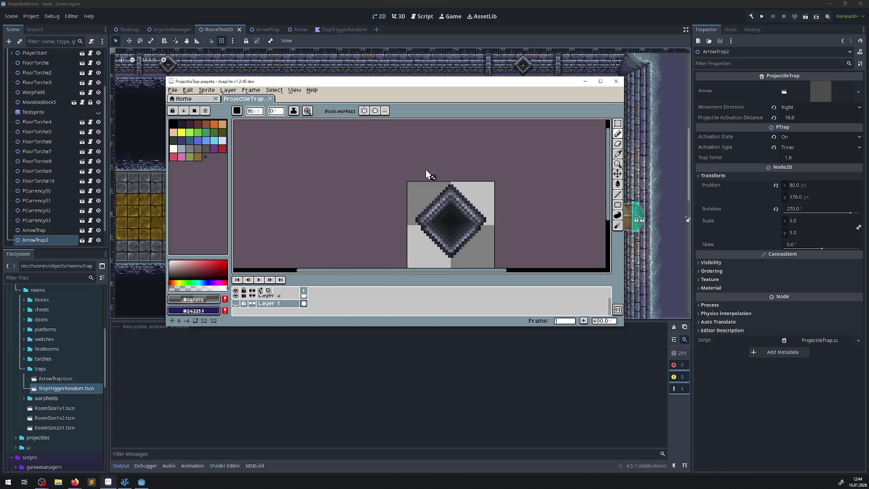
Step: Maximize the Aseprite window and open Arrow.png from TestDungeon00 as well
{"action": "left_click_drag", "start_coordinate": [420, 83], "coordinate": [369, 0]}
{"action": "scroll", "coordinate": [362, 99], "scroll_direction": "up", "scroll_amount": 3}
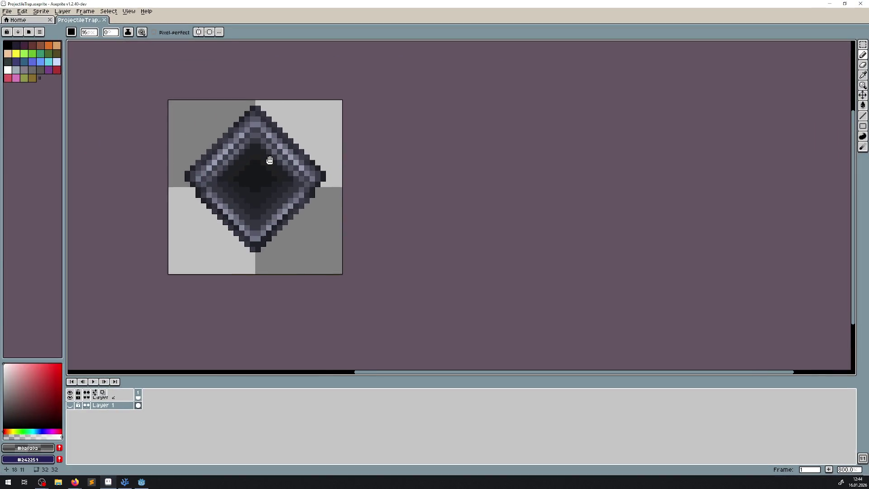
{"action": "left_click", "coordinate": [42, 20]}
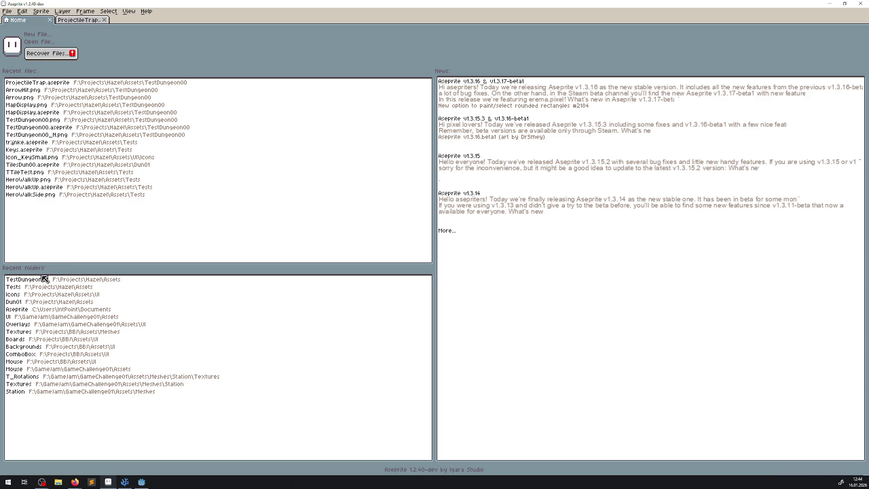
{"action": "left_click", "coordinate": [45, 279]}
{"action": "double_click", "coordinate": [157, 87]}
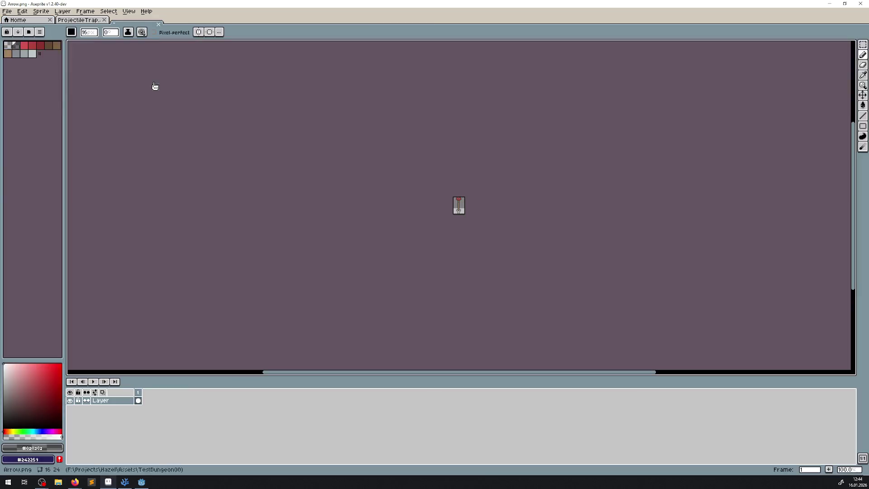
Step: Copy the arrow, paste it onto a new layer in ProjectileTrap, and move it to the diamond's top
{"action": "key", "text": "v"}
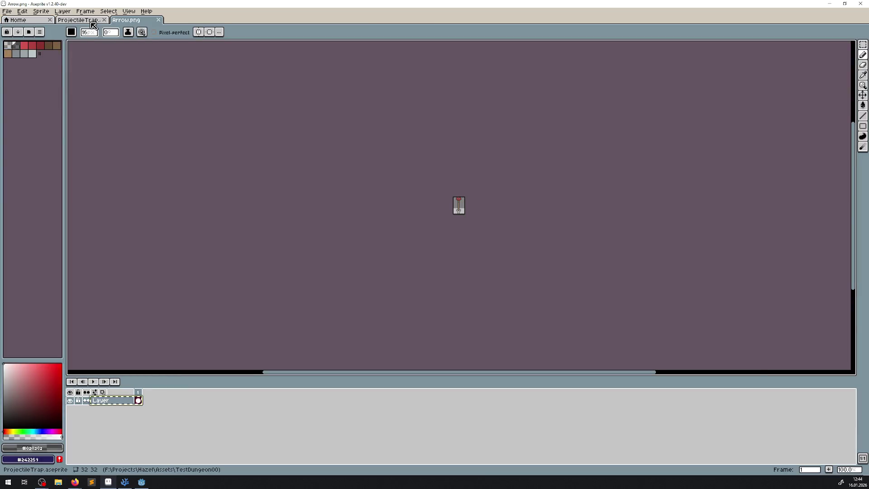
{"action": "left_click", "coordinate": [79, 19]}
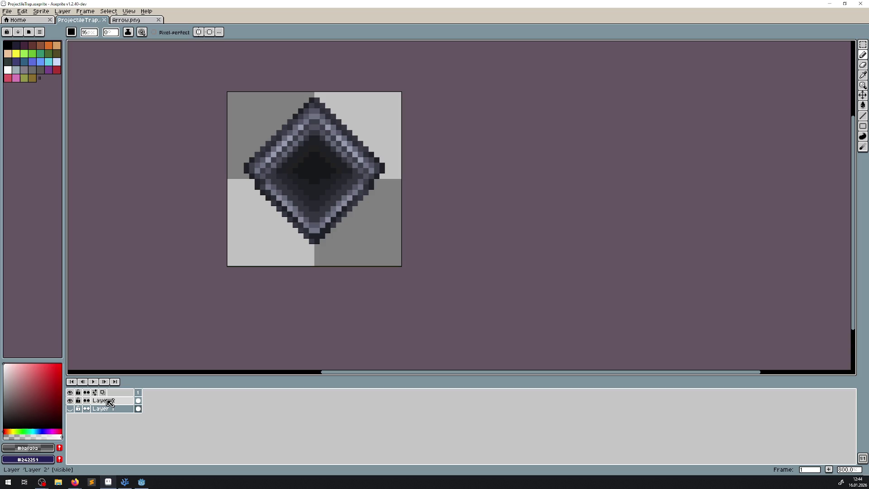
{"action": "key", "text": "shift+n"}
{"action": "key", "text": "ctrl+v"}
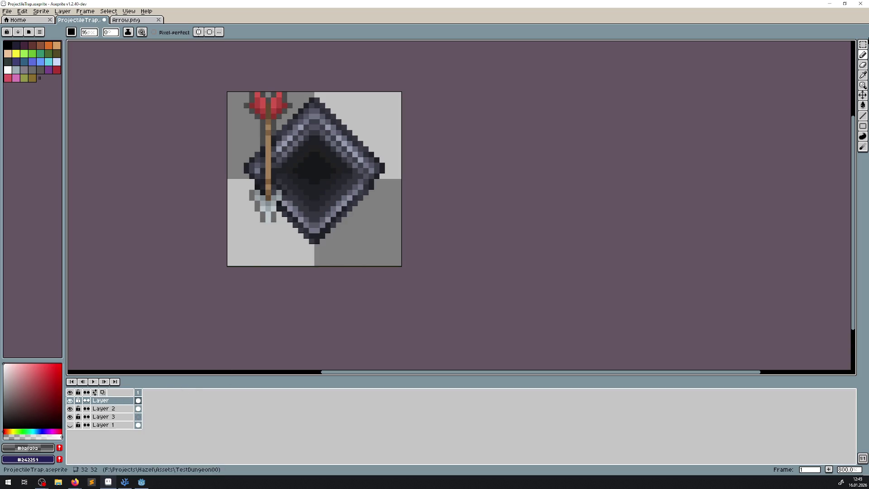
{"action": "key", "text": "v"}
{"action": "mouse_move", "coordinate": [267, 125]}
{"action": "left_mouse_down"}
{"action": "mouse_move", "coordinate": [285, 131]}
{"action": "mouse_move", "coordinate": [315, 168]}
{"action": "mouse_move", "coordinate": [311, 157]}
{"action": "left_mouse_up"}
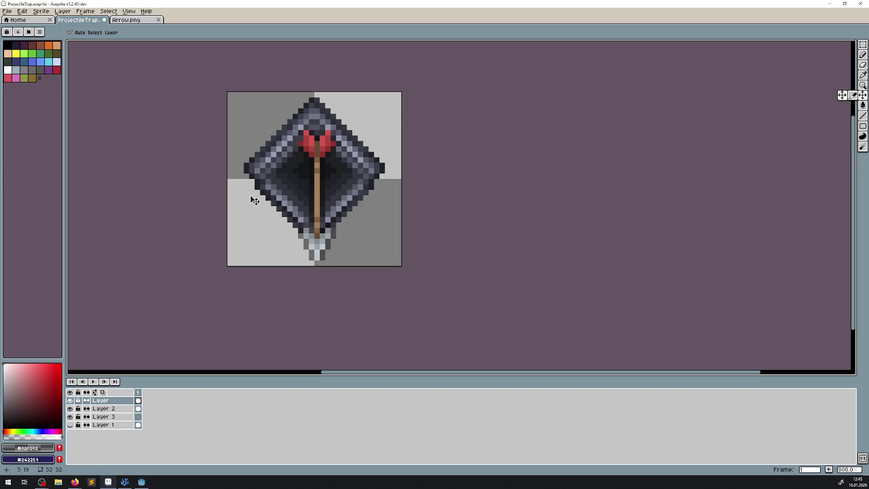
{"action": "mouse_move", "coordinate": [319, 249]}
{"action": "left_mouse_down"}
{"action": "mouse_move", "coordinate": [316, 136]}
{"action": "mouse_move", "coordinate": [317, 158]}
{"action": "left_mouse_up"}
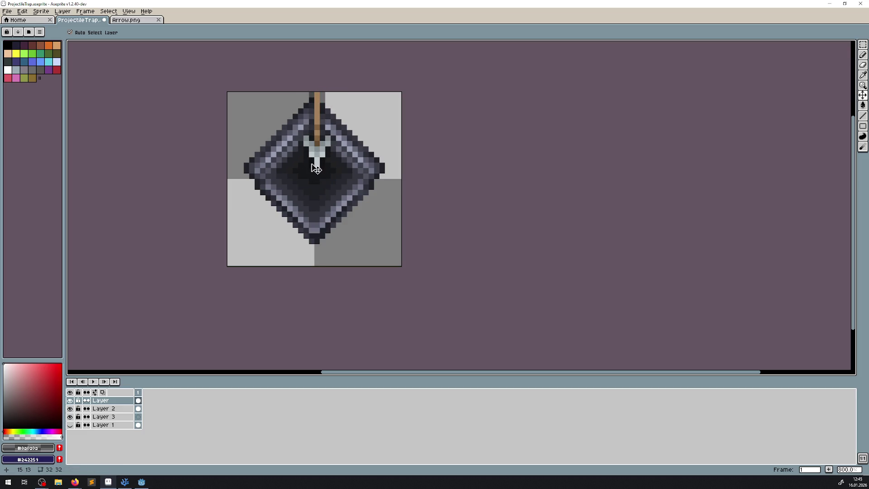
Step: Hide the arrow layer, select Layer 3 and duplicate the diamond layer, hiding the original Layer 2
{"action": "left_click", "coordinate": [71, 401]}
{"action": "left_click", "coordinate": [71, 409]}
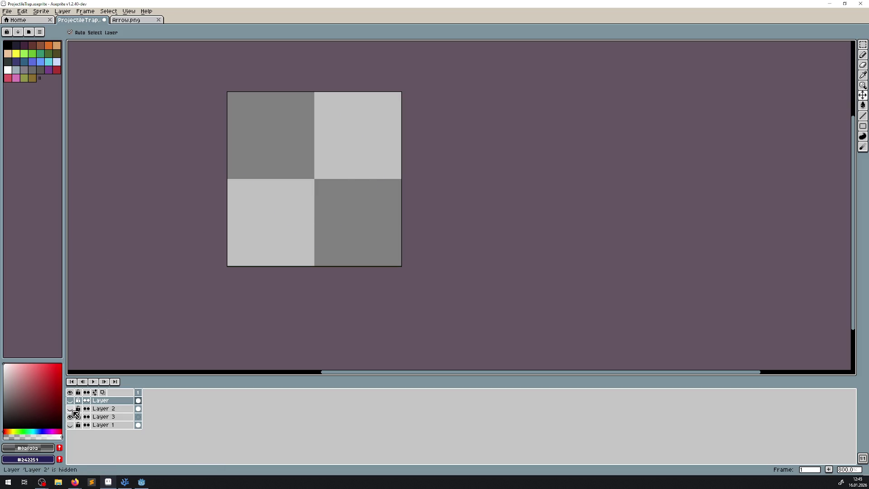
{"action": "left_click", "coordinate": [71, 409]}
{"action": "left_click", "coordinate": [70, 417]}
{"action": "left_click", "coordinate": [109, 417]}
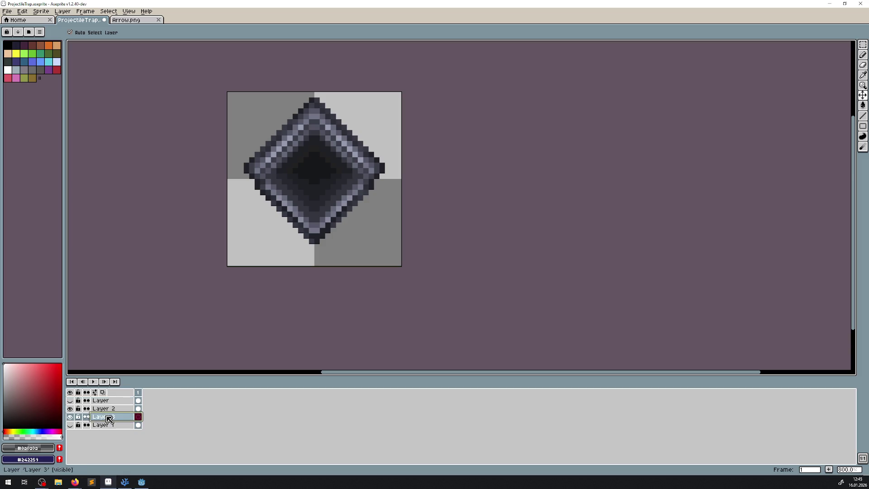
{"action": "right_click", "coordinate": [108, 419]}
{"action": "left_click", "coordinate": [123, 447]}
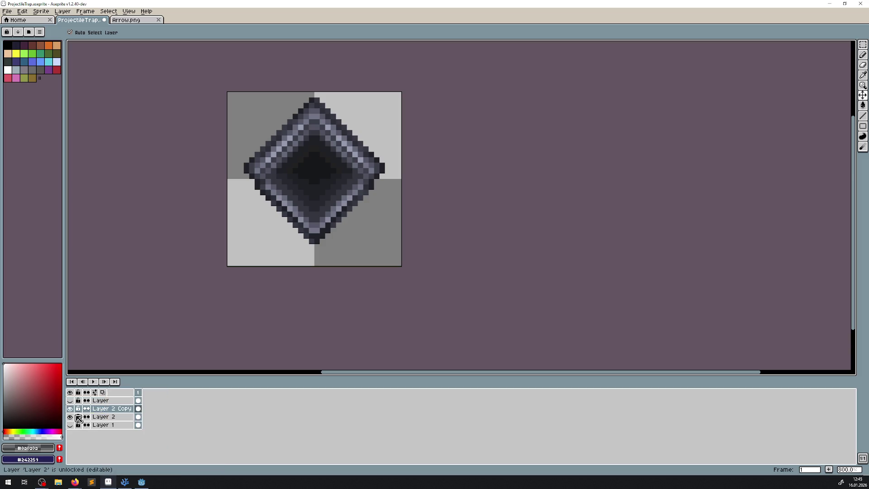
{"action": "left_click", "coordinate": [70, 417]}
{"action": "double_click", "coordinate": [111, 408]}
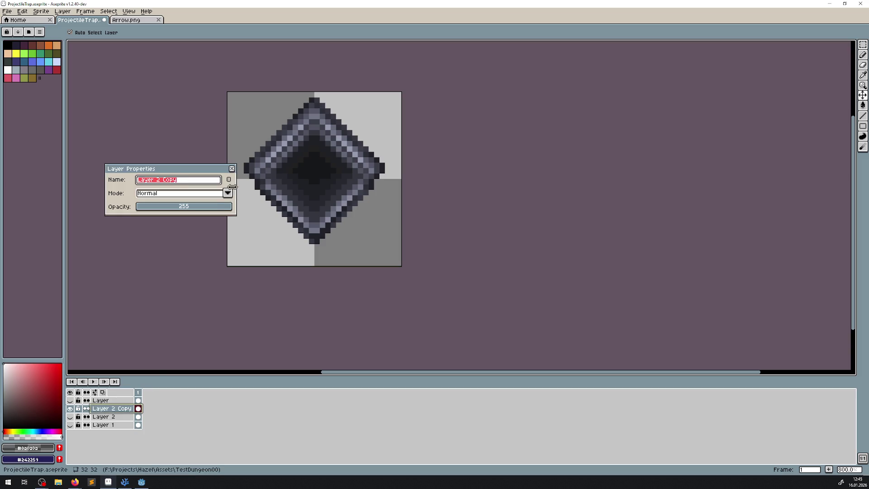
{"action": "left_click", "coordinate": [232, 168]}
{"action": "scroll", "coordinate": [336, 118], "scroll_direction": "up", "scroll_amount": 3}
{"action": "left_click", "coordinate": [863, 45]}
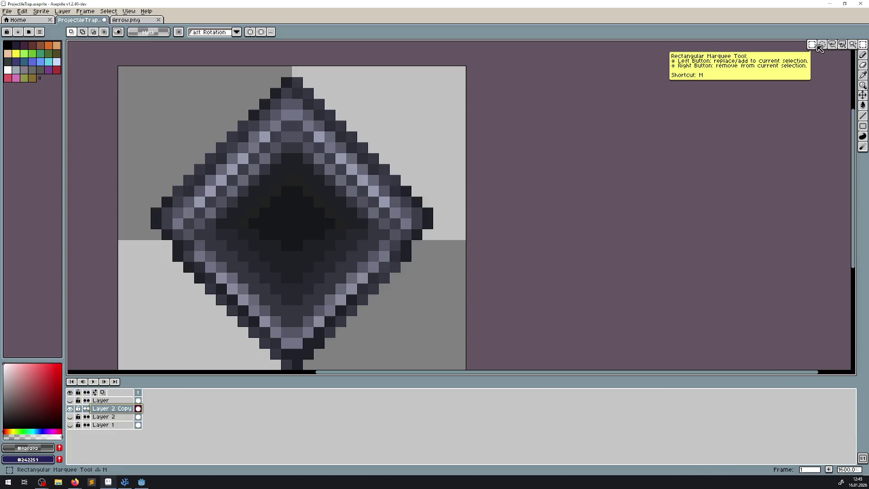
{"action": "left_click", "coordinate": [842, 44]}
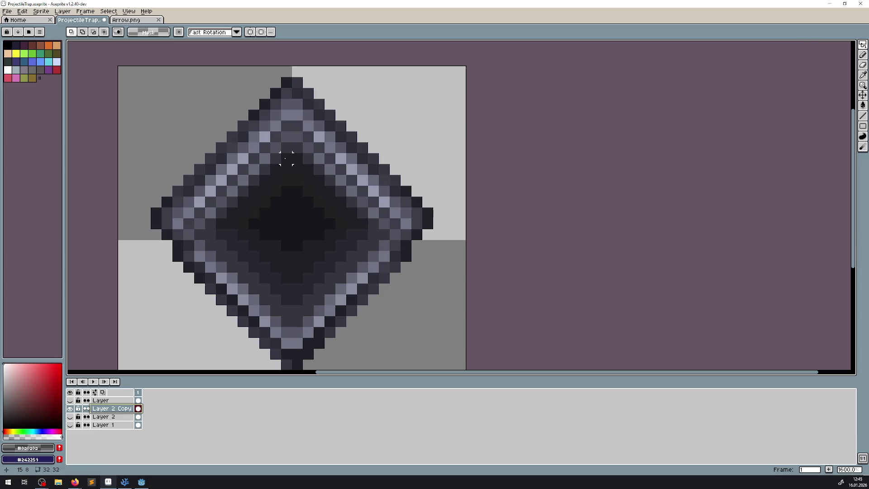
{"action": "left_click", "coordinate": [286, 159]}
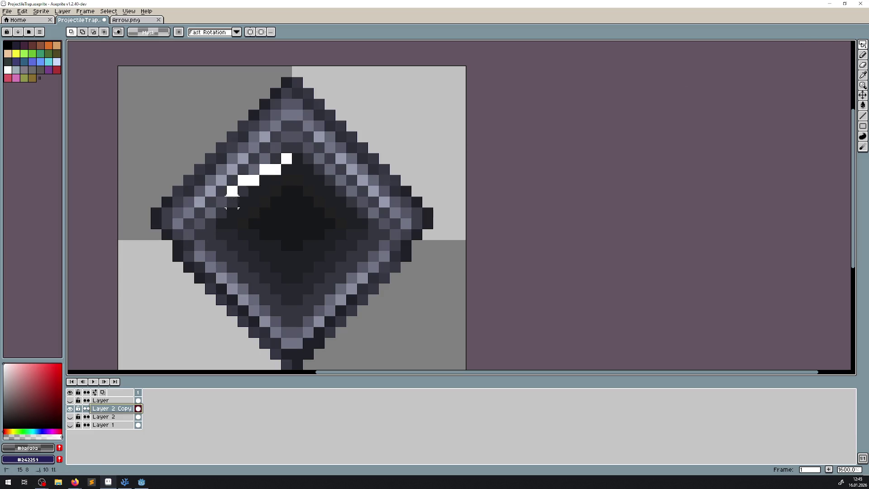
{"action": "left_click", "coordinate": [177, 267]}
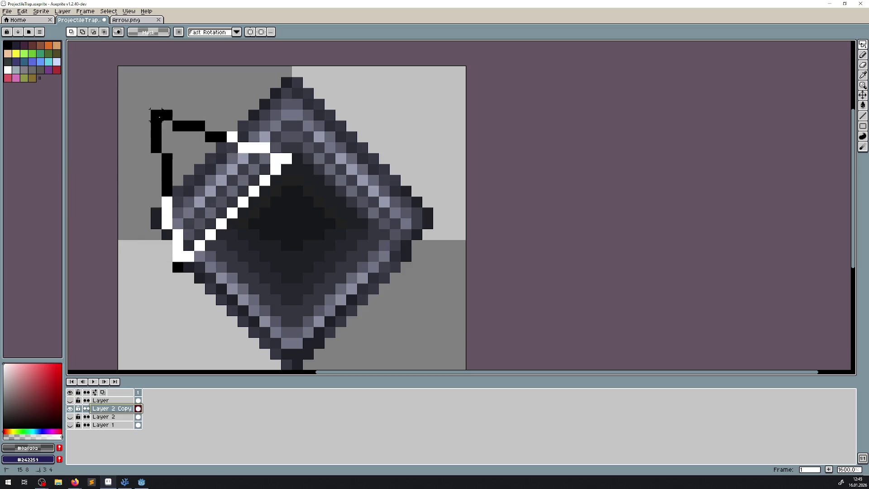
{"action": "left_click", "coordinate": [122, 82]}
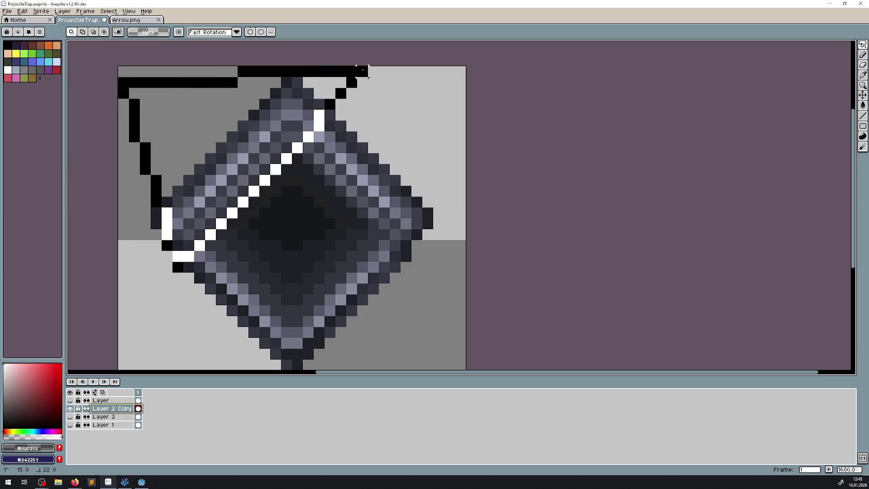
{"action": "left_click", "coordinate": [364, 71]}
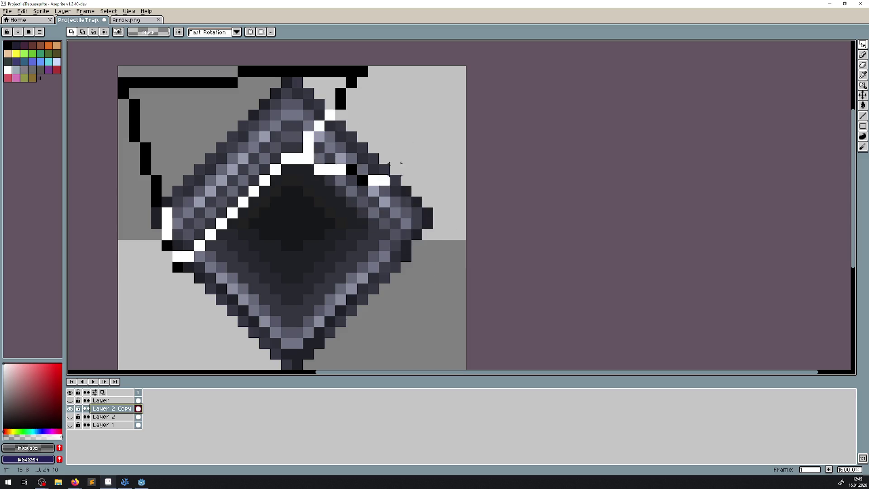
{"action": "double_click", "coordinate": [410, 135]}
{"action": "left_click", "coordinate": [362, 115]}
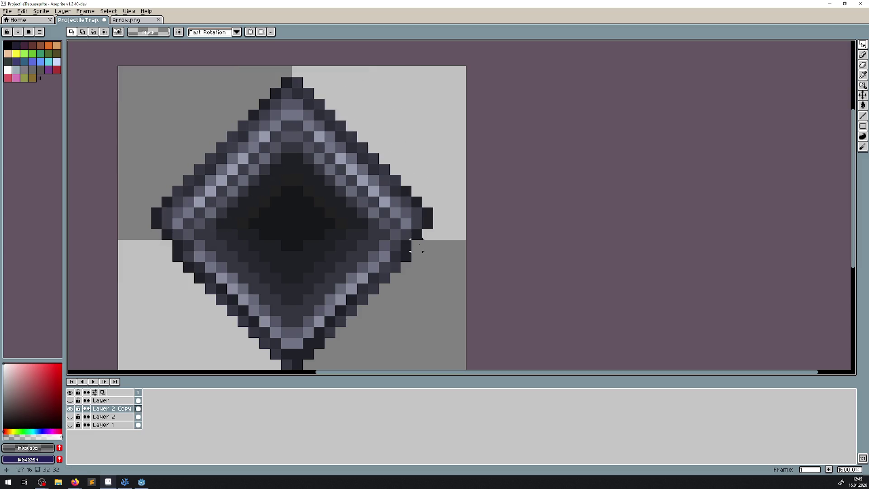
{"action": "mouse_move", "coordinate": [417, 245]}
{"action": "left_mouse_down"}
{"action": "mouse_move", "coordinate": [301, 123]}
{"action": "mouse_move", "coordinate": [292, 136]}
{"action": "mouse_move", "coordinate": [308, 137]}
{"action": "left_mouse_up"}
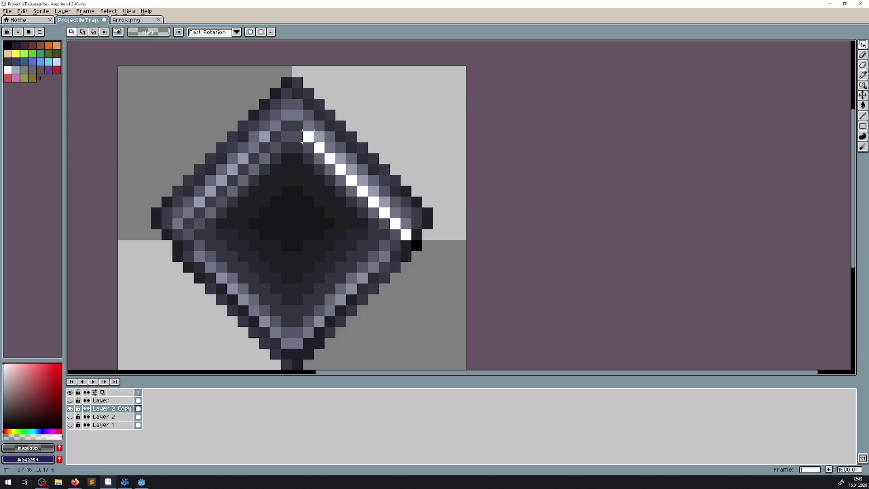
{"action": "key", "text": "Escape"}
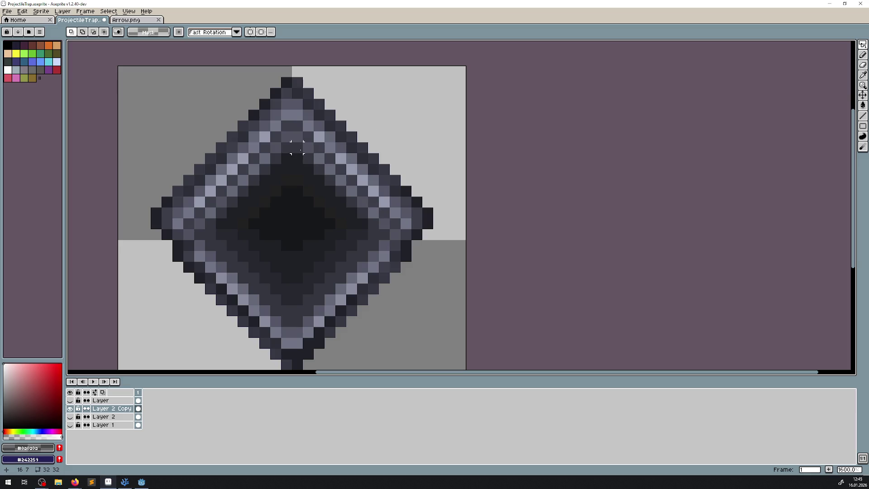
{"action": "scroll", "coordinate": [297, 148], "scroll_direction": "down", "scroll_amount": 3}
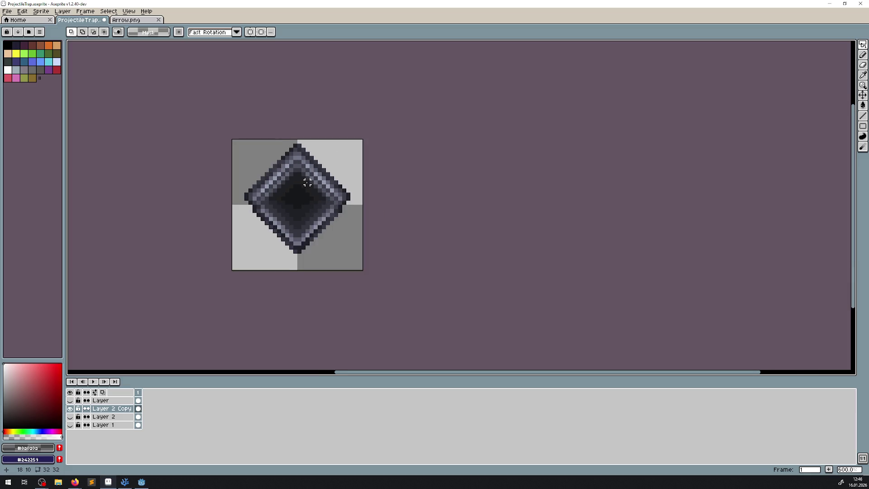
Step: Trace a lasso outline along the diamond's upper edge around the tile's top area
{"action": "scroll", "coordinate": [306, 182], "scroll_direction": "up", "scroll_amount": 3}
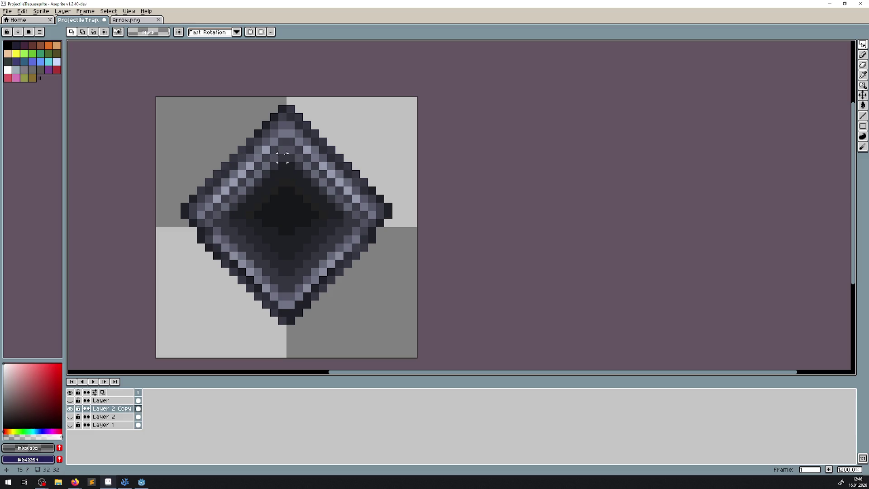
{"action": "left_click_drag", "start_coordinate": [282, 157], "coordinate": [192, 247]}
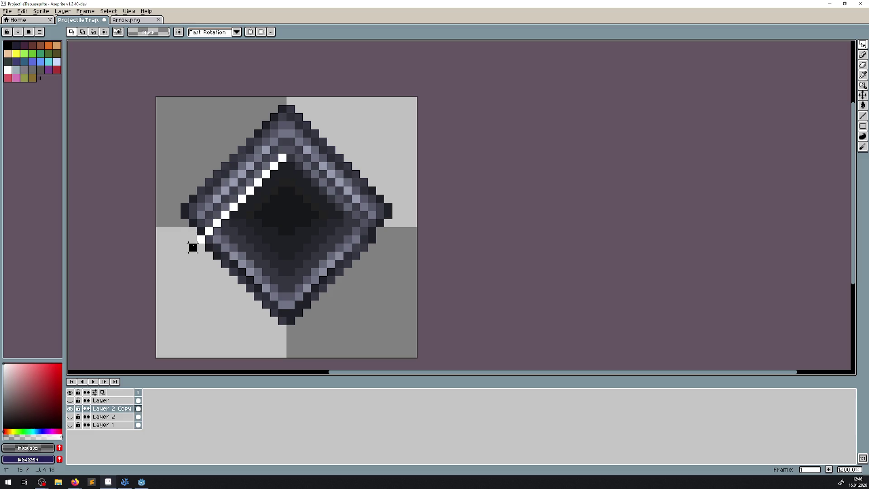
{"action": "key", "text": "Escape"}
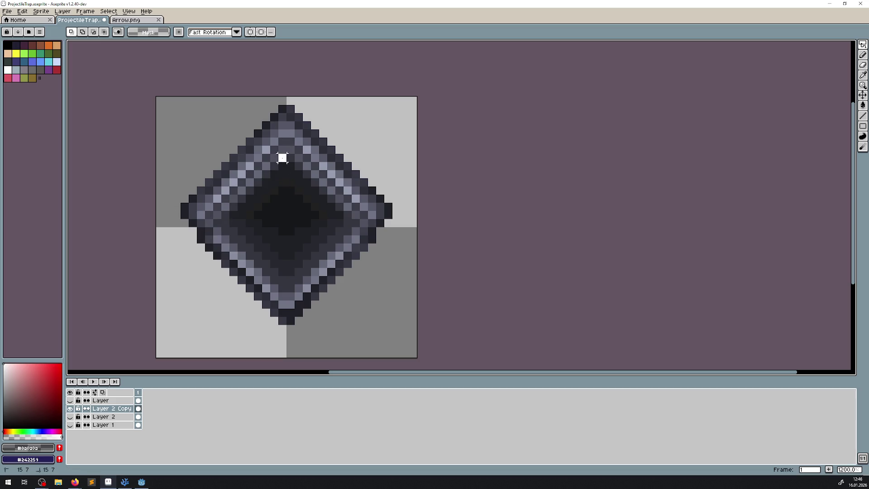
{"action": "mouse_move", "coordinate": [282, 157]}
{"action": "left_mouse_down"}
{"action": "mouse_move", "coordinate": [193, 247]}
{"action": "mouse_move", "coordinate": [181, 190]}
{"action": "mouse_move", "coordinate": [254, 140]}
{"action": "mouse_move", "coordinate": [163, 102]}
{"action": "mouse_move", "coordinate": [233, 108]}
{"action": "mouse_move", "coordinate": [416, 99]}
{"action": "mouse_move", "coordinate": [396, 246]}
{"action": "mouse_move", "coordinate": [371, 208]}
{"action": "mouse_move", "coordinate": [364, 231]}
{"action": "mouse_move", "coordinate": [295, 158]}
{"action": "mouse_move", "coordinate": [389, 272]}
{"action": "mouse_move", "coordinate": [392, 208]}
{"action": "mouse_move", "coordinate": [388, 245]}
{"action": "mouse_move", "coordinate": [299, 132]}
{"action": "mouse_move", "coordinate": [301, 154]}
{"action": "mouse_move", "coordinate": [291, 157]}
{"action": "left_mouse_up"}
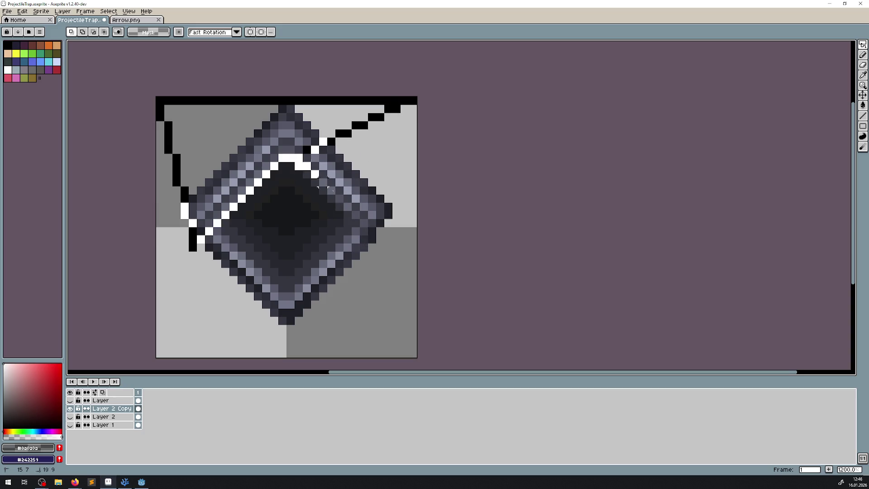
{"action": "left_click_drag", "start_coordinate": [388, 246], "coordinate": [414, 102]}
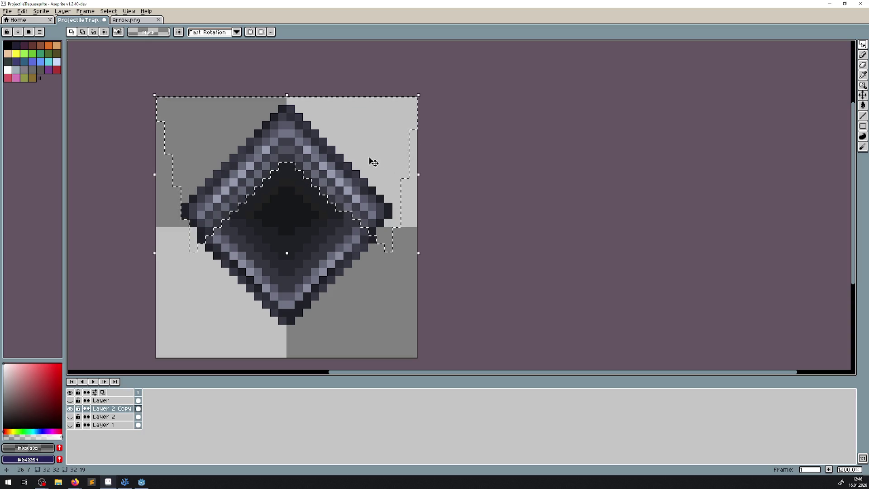
{"action": "scroll", "coordinate": [394, 184], "scroll_direction": "up", "scroll_amount": 1}
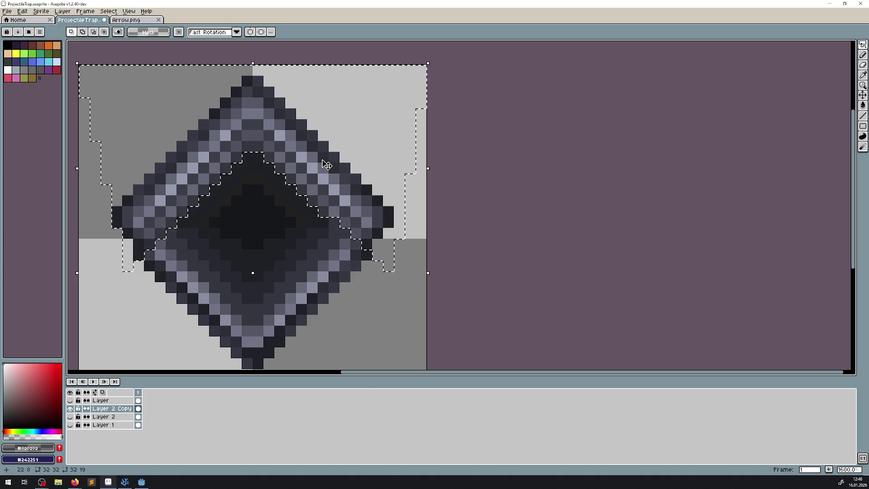
Step: Duplicate Layer 2 Copy and delete the lasso-selected inner and lower part, leaving only the V rim
{"action": "right_click", "coordinate": [119, 409]}
{"action": "left_click", "coordinate": [143, 447]}
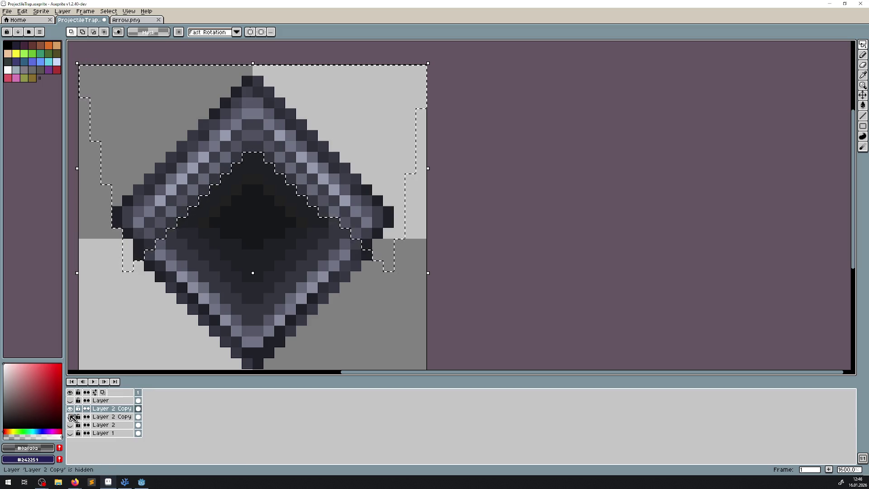
{"action": "left_click", "coordinate": [70, 409]}
{"action": "left_click", "coordinate": [107, 416]}
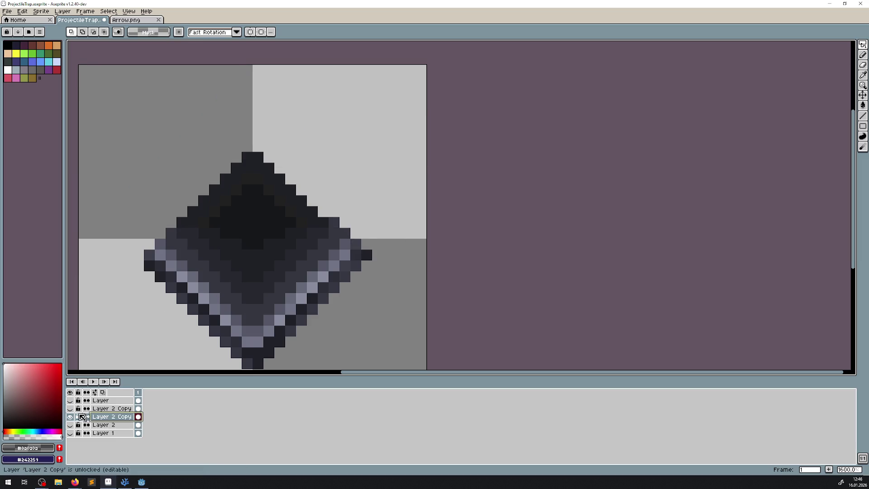
{"action": "left_click", "coordinate": [70, 416]}
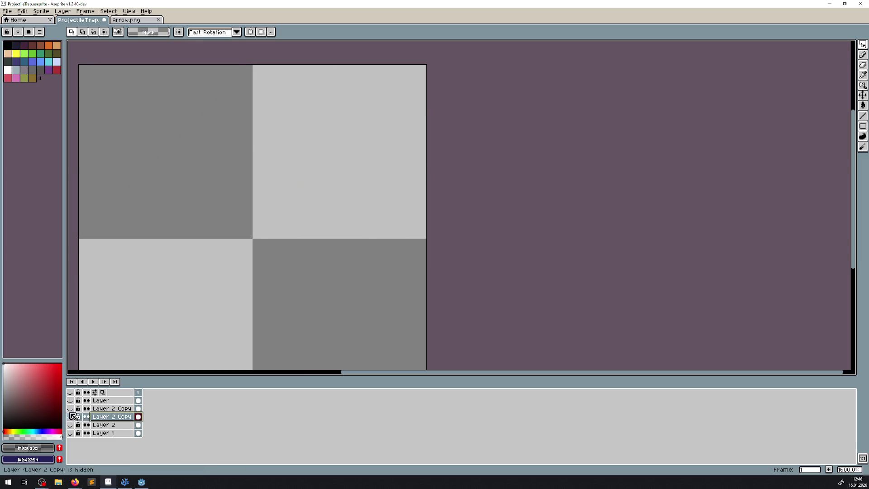
{"action": "left_click", "coordinate": [70, 409]}
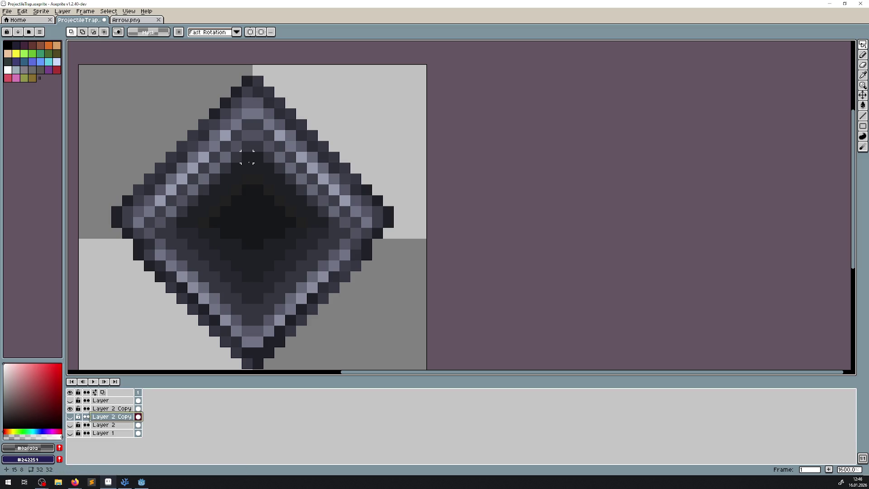
{"action": "mouse_move", "coordinate": [225, 191]}
{"action": "left_mouse_down"}
{"action": "mouse_move", "coordinate": [138, 266]}
{"action": "mouse_move", "coordinate": [229, 358]}
{"action": "mouse_move", "coordinate": [301, 358]}
{"action": "mouse_move", "coordinate": [253, 359]}
{"action": "mouse_move", "coordinate": [394, 253]}
{"action": "mouse_move", "coordinate": [280, 317]}
{"action": "mouse_move", "coordinate": [258, 359]}
{"action": "mouse_move", "coordinate": [377, 246]}
{"action": "mouse_move", "coordinate": [364, 251]}
{"action": "mouse_move", "coordinate": [253, 135]}
{"action": "left_mouse_up"}
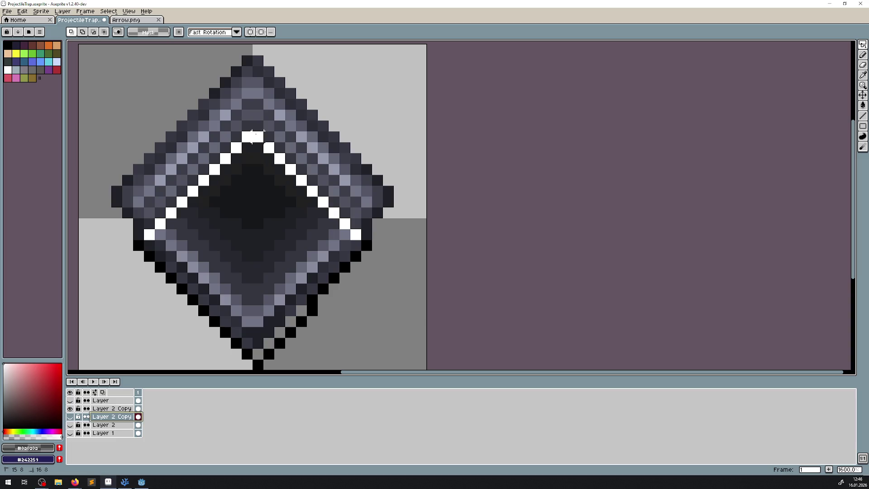
{"action": "left_click", "coordinate": [111, 408], "text": "ctrl"}
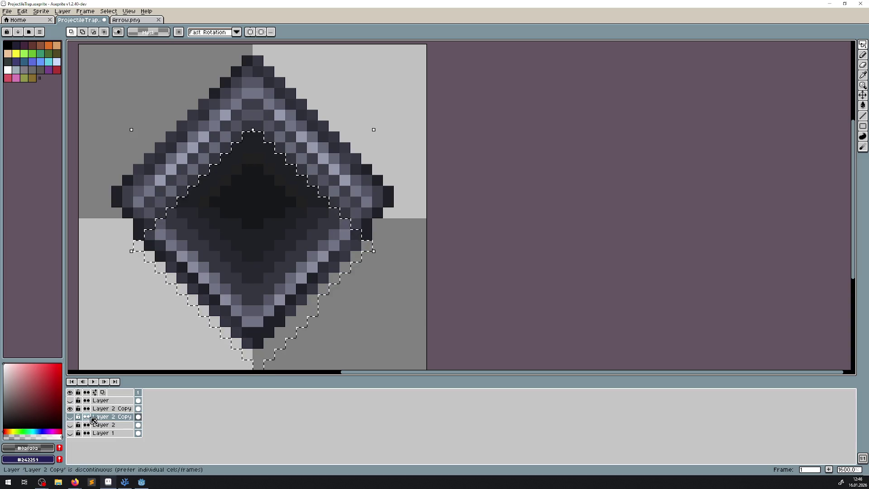
{"action": "key", "text": "Delete"}
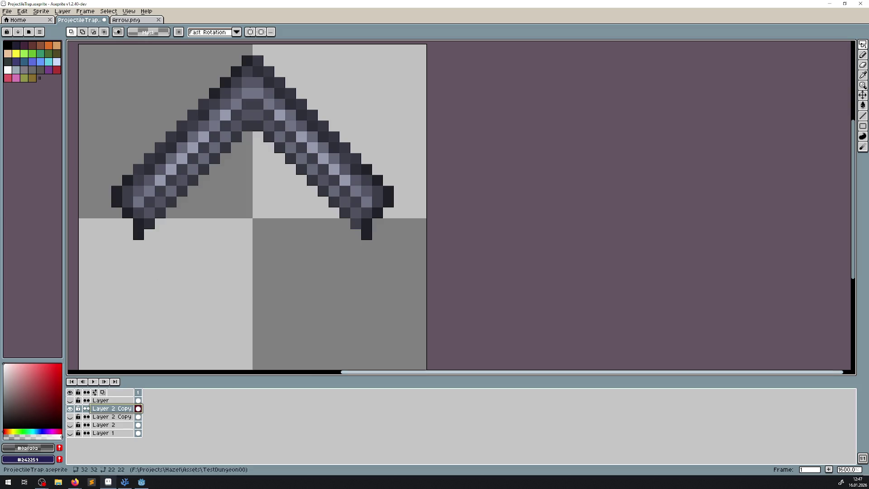
Step: Move the arrow layer below the top Layer 2 Copy rim, shift the arrow down, then hide it
{"action": "left_click", "coordinate": [70, 416]}
{"action": "left_click", "coordinate": [70, 400]}
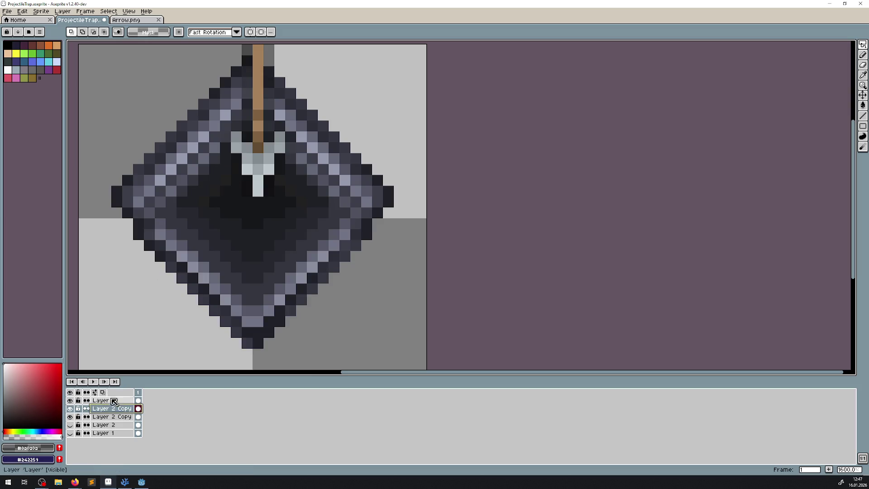
{"action": "left_click", "coordinate": [102, 401]}
{"action": "left_click_drag", "start_coordinate": [104, 404], "coordinate": [103, 412]}
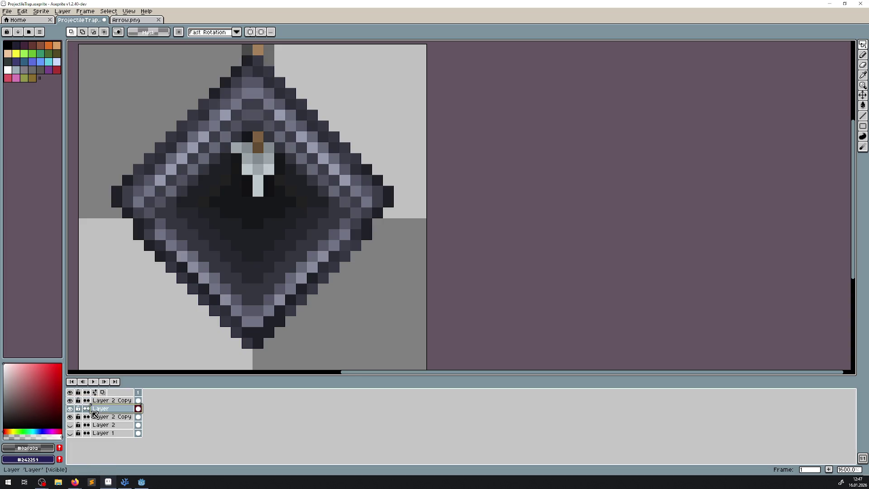
{"action": "scroll", "coordinate": [292, 191], "scroll_direction": "down", "scroll_amount": 1}
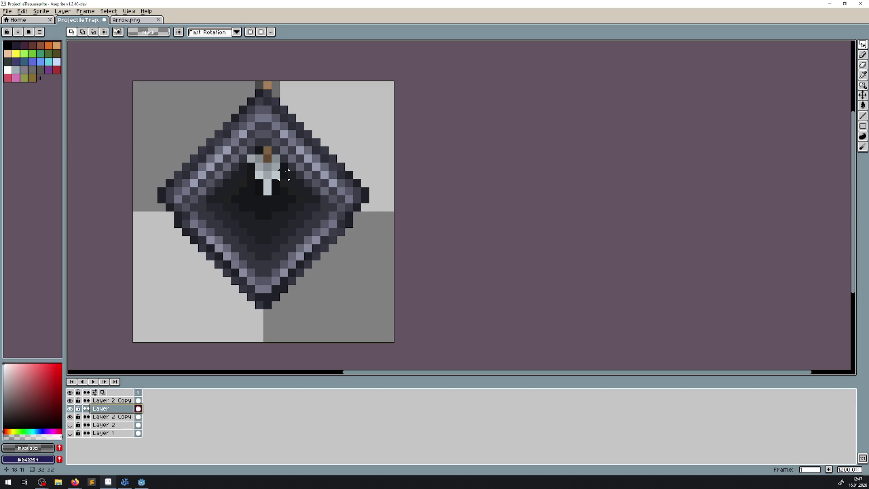
{"action": "left_click", "coordinate": [862, 95]}
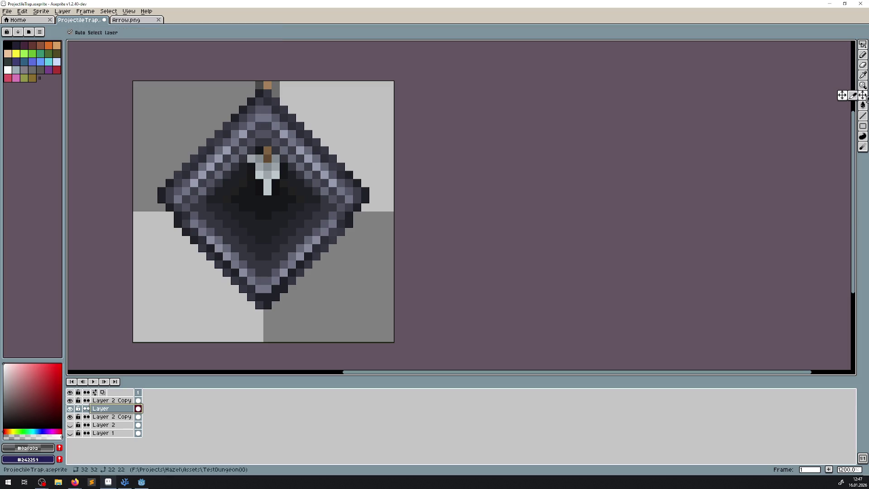
{"action": "mouse_move", "coordinate": [272, 91]}
{"action": "left_mouse_down"}
{"action": "mouse_move", "coordinate": [271, 249]}
{"action": "mouse_move", "coordinate": [259, 90]}
{"action": "mouse_move", "coordinate": [262, 150]}
{"action": "mouse_move", "coordinate": [259, 91]}
{"action": "mouse_move", "coordinate": [265, 131]}
{"action": "mouse_move", "coordinate": [270, 114]}
{"action": "mouse_move", "coordinate": [258, 272]}
{"action": "mouse_move", "coordinate": [275, 113]}
{"action": "mouse_move", "coordinate": [271, 221]}
{"action": "mouse_move", "coordinate": [270, 132]}
{"action": "left_mouse_up"}
{"action": "left_click", "coordinate": [70, 409]}
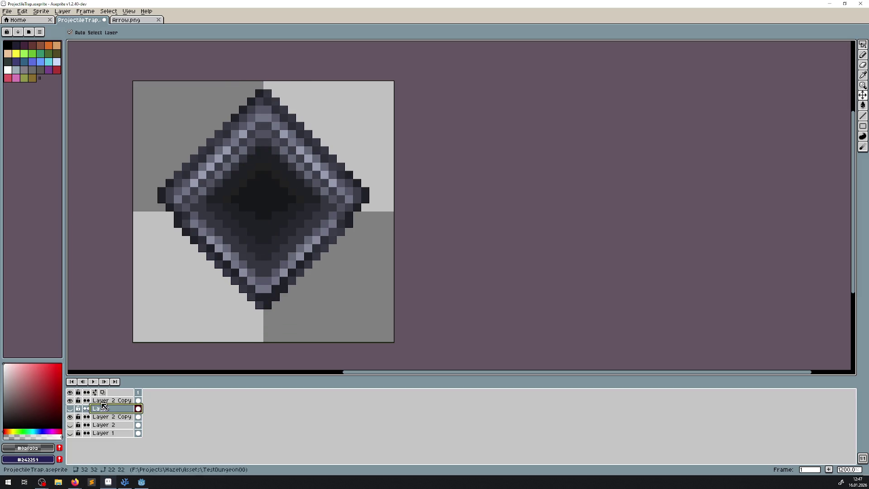
Step: Select the lower Layer 2 Copy and try colour-based selections on the diamond, then deselect
{"action": "left_click", "coordinate": [109, 400]}
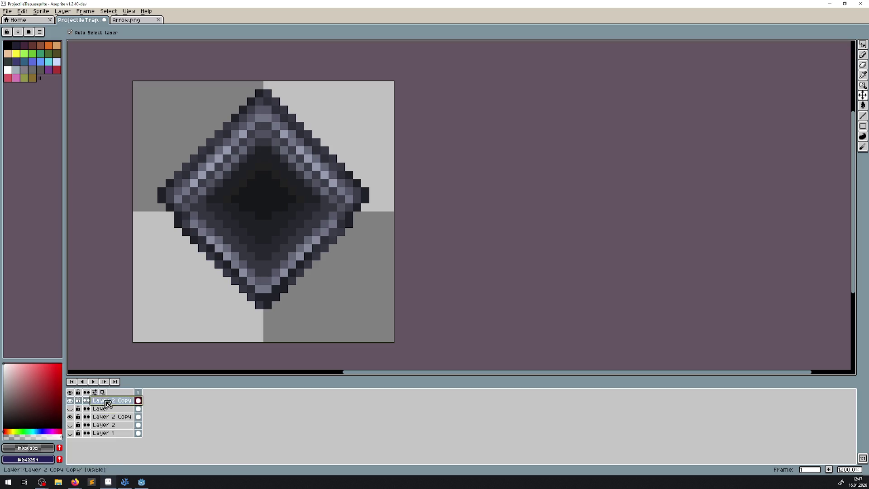
{"action": "left_click", "coordinate": [70, 400]}
{"action": "left_click", "coordinate": [70, 416]}
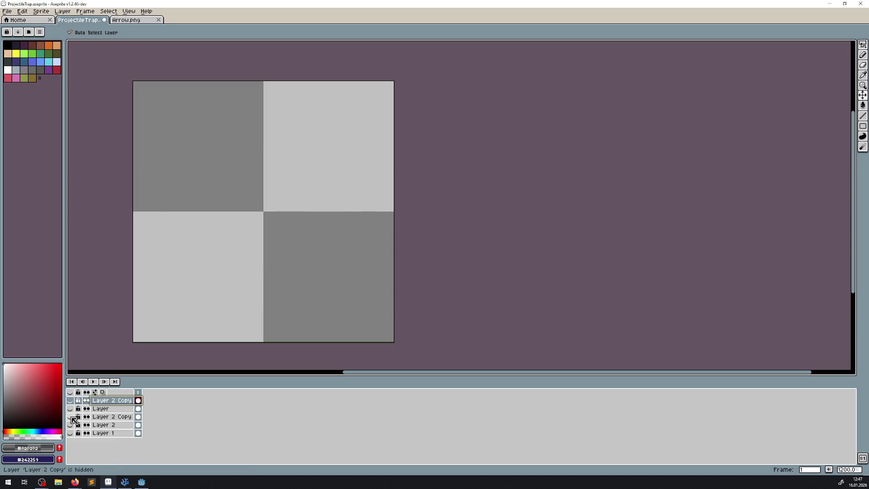
{"action": "left_click", "coordinate": [70, 417]}
{"action": "left_click", "coordinate": [113, 416]}
{"action": "scroll", "coordinate": [248, 186], "scroll_direction": "up", "scroll_amount": 3}
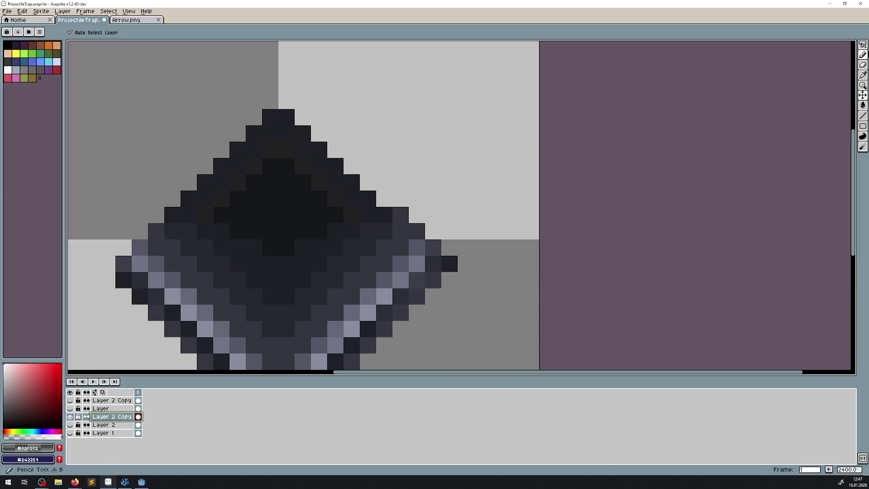
{"action": "left_click", "coordinate": [863, 43]}
{"action": "left_click", "coordinate": [853, 44]}
{"action": "left_click", "coordinate": [306, 163]}
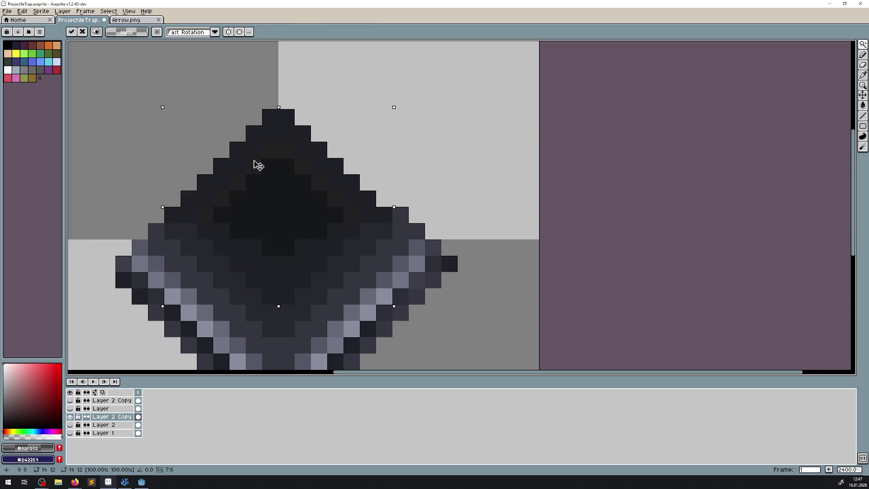
{"action": "left_click", "coordinate": [370, 119]}
{"action": "key", "text": "ctrl+d"}
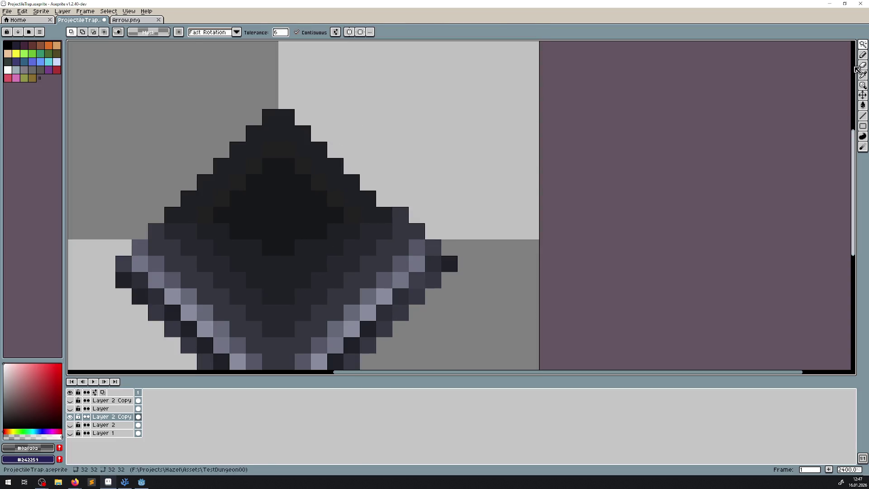
Step: Pick the diamond's dark colour and paint mirrored dark lines inside the V on the top rim layer
{"action": "left_click", "coordinate": [862, 75]}
{"action": "left_click", "coordinate": [324, 164]}
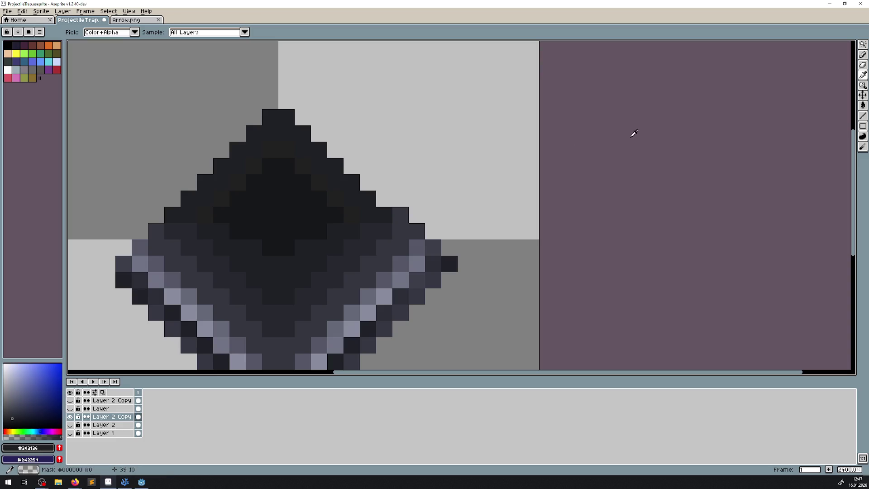
{"action": "left_click", "coordinate": [863, 119]}
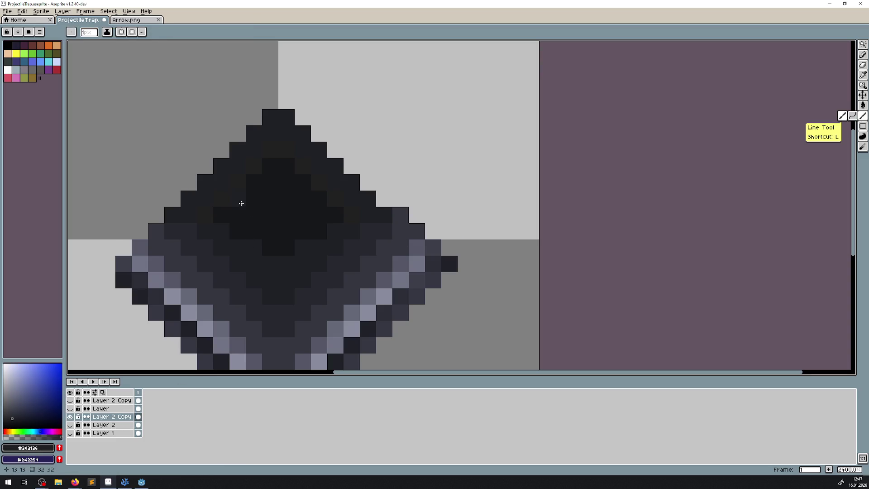
{"action": "left_click", "coordinate": [70, 400]}
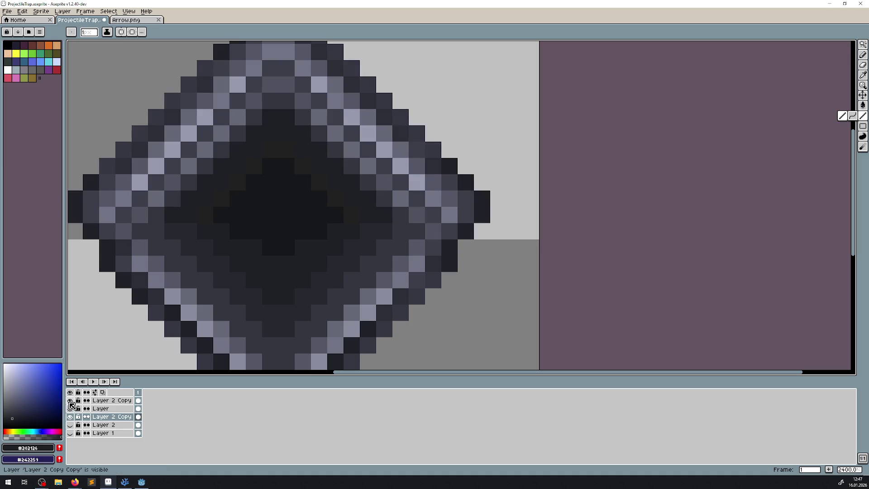
{"action": "left_click", "coordinate": [121, 32]}
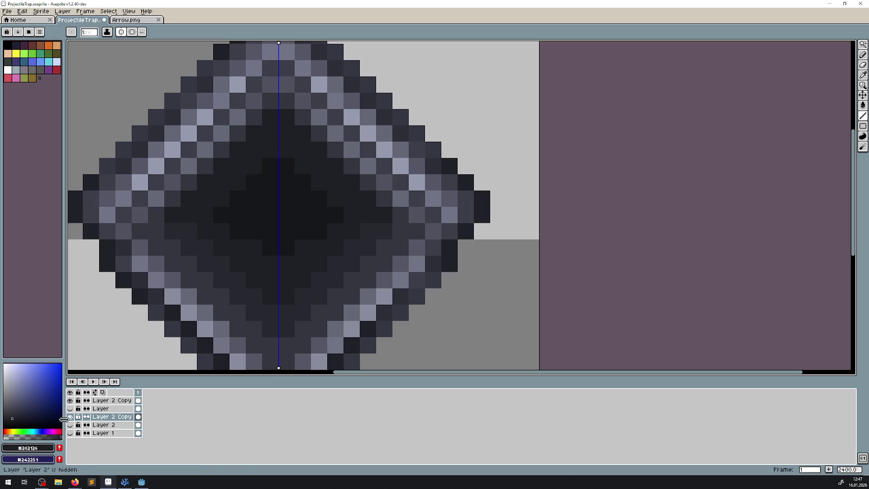
{"action": "left_click", "coordinate": [109, 400]}
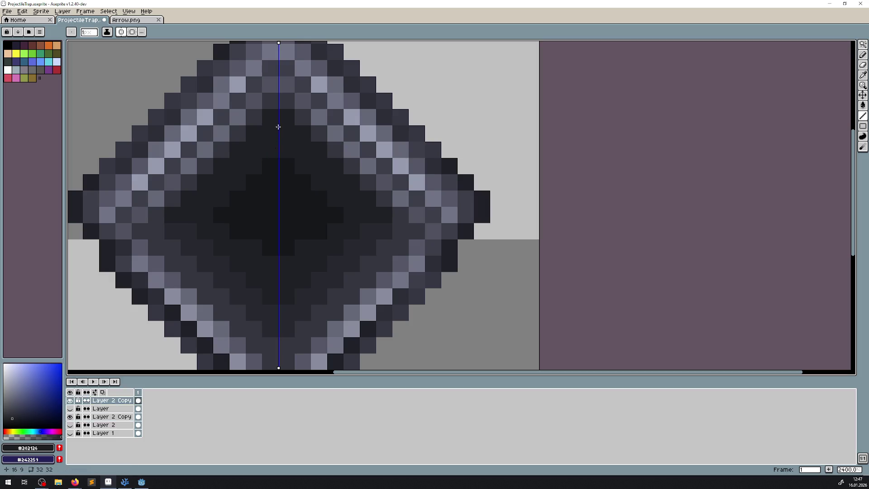
{"action": "left_click", "coordinate": [71, 416]}
{"action": "left_click_drag", "start_coordinate": [270, 135], "coordinate": [190, 213]}
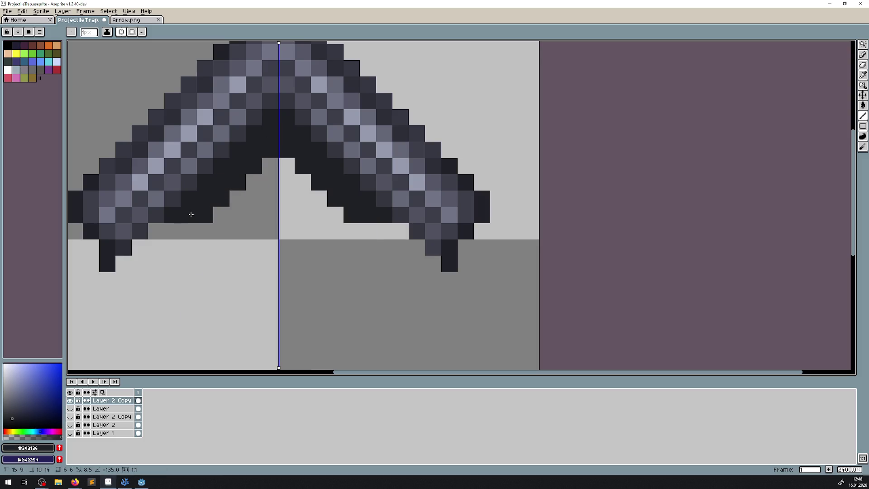
Step: Toggle the arrow and lower Layer 2 Copy visibility to compare the result
{"action": "left_click", "coordinate": [72, 409]}
{"action": "left_click", "coordinate": [71, 409]}
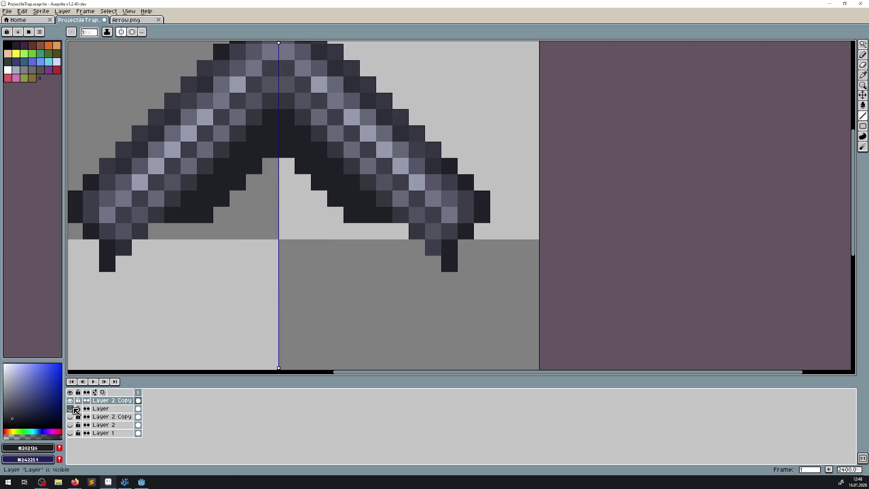
{"action": "left_click", "coordinate": [72, 416]}
{"action": "left_click", "coordinate": [72, 416]}
{"action": "left_click", "coordinate": [72, 417]}
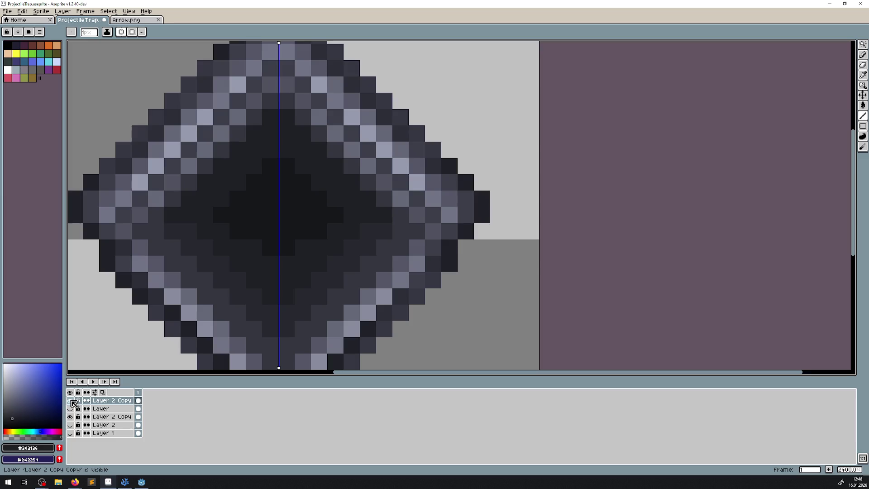
{"action": "left_click", "coordinate": [71, 401]}
Step: Erase the diamond's upper steps and top tip on the lower Layer 2 Copy with the mirrored pencil
{"action": "left_click", "coordinate": [862, 55]}
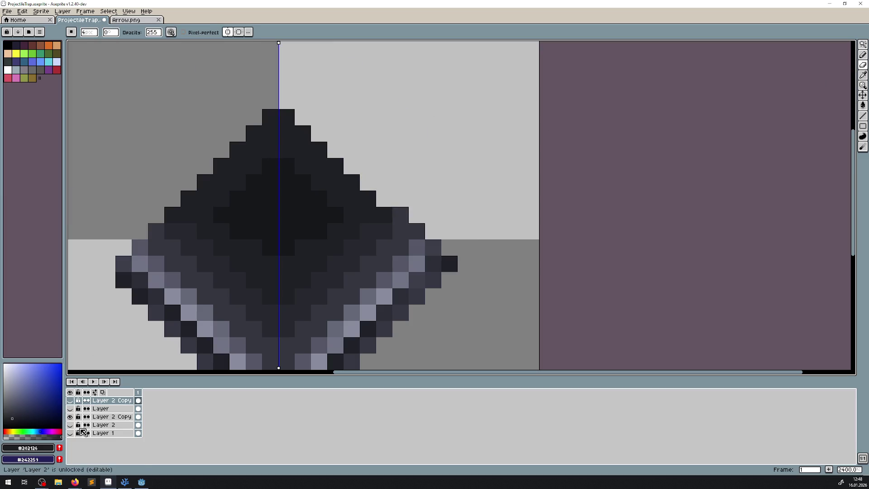
{"action": "left_click", "coordinate": [109, 416]}
{"action": "left_click", "coordinate": [180, 190]}
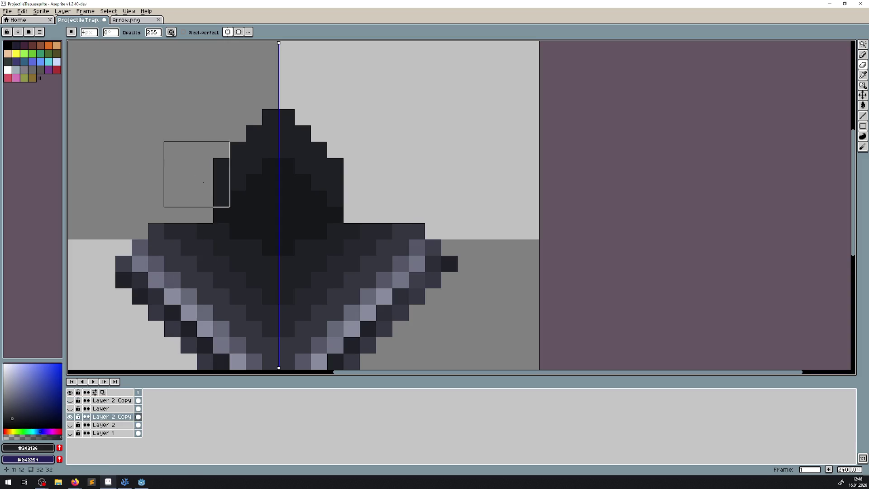
{"action": "left_click", "coordinate": [203, 182]}
{"action": "left_click", "coordinate": [219, 166]}
{"action": "left_click", "coordinate": [230, 153]}
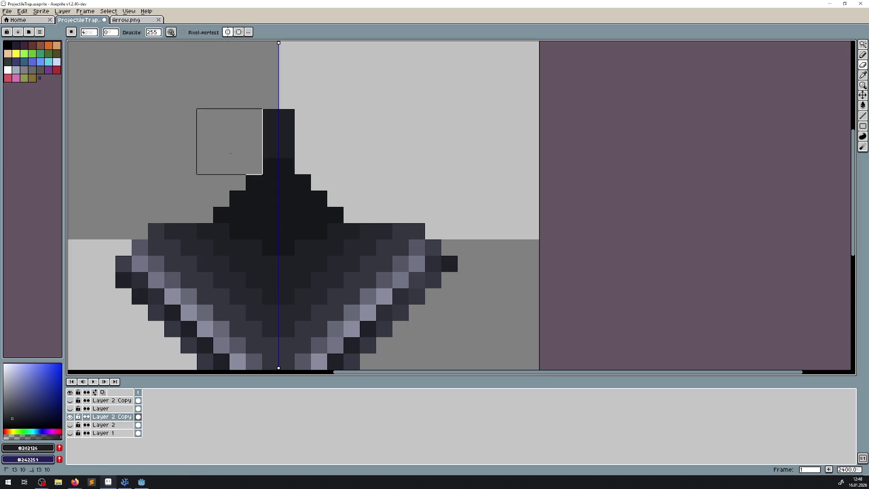
{"action": "left_click", "coordinate": [247, 124]}
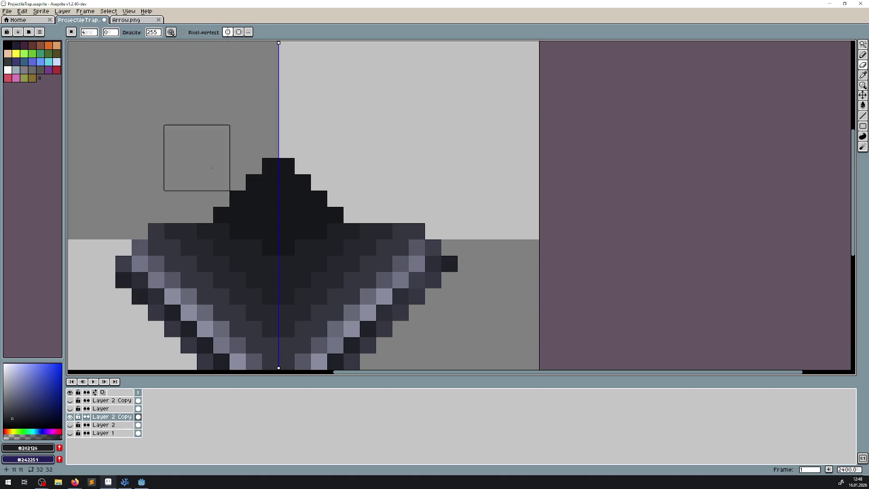
Step: Show the upper Layer 2 Copy again and shift the arrow upward beneath the rim
{"action": "left_click", "coordinate": [70, 400]}
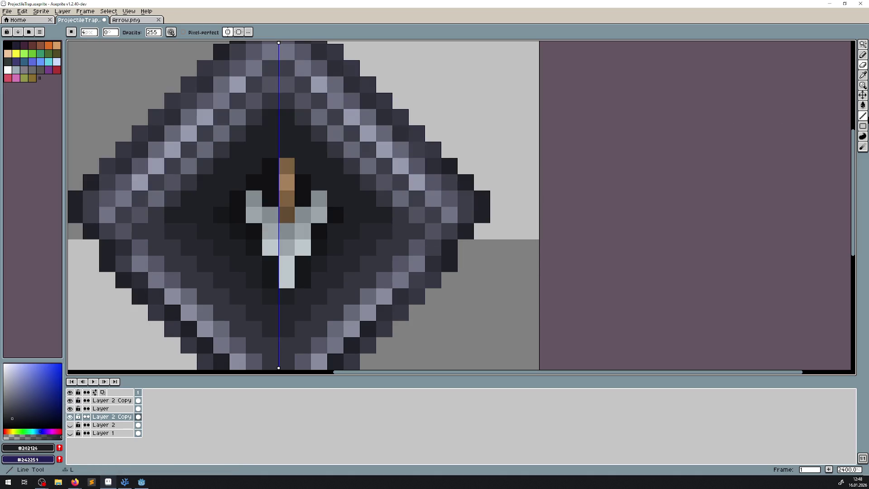
{"action": "left_click", "coordinate": [863, 95]}
{"action": "key", "text": "minus"}
{"action": "key", "text": "minus"}
{"action": "key", "text": "minus"}
{"action": "mouse_move", "coordinate": [320, 213]}
{"action": "left_mouse_down"}
{"action": "mouse_move", "coordinate": [314, 193]}
{"action": "mouse_move", "coordinate": [321, 291]}
{"action": "mouse_move", "coordinate": [323, 192]}
{"action": "left_mouse_up"}
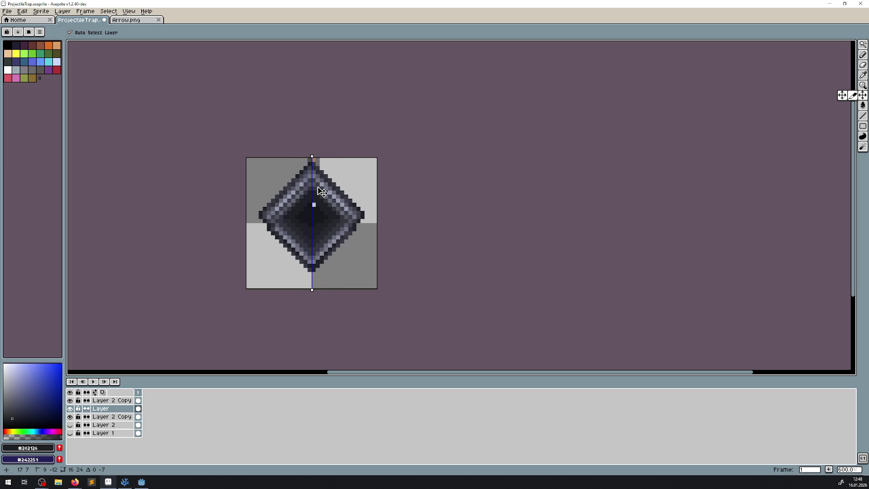
Step: Turn off mirror symmetry and drag the arrow lower inside the diamond
{"action": "mouse_move", "coordinate": [320, 209]}
{"action": "left_mouse_down"}
{"action": "mouse_move", "coordinate": [318, 297]}
{"action": "mouse_move", "coordinate": [320, 192]}
{"action": "mouse_move", "coordinate": [320, 228]}
{"action": "left_mouse_up"}
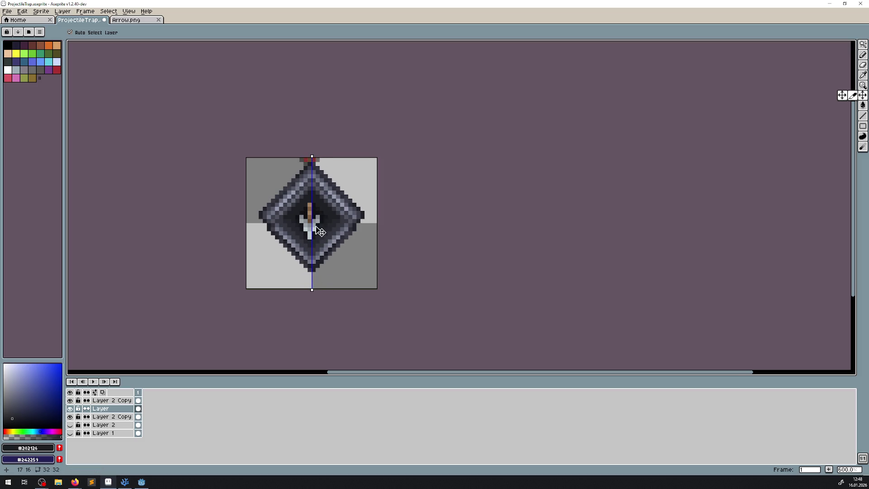
{"action": "scroll", "coordinate": [339, 220], "scroll_direction": "down", "scroll_amount": 4}
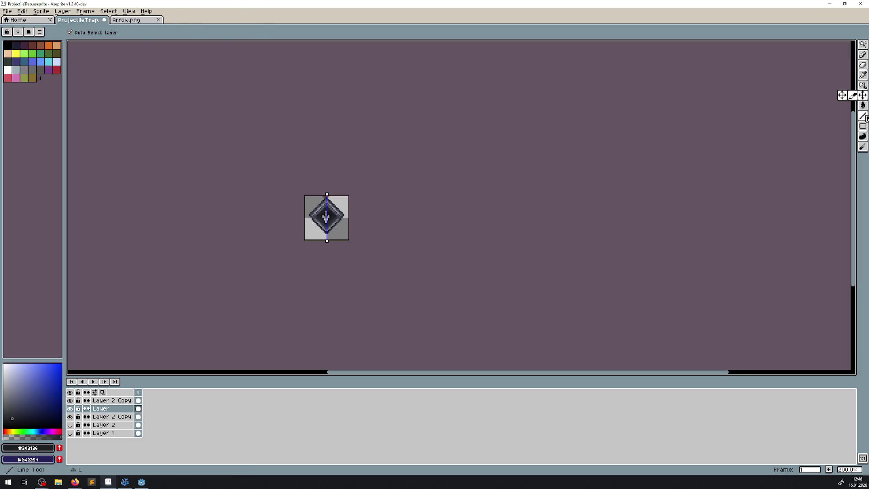
{"action": "key", "text": "l"}
{"action": "left_click", "coordinate": [121, 31]}
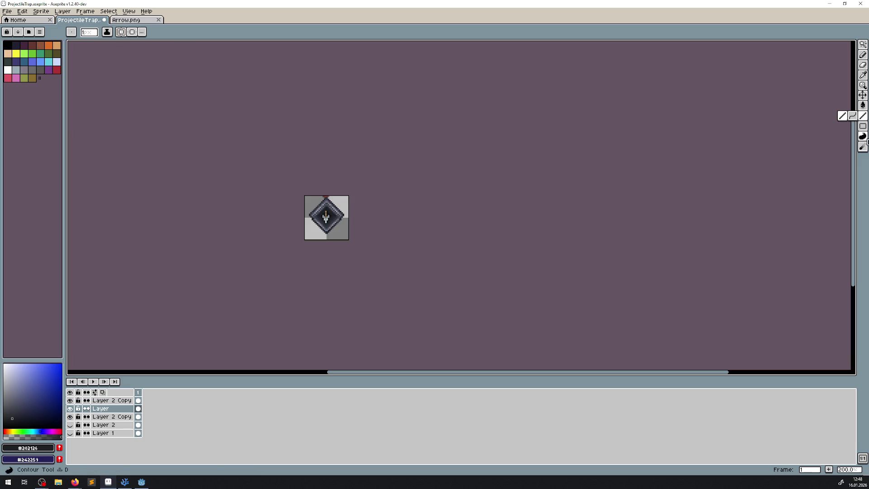
{"action": "left_click", "coordinate": [863, 97]}
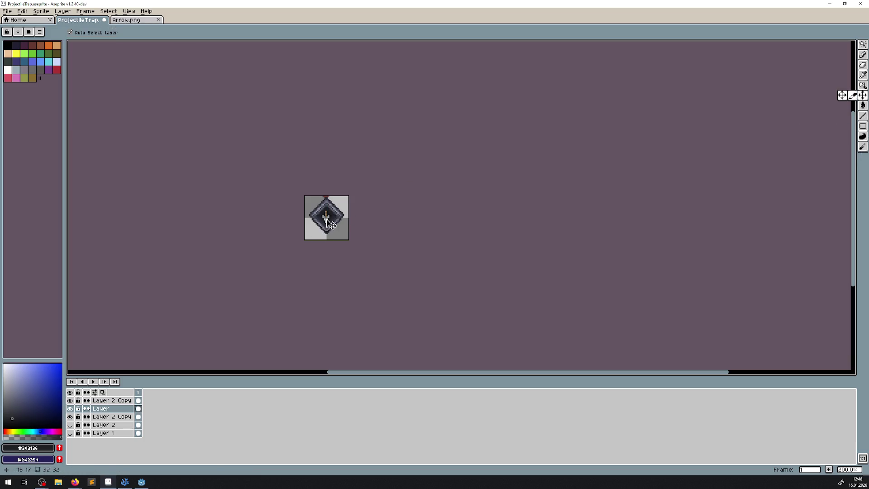
{"action": "mouse_move", "coordinate": [331, 226]}
{"action": "left_mouse_down"}
{"action": "mouse_move", "coordinate": [330, 252]}
{"action": "mouse_move", "coordinate": [332, 239]}
{"action": "left_mouse_up"}
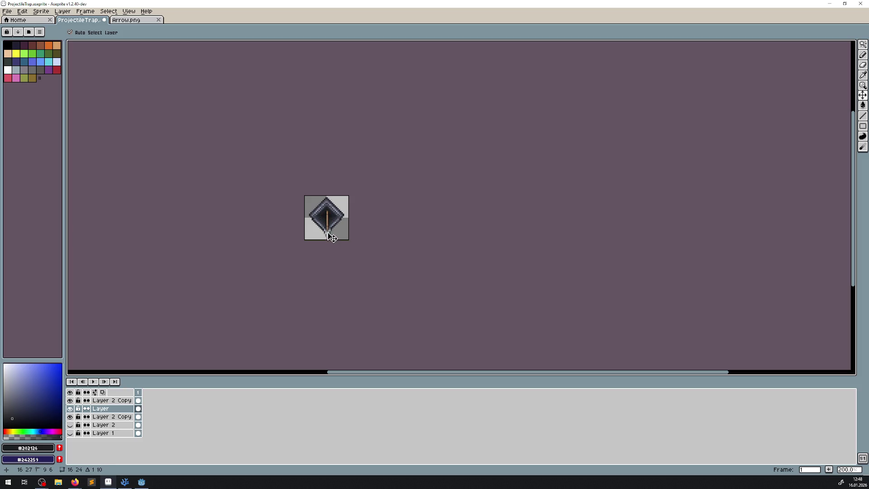
{"action": "left_click_drag", "start_coordinate": [331, 236], "coordinate": [330, 232]}
Step: Undo the last move and nudge the downward arrow into the diamond's centre
{"action": "scroll", "coordinate": [398, 208], "scroll_direction": "down", "scroll_amount": 2}
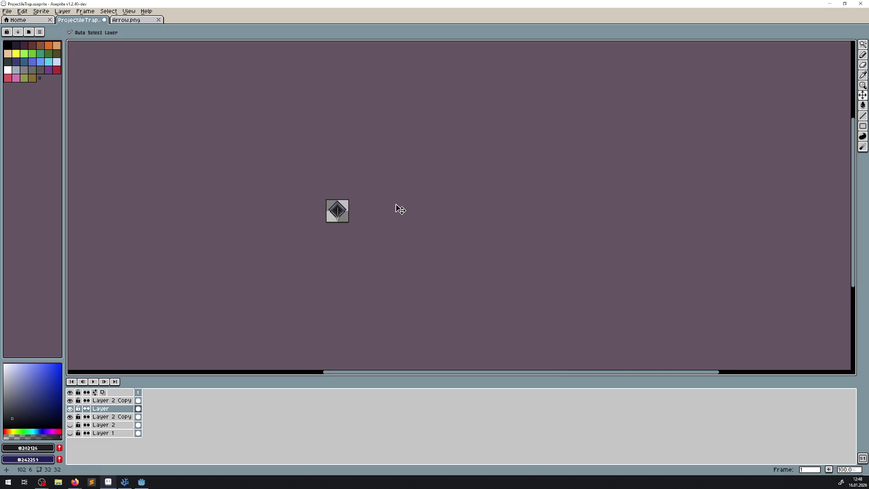
{"action": "scroll", "coordinate": [367, 222], "scroll_direction": "up", "scroll_amount": 1}
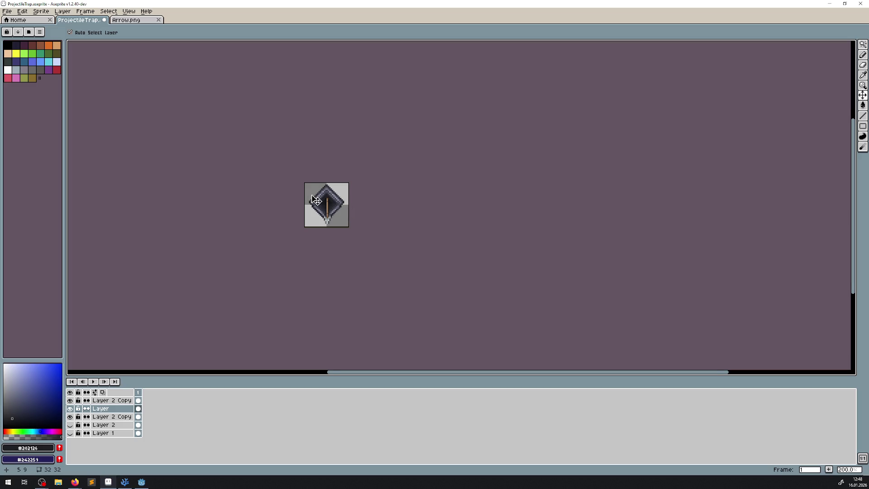
{"action": "scroll", "coordinate": [362, 215], "scroll_direction": "up", "scroll_amount": 3}
{"action": "key", "text": "ctrl+z"}
{"action": "key", "text": "ctrl+z"}
{"action": "key", "text": "ctrl+z"}
{"action": "key", "text": "ctrl+z"}
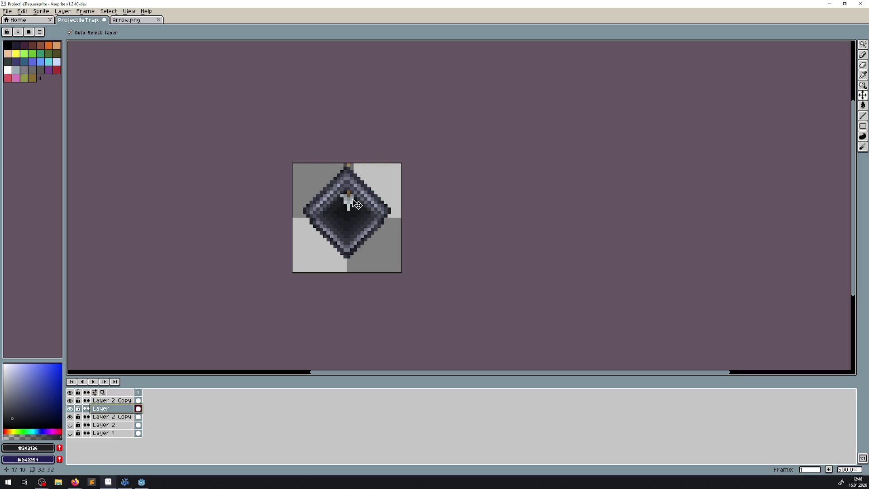
{"action": "left_click_drag", "start_coordinate": [353, 215], "coordinate": [356, 248]}
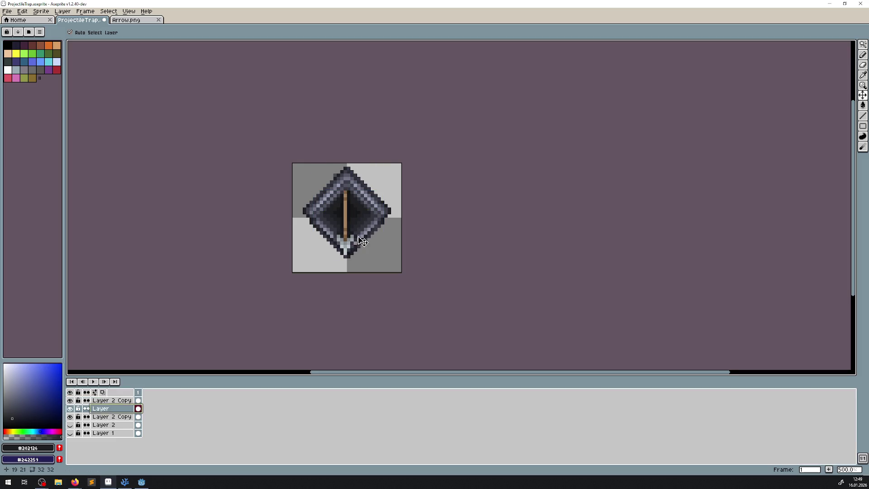
{"action": "scroll", "coordinate": [357, 244], "scroll_direction": "down", "scroll_amount": 4}
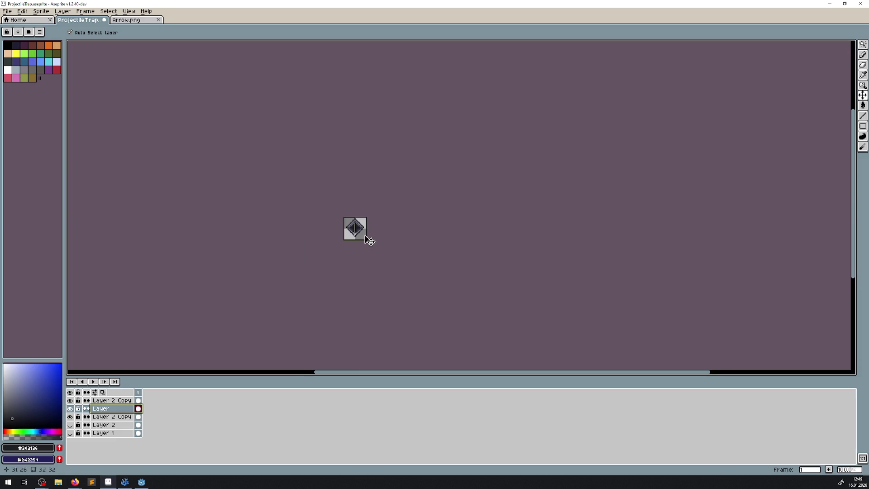
{"action": "scroll", "coordinate": [370, 241], "scroll_direction": "up", "scroll_amount": 1}
{"action": "mouse_move", "coordinate": [346, 229]}
{"action": "left_mouse_down"}
{"action": "mouse_move", "coordinate": [351, 247]}
{"action": "mouse_move", "coordinate": [347, 225]}
{"action": "mouse_move", "coordinate": [356, 227]}
{"action": "mouse_move", "coordinate": [328, 222]}
{"action": "left_mouse_up"}
{"action": "scroll", "coordinate": [355, 223], "scroll_direction": "up", "scroll_amount": 5}
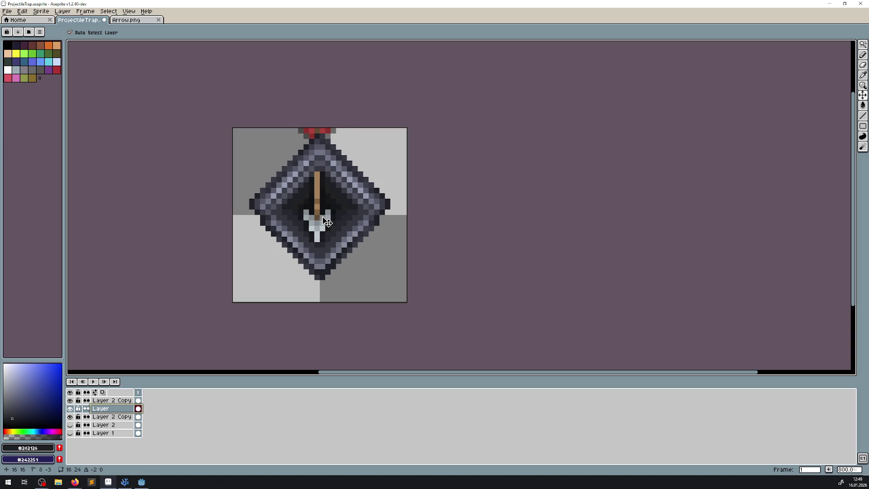
Step: Hide the arrow and rename the lower Layer 2 Copy to Down and the upper one to Up
{"action": "left_click", "coordinate": [70, 408]}
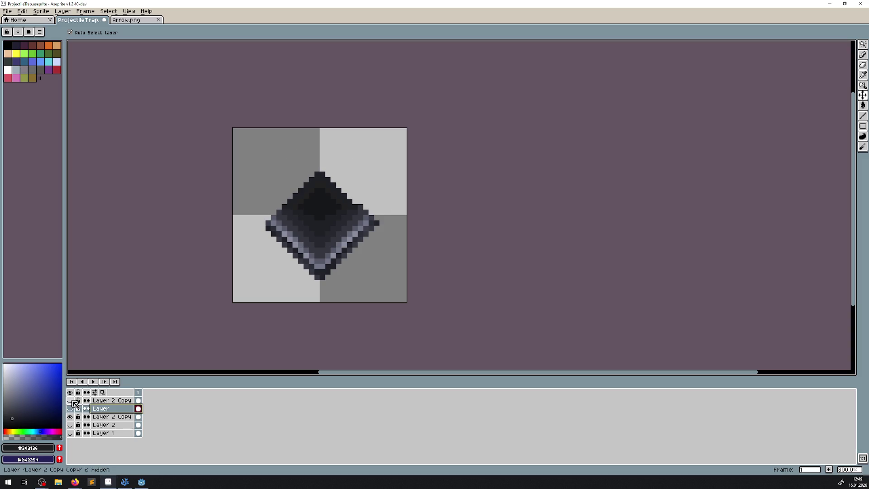
{"action": "left_click", "coordinate": [113, 417]}
{"action": "double_click", "coordinate": [113, 416]}
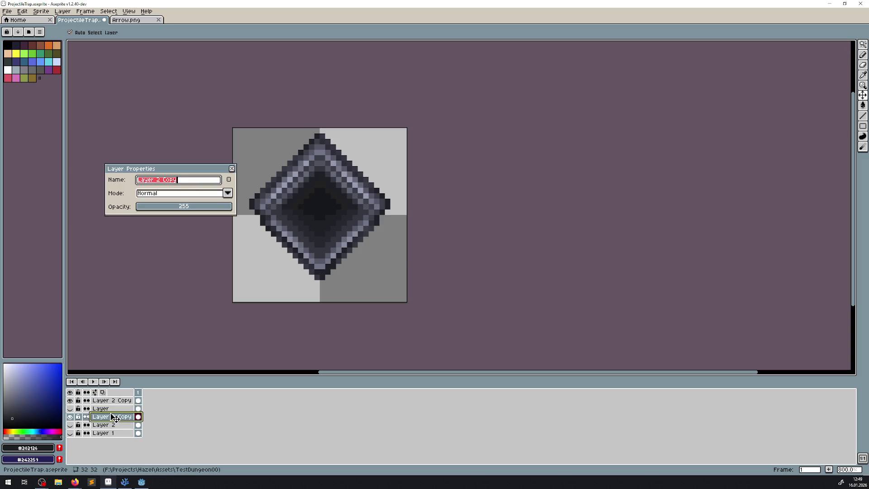
{"action": "type", "text": "T"}
{"action": "key", "text": "Return"}
{"action": "double_click", "coordinate": [108, 401]}
{"action": "type", "text": "Up"}
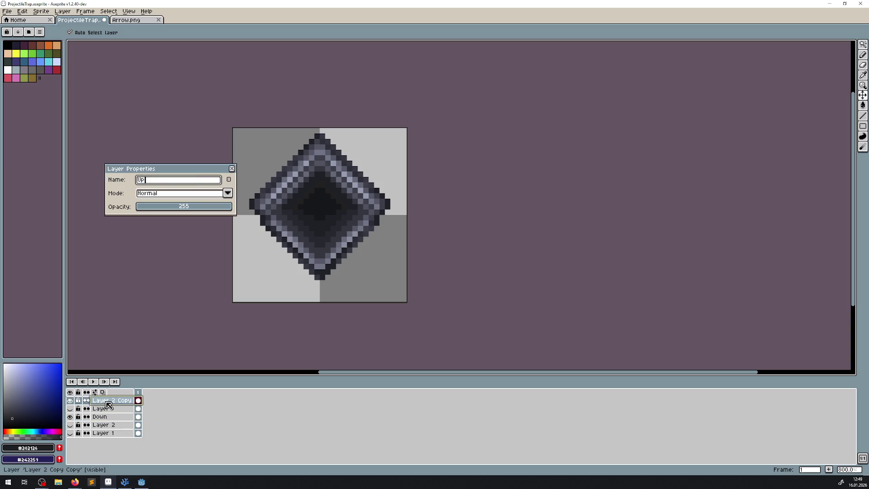
{"action": "key", "text": "Return"}
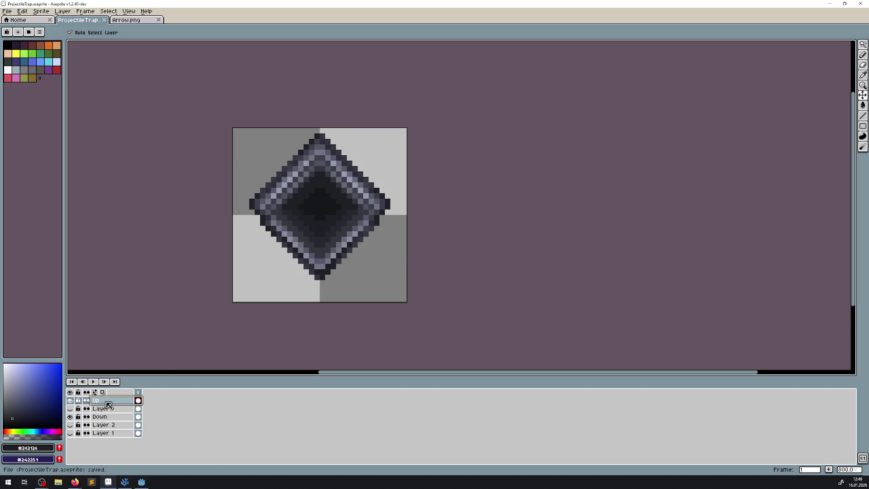
Step: With the Down layer hidden, save a PNG copy as ProjectileTrapUp.png
{"action": "left_click", "coordinate": [7, 11]}
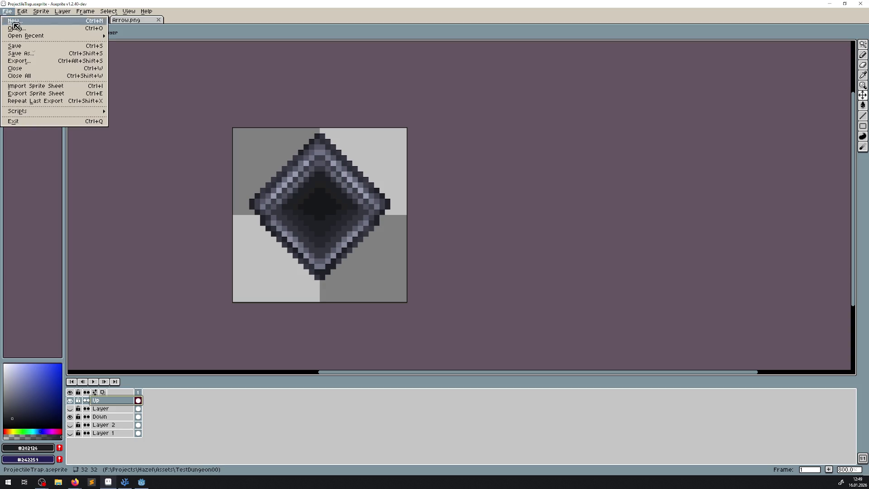
{"action": "left_click", "coordinate": [39, 59]}
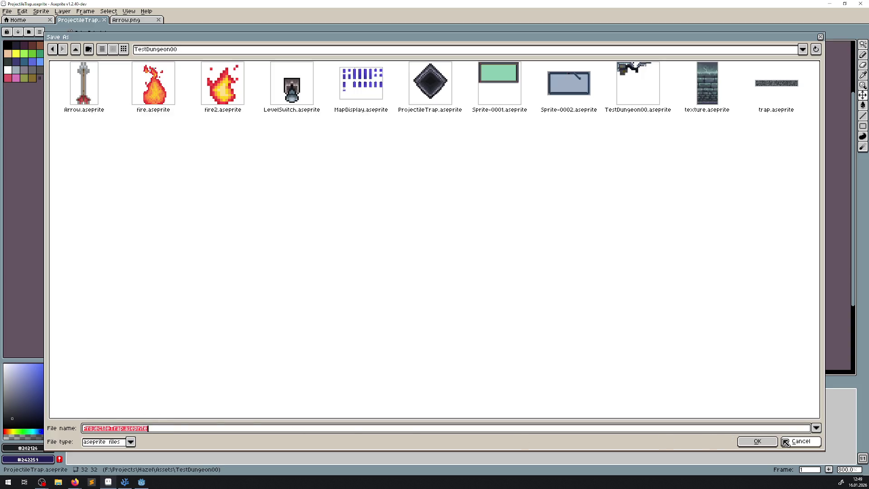
{"action": "left_click", "coordinate": [756, 441]}
{"action": "left_click", "coordinate": [71, 417]}
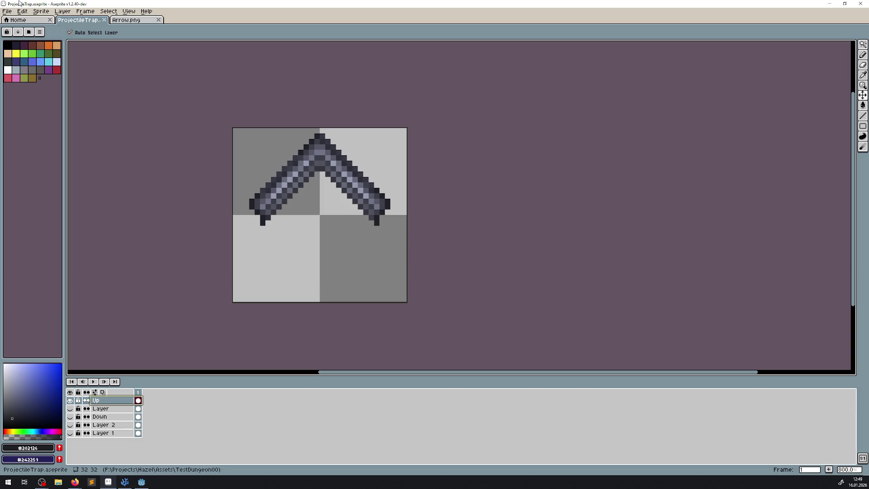
{"action": "left_click", "coordinate": [7, 11]}
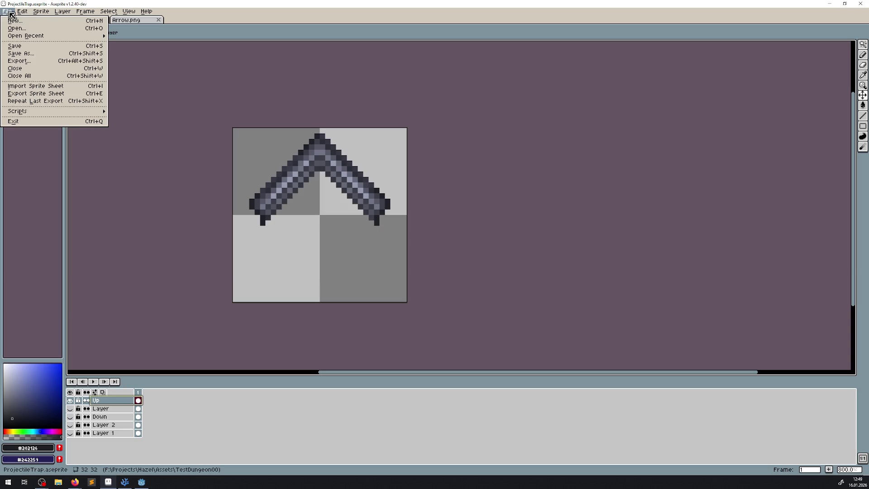
{"action": "left_click", "coordinate": [21, 54]}
{"action": "left_click", "coordinate": [131, 442]}
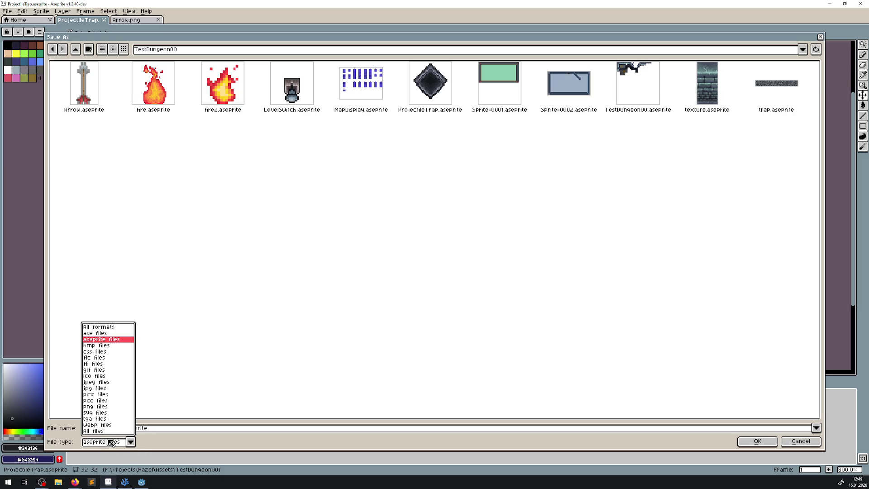
{"action": "left_click", "coordinate": [100, 408]}
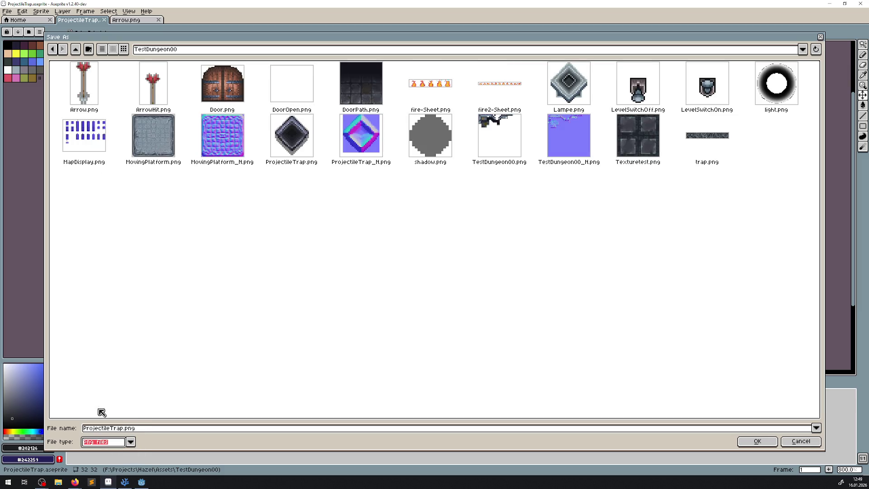
{"action": "left_click", "coordinate": [300, 148]}
{"action": "left_click", "coordinate": [124, 428]}
{"action": "type", "text": "Up"}
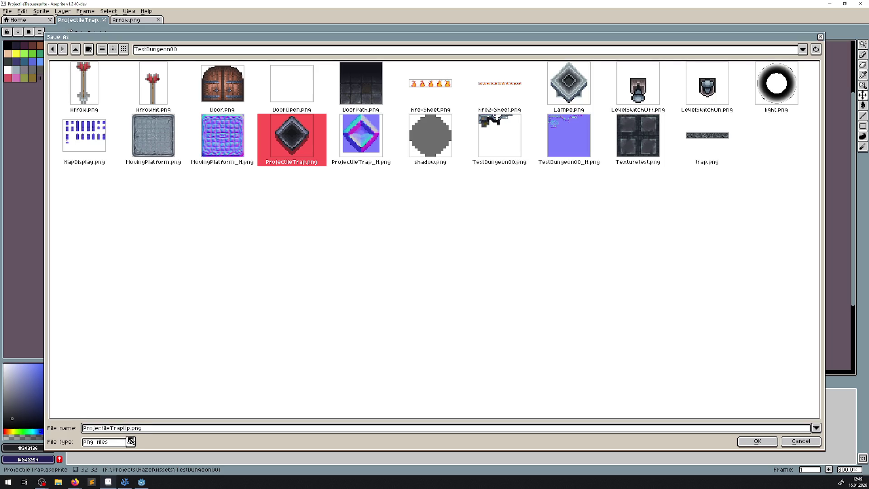
{"action": "key", "text": "Return"}
Step: Show only the Down layer, save it as ProjectileTrapDown.png, and return to Godot
{"action": "left_click", "coordinate": [70, 416]}
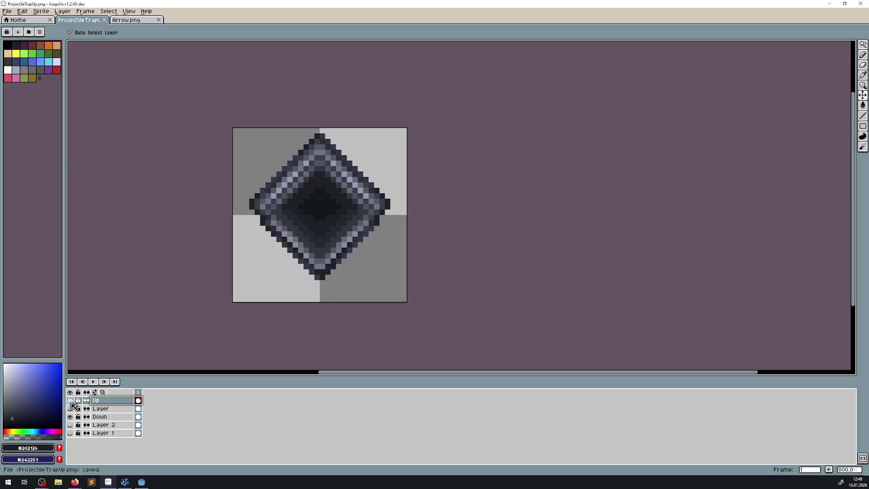
{"action": "left_click", "coordinate": [70, 400]}
{"action": "left_click", "coordinate": [99, 417]}
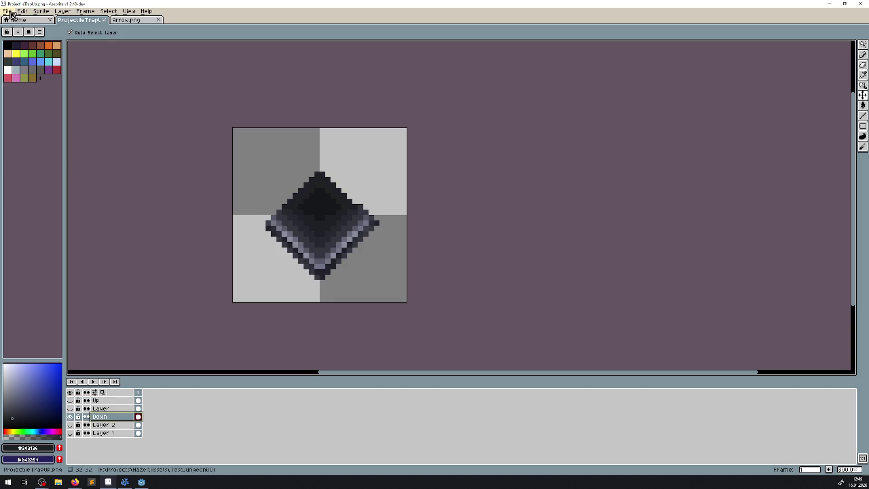
{"action": "left_click", "coordinate": [11, 14]}
{"action": "left_click", "coordinate": [32, 55]}
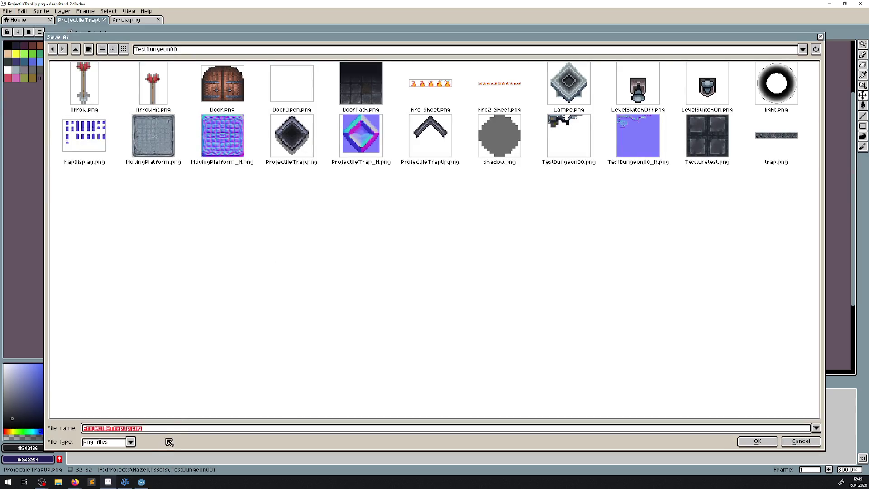
{"action": "left_click", "coordinate": [131, 428]}
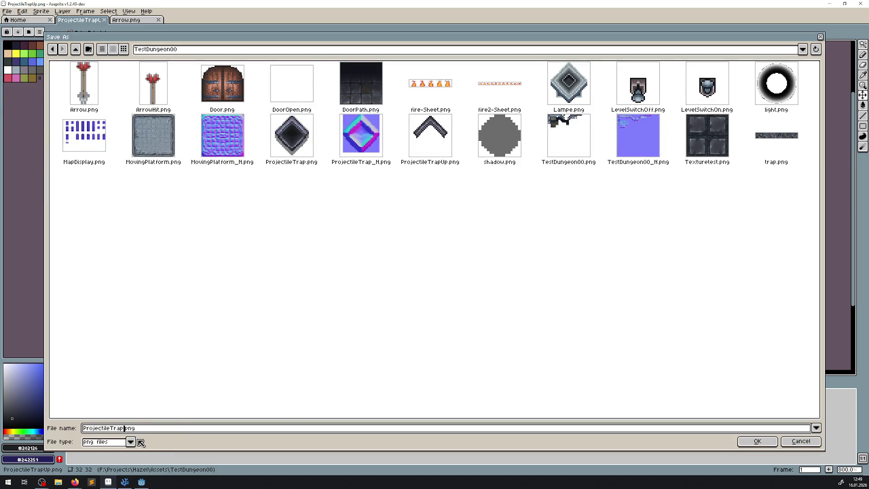
{"action": "type", "text": "Down"}
{"action": "key", "text": "Return"}
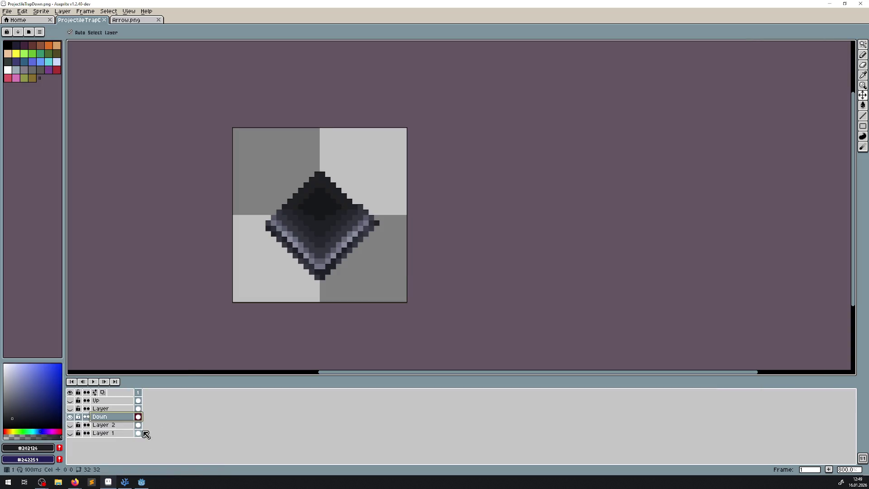
{"action": "left_click", "coordinate": [141, 482]}
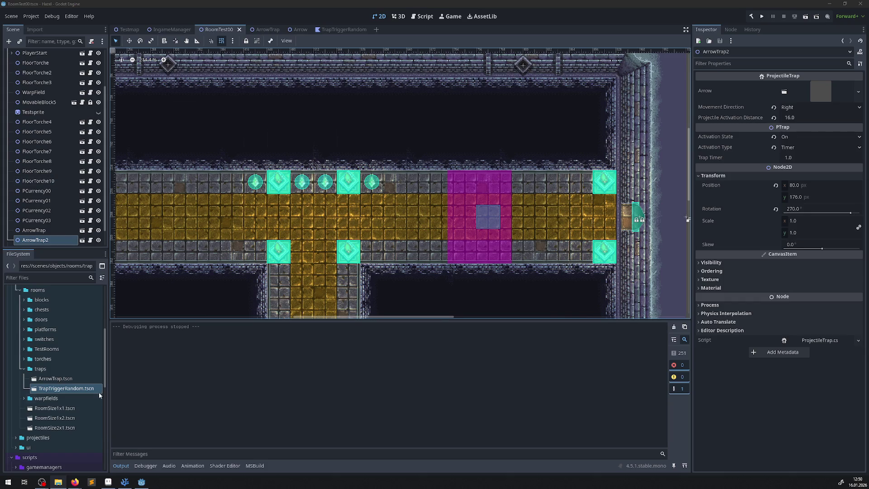
Step: In the ArrowTrap scene, give the ProjectileTrap sprite ProjectileTrapDown.png as its diffuse texture
{"action": "left_click", "coordinate": [266, 30]}
{"action": "scroll", "coordinate": [45, 367], "scroll_direction": "down", "scroll_amount": 3}
{"action": "scroll", "coordinate": [45, 367], "scroll_direction": "down", "scroll_amount": 5}
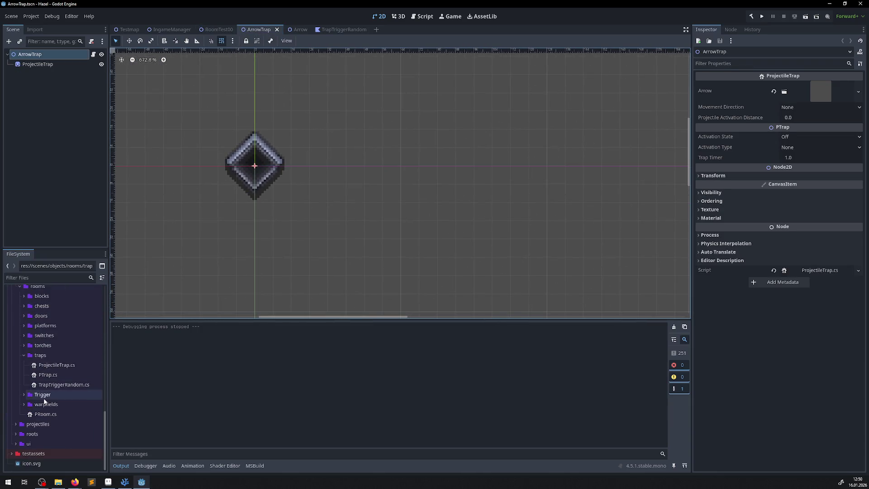
{"action": "scroll", "coordinate": [36, 445], "scroll_direction": "down", "scroll_amount": 10}
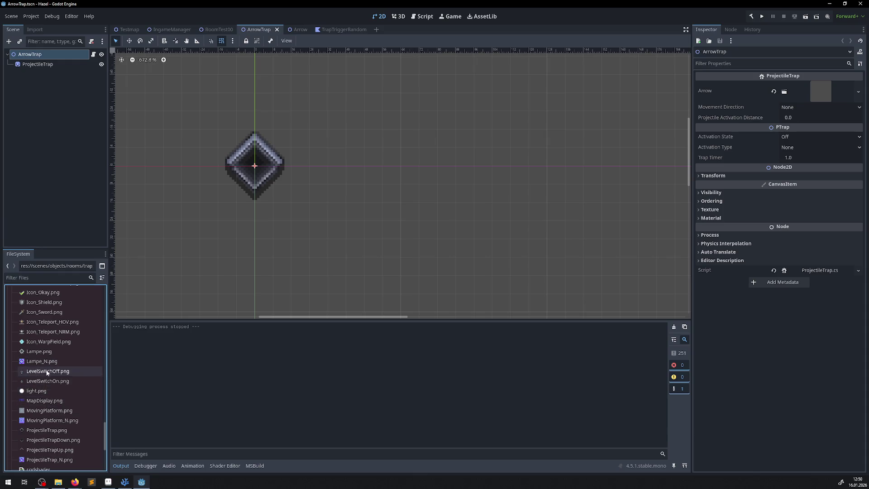
{"action": "left_click", "coordinate": [42, 64]}
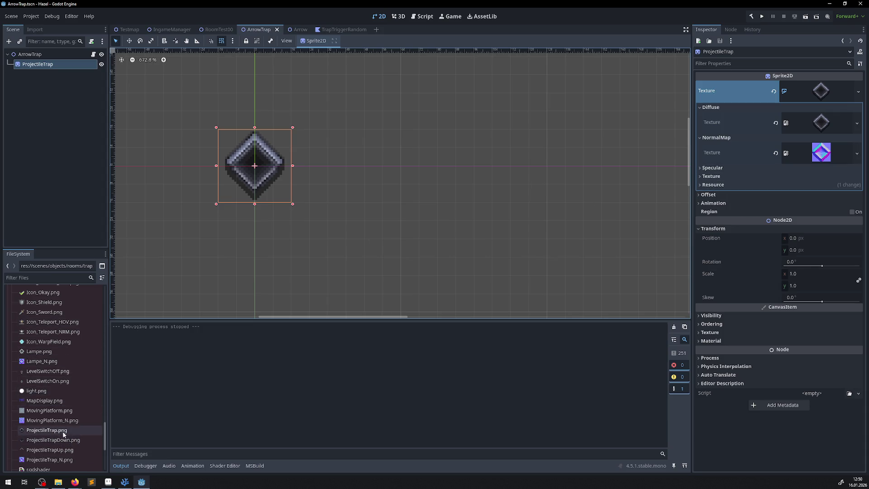
{"action": "mouse_move", "coordinate": [69, 440]}
{"action": "left_mouse_down"}
{"action": "mouse_move", "coordinate": [425, 371]}
{"action": "mouse_move", "coordinate": [800, 233]}
{"action": "mouse_move", "coordinate": [831, 128]}
{"action": "mouse_move", "coordinate": [821, 127]}
{"action": "left_mouse_up"}
{"action": "scroll", "coordinate": [218, 153], "scroll_direction": "up", "scroll_amount": 2}
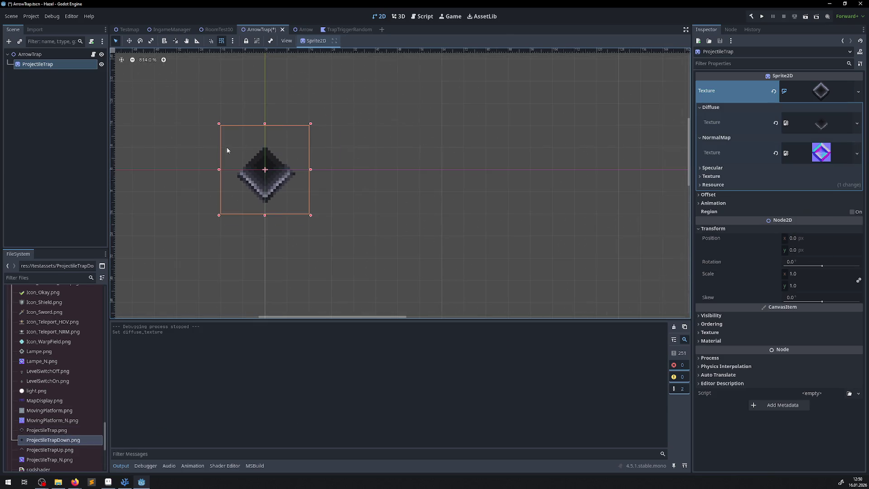
{"action": "left_click", "coordinate": [54, 66]}
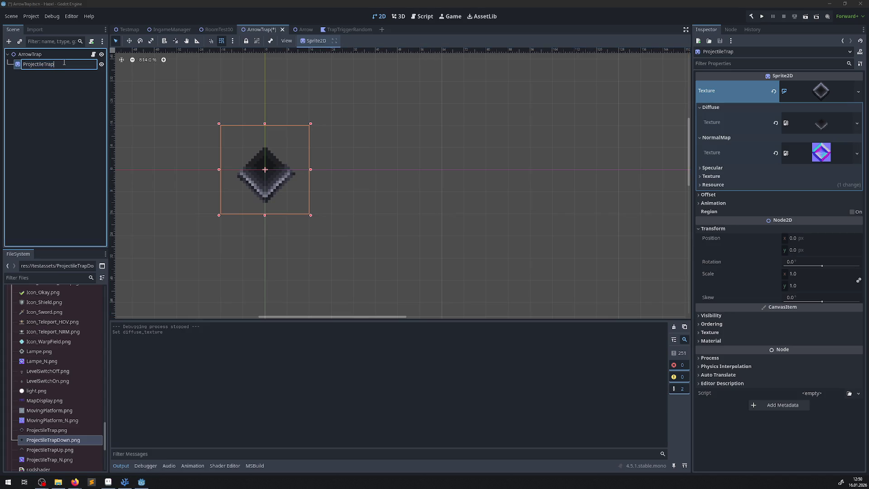
{"action": "left_click", "coordinate": [26, 57]}
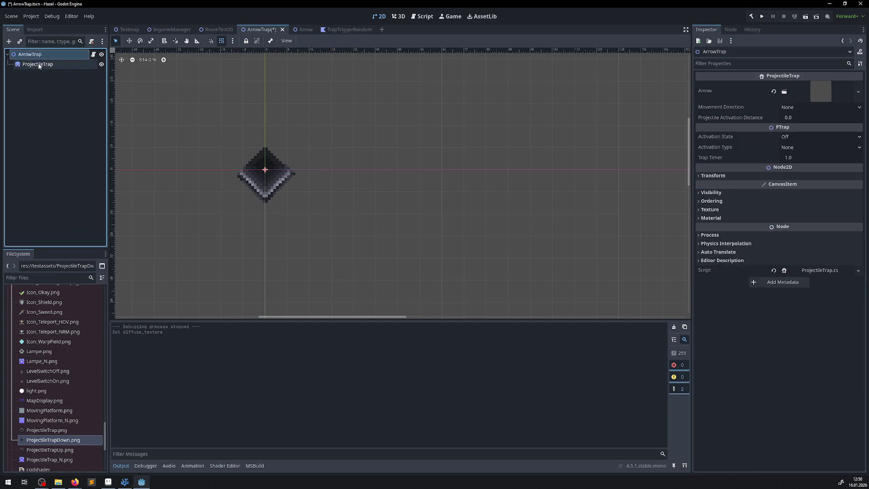
Step: Paste a copy of ProjectileTrap as its own child and drop ProjectileTrapUp.png onto the copy
{"action": "left_click", "coordinate": [38, 64]}
{"action": "key", "text": "ctrl+v"}
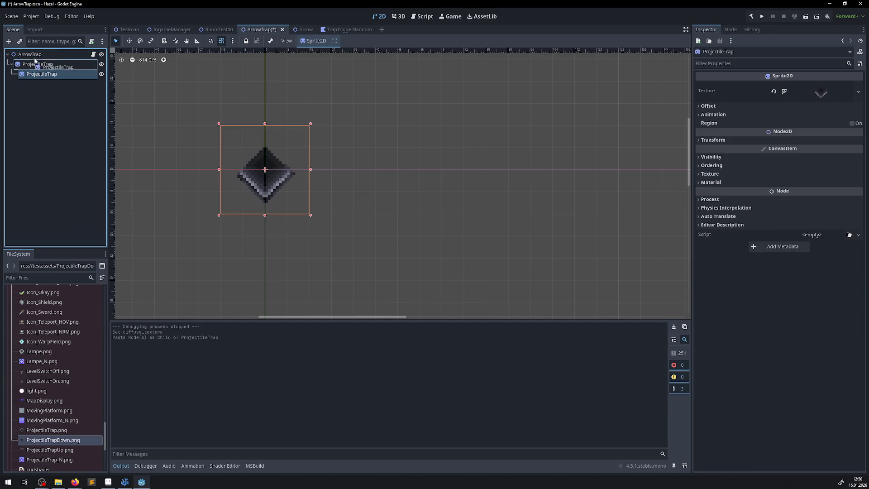
{"action": "left_click", "coordinate": [38, 64]}
{"action": "left_click", "coordinate": [35, 75]}
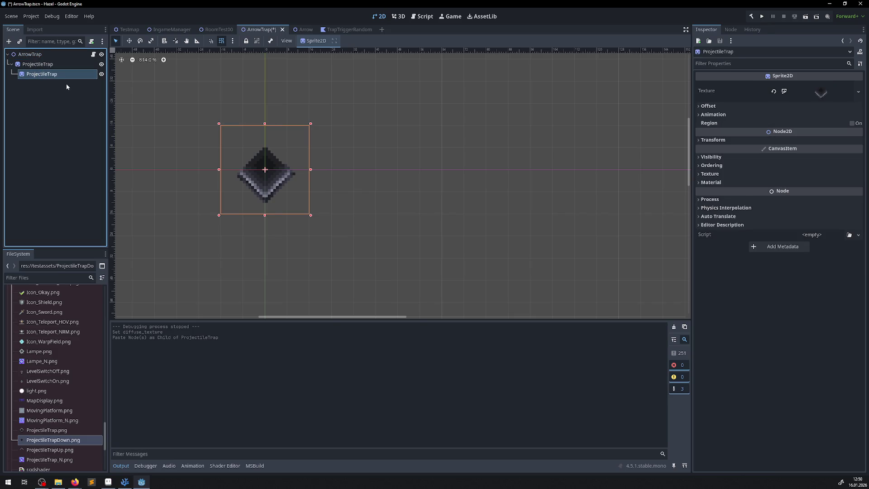
{"action": "scroll", "coordinate": [282, 140], "scroll_direction": "up", "scroll_amount": 2}
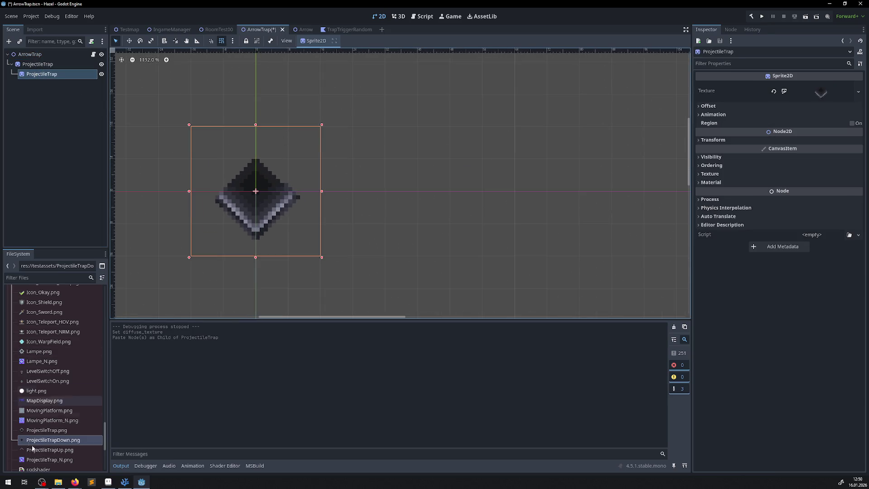
{"action": "mouse_move", "coordinate": [50, 449]}
{"action": "left_mouse_down"}
{"action": "mouse_move", "coordinate": [407, 203]}
{"action": "mouse_move", "coordinate": [780, 185]}
{"action": "mouse_move", "coordinate": [812, 93]}
{"action": "left_mouse_up"}
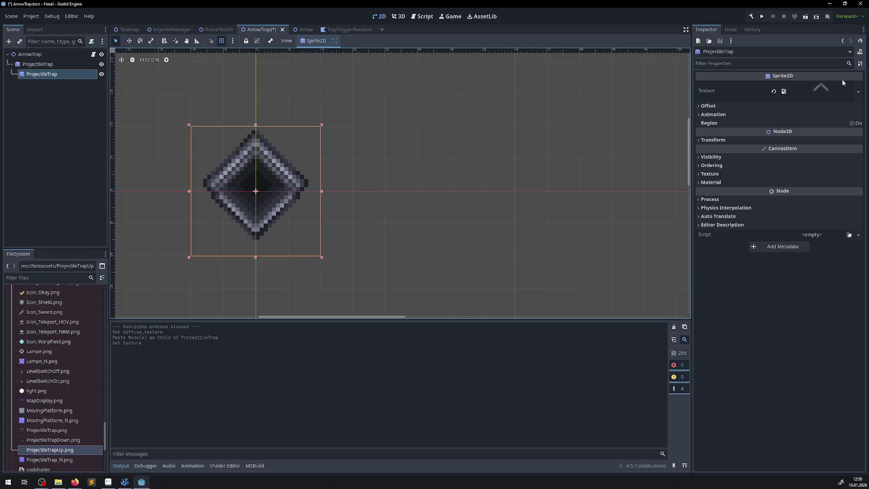
Step: Make the copy's texture a CanvasTexture with ProjectileTrapUp.png diffuse and ProjectileTrap_N.png normal map, then save
{"action": "left_click", "coordinate": [858, 91]}
{"action": "left_click", "coordinate": [808, 127]}
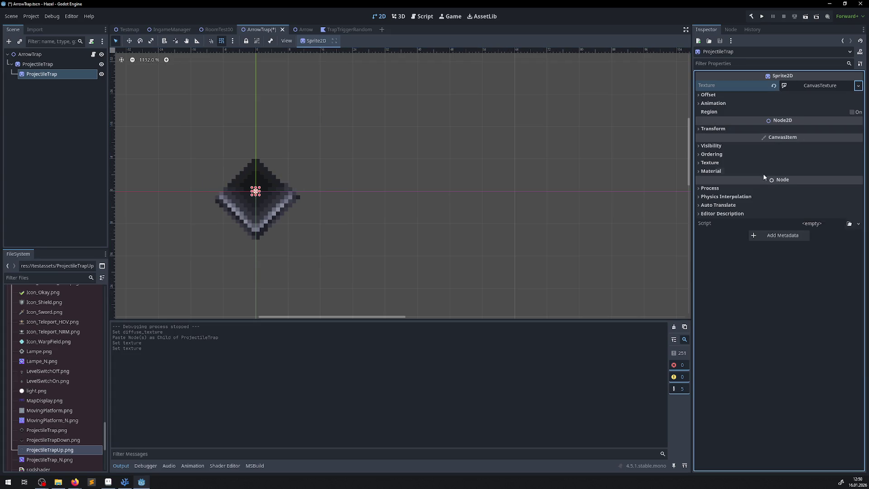
{"action": "left_click", "coordinate": [820, 86]}
{"action": "left_click", "coordinate": [710, 96]}
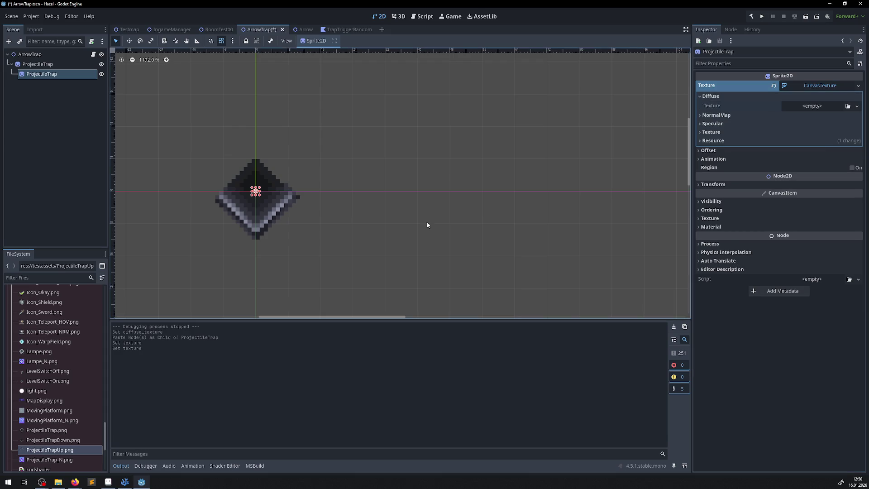
{"action": "mouse_move", "coordinate": [50, 449]}
{"action": "left_mouse_down"}
{"action": "mouse_move", "coordinate": [824, 132]}
{"action": "mouse_move", "coordinate": [809, 108]}
{"action": "left_mouse_up"}
{"action": "left_click", "coordinate": [716, 127]}
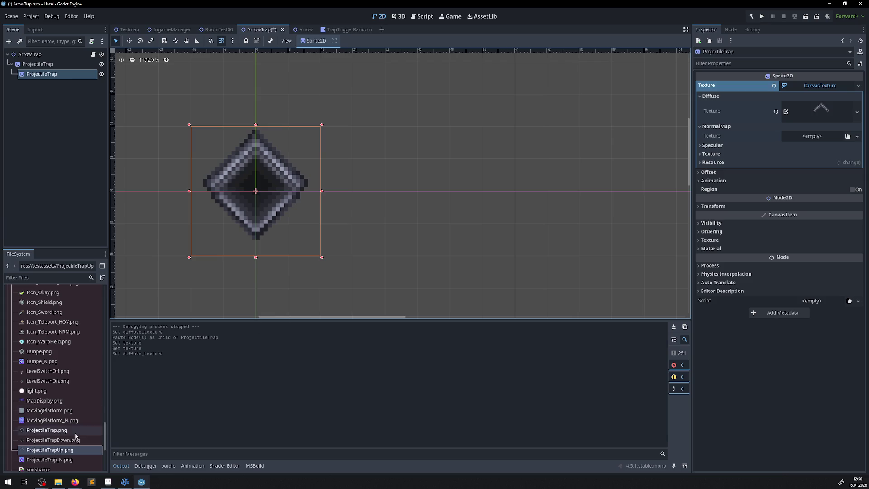
{"action": "mouse_move", "coordinate": [49, 459]}
{"action": "left_mouse_down"}
{"action": "mouse_move", "coordinate": [815, 194]}
{"action": "mouse_move", "coordinate": [815, 137]}
{"action": "left_mouse_up"}
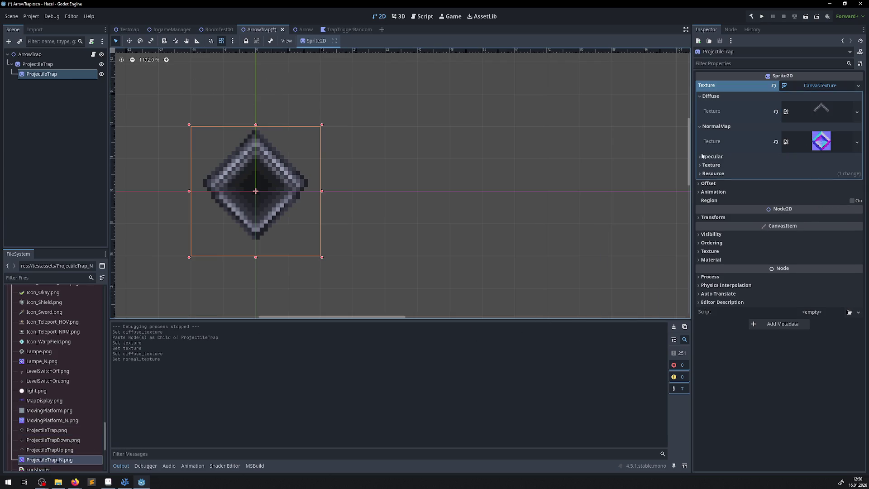
{"action": "left_click_drag", "start_coordinate": [253, 198], "coordinate": [300, 188]}
{"action": "key", "text": "ctrl+s"}
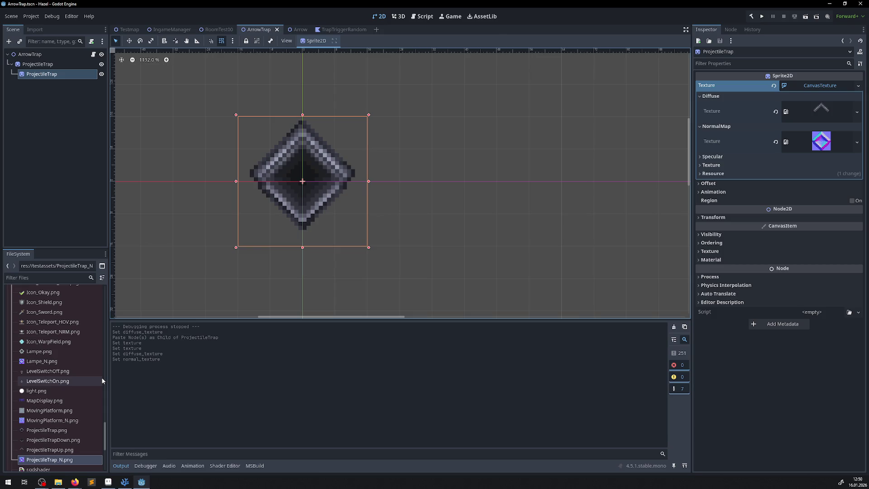
{"action": "left_click", "coordinate": [68, 449]}
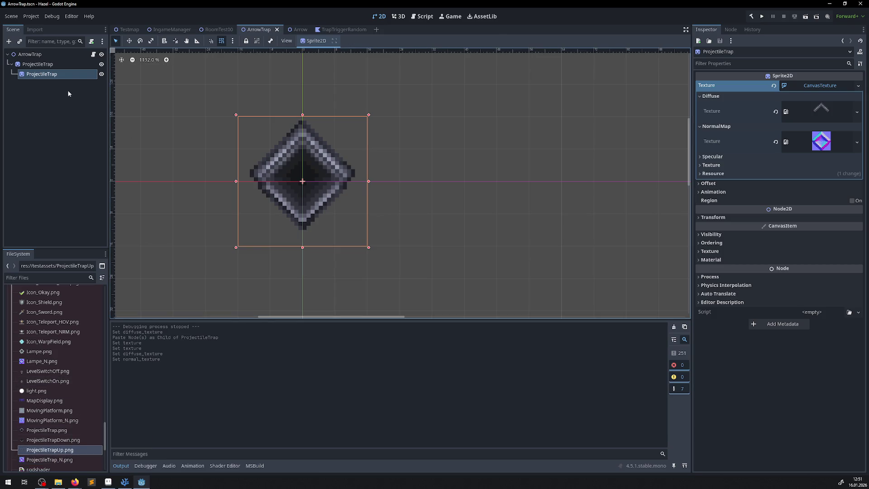
Step: Move the copy directly under ArrowTrap as ProjectileTrap2, set its Z Index to 2, and save
{"action": "mouse_move", "coordinate": [42, 73]}
{"action": "left_mouse_down"}
{"action": "mouse_move", "coordinate": [32, 57]}
{"action": "mouse_move", "coordinate": [39, 74]}
{"action": "left_mouse_up"}
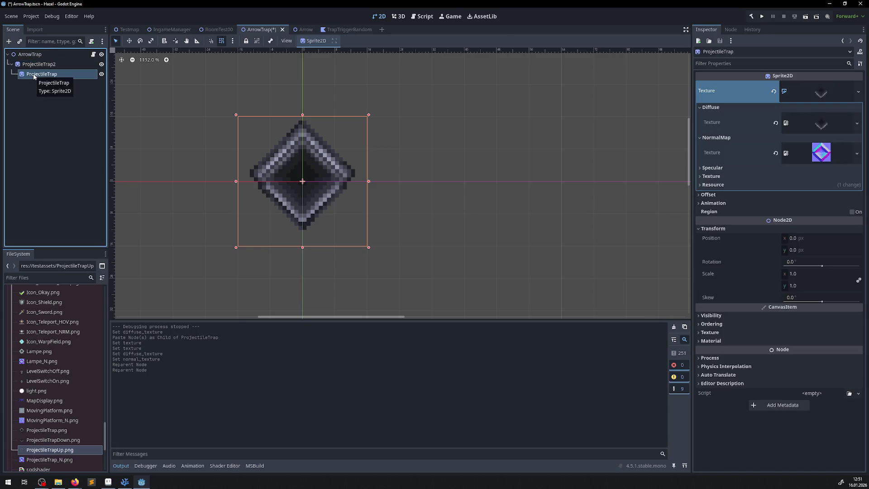
{"action": "left_click", "coordinate": [38, 68]}
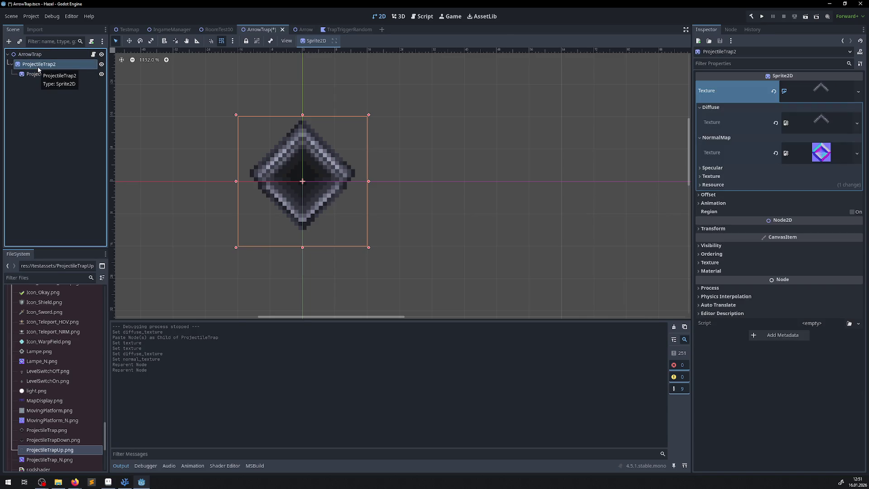
{"action": "left_click", "coordinate": [712, 254]}
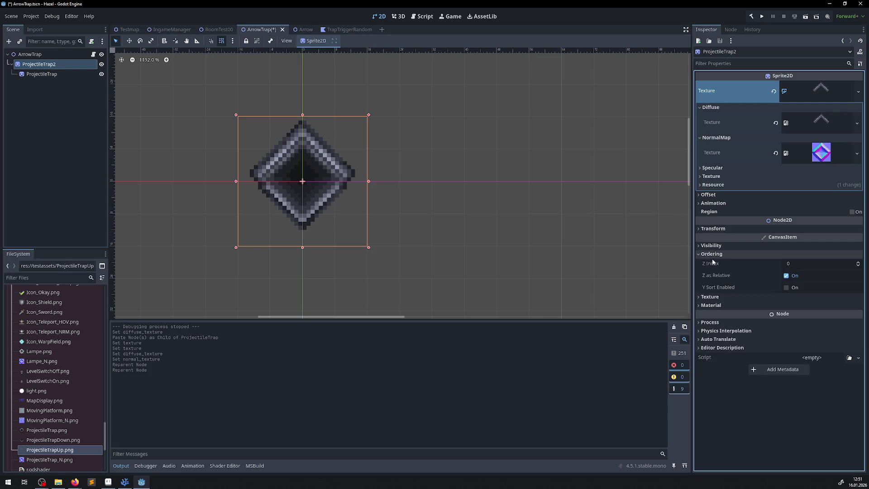
{"action": "left_click", "coordinate": [793, 265]}
{"action": "type", "text": "2"}
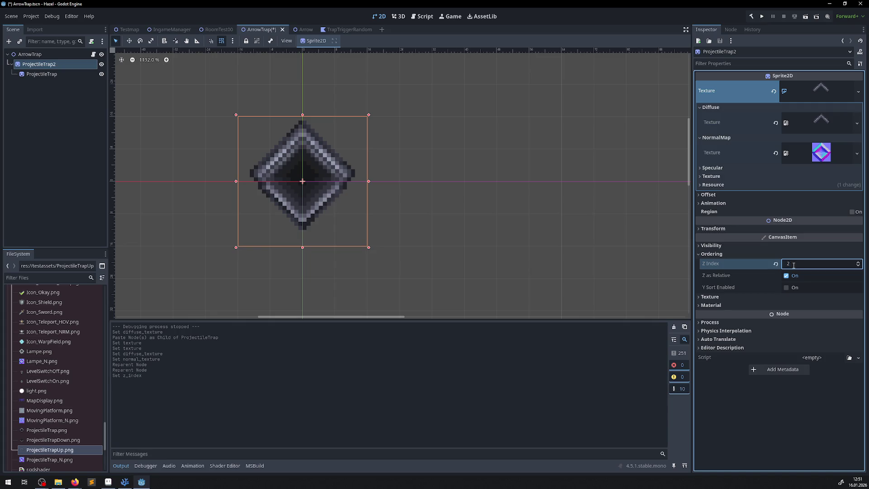
{"action": "key", "text": "ctrl+s"}
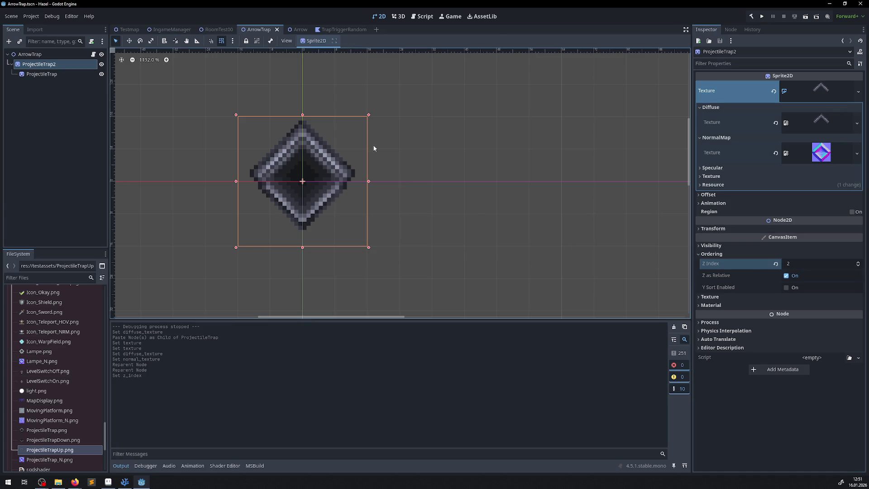
Step: Test-run the game, then move the original ProjectileTrap directly under ArrowTrap and run again
{"action": "left_click", "coordinate": [762, 17]}
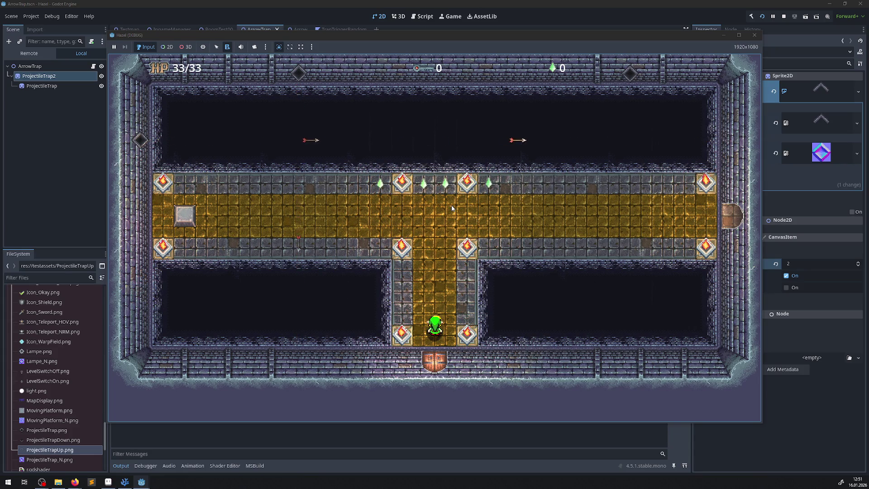
{"action": "left_click", "coordinate": [754, 35]}
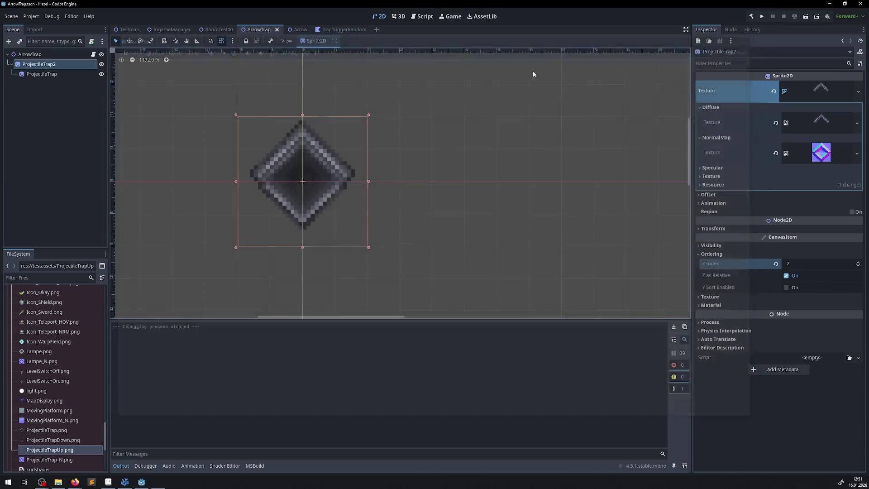
{"action": "left_click", "coordinate": [29, 75]}
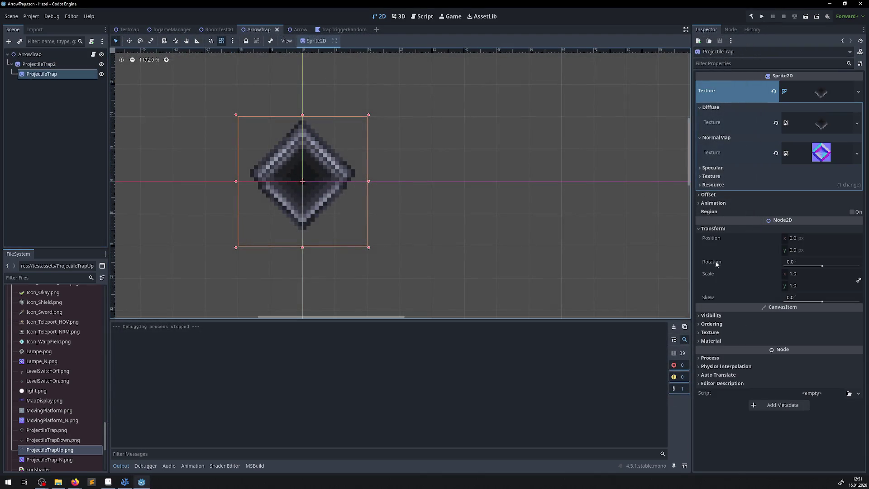
{"action": "left_click", "coordinate": [733, 324]}
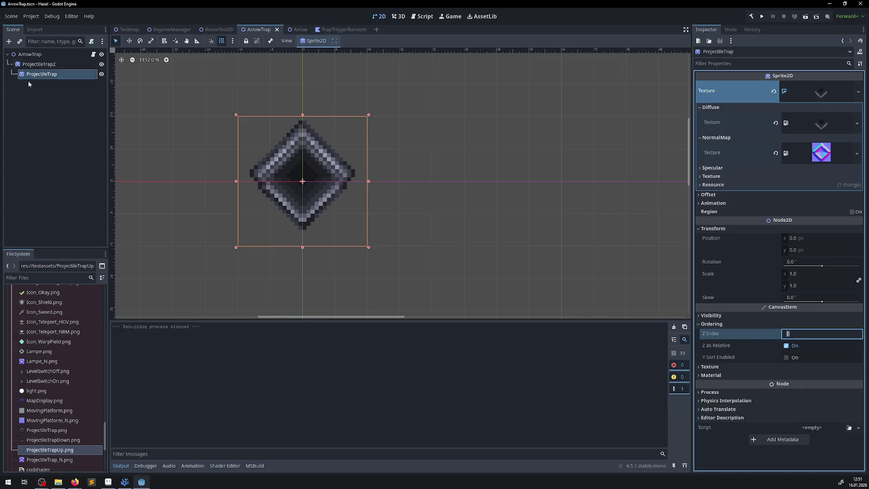
{"action": "mouse_move", "coordinate": [28, 76]}
{"action": "left_mouse_down"}
{"action": "mouse_move", "coordinate": [20, 60]}
{"action": "mouse_move", "coordinate": [28, 54]}
{"action": "left_mouse_up"}
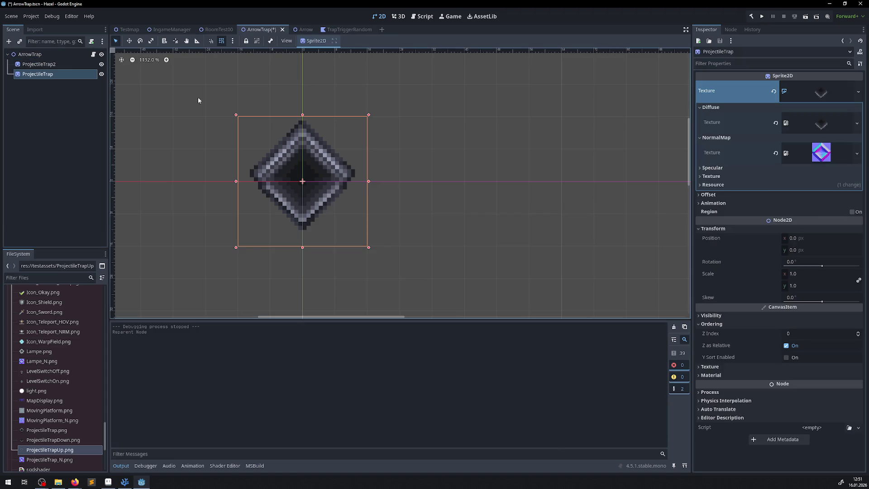
{"action": "left_click", "coordinate": [761, 16]}
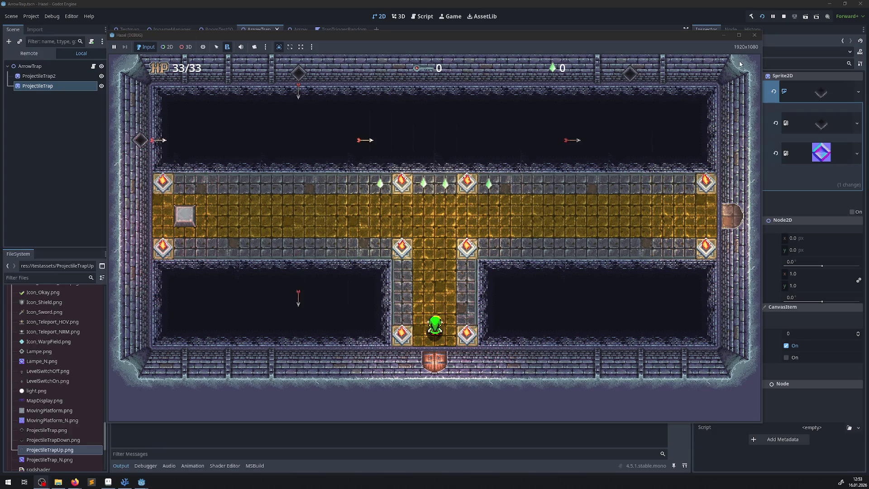
Step: Close the running game after watching the arrows fire, returning to the ArrowTrap scene
{"action": "left_click", "coordinate": [754, 36]}
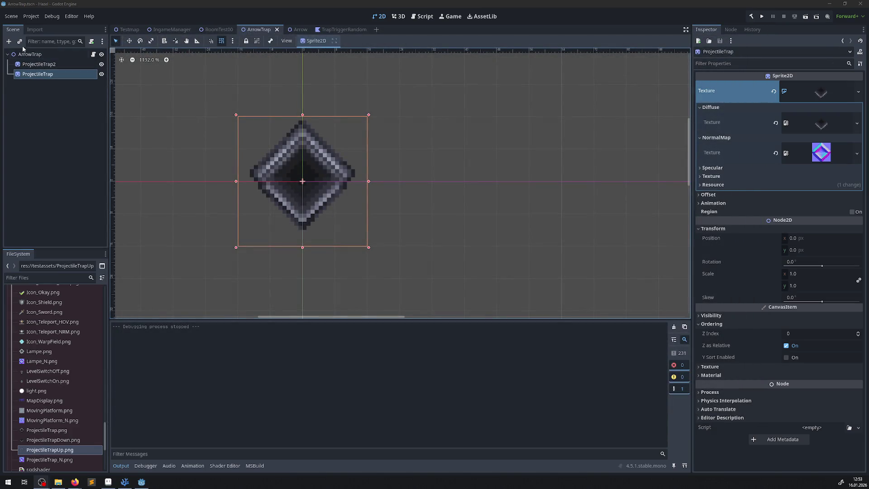
Step: Add an Arrow sprite to ArrowTrap, try it 16 px higher, then delete the Arrow node
{"action": "scroll", "coordinate": [61, 376], "scroll_direction": "up", "scroll_amount": 10}
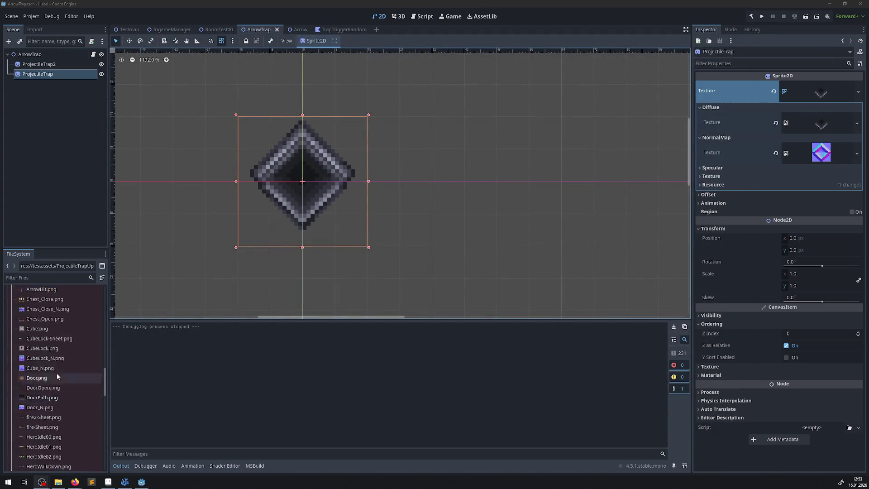
{"action": "scroll", "coordinate": [53, 376], "scroll_direction": "down", "scroll_amount": 2}
{"action": "mouse_move", "coordinate": [38, 395]}
{"action": "left_mouse_down"}
{"action": "mouse_move", "coordinate": [310, 198]}
{"action": "mouse_move", "coordinate": [303, 121]}
{"action": "mouse_move", "coordinate": [304, 190]}
{"action": "left_mouse_up"}
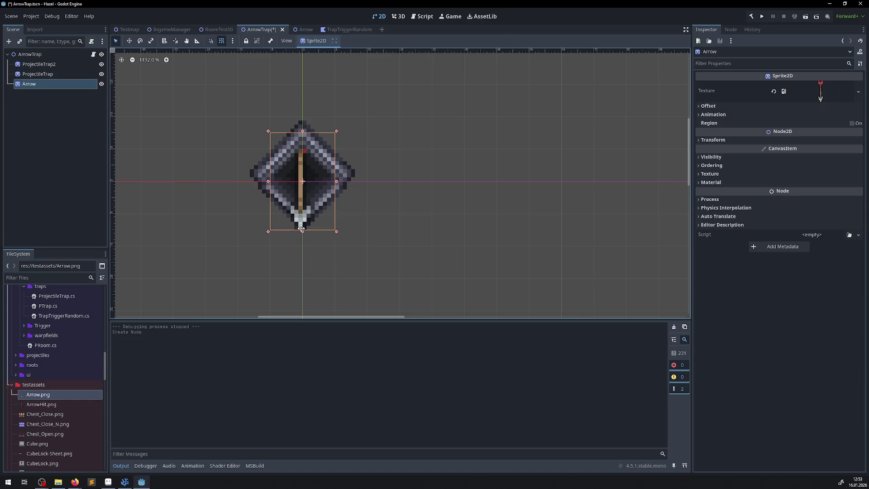
{"action": "mouse_move", "coordinate": [301, 229]}
{"action": "left_mouse_down"}
{"action": "mouse_move", "coordinate": [301, 264]}
{"action": "mouse_move", "coordinate": [306, 160]}
{"action": "left_mouse_up"}
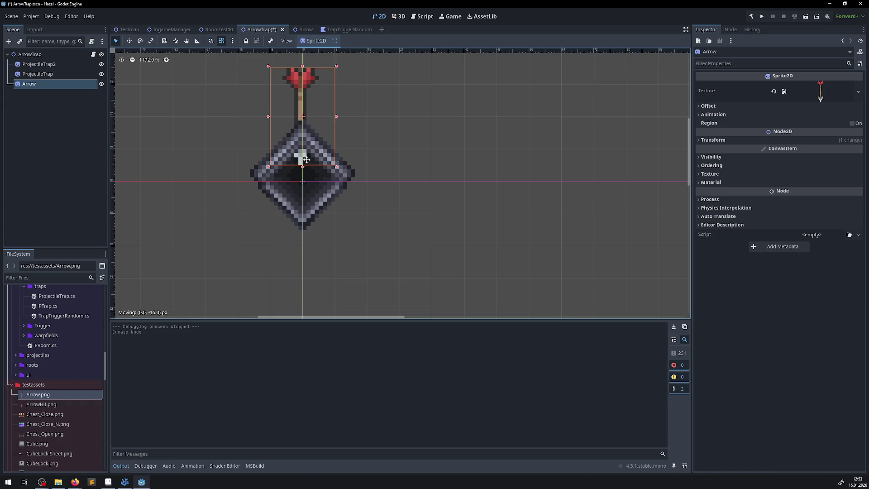
{"action": "mouse_move", "coordinate": [306, 160]}
{"action": "left_mouse_down"}
{"action": "mouse_move", "coordinate": [308, 212]}
{"action": "mouse_move", "coordinate": [308, 158]}
{"action": "mouse_move", "coordinate": [301, 211]}
{"action": "mouse_move", "coordinate": [306, 95]}
{"action": "mouse_move", "coordinate": [302, 259]}
{"action": "left_mouse_up"}
{"action": "key", "text": "Delete"}
{"action": "left_click", "coordinate": [413, 247]}
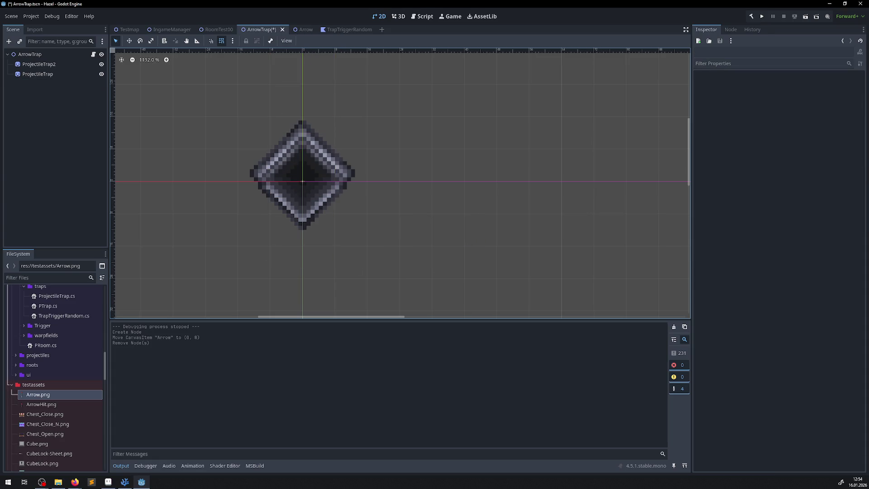
{"action": "mouse_move", "coordinate": [125, 485]}
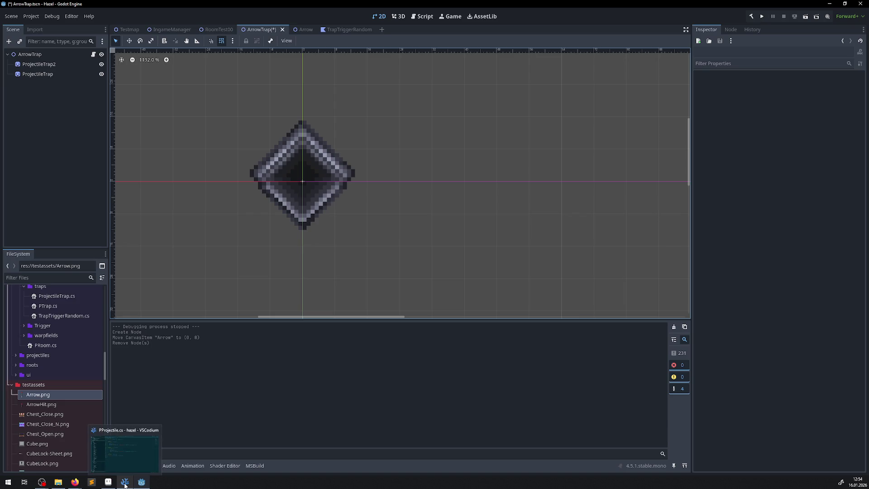
Step: In VSCodium, open ProjectileTrap.cs and start a new line after test++ in OnAction
{"action": "left_click", "coordinate": [122, 486]}
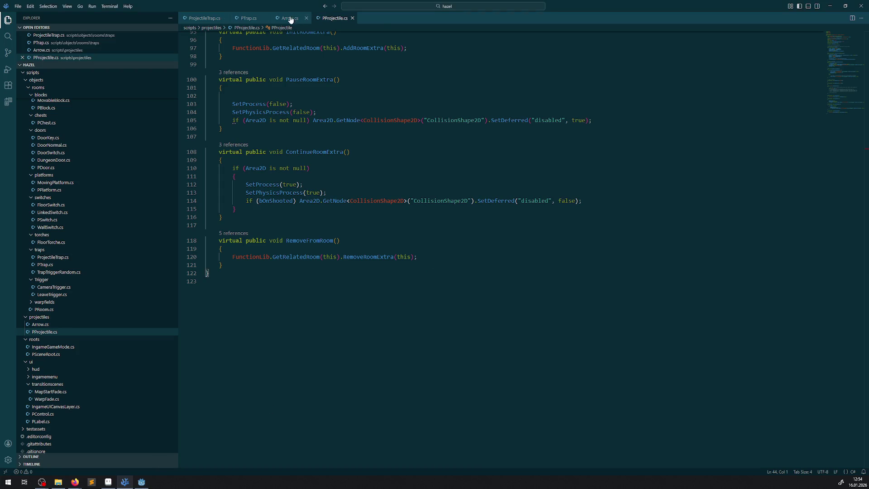
{"action": "left_click", "coordinate": [207, 18]}
{"action": "scroll", "coordinate": [325, 243], "scroll_direction": "down", "scroll_amount": 3}
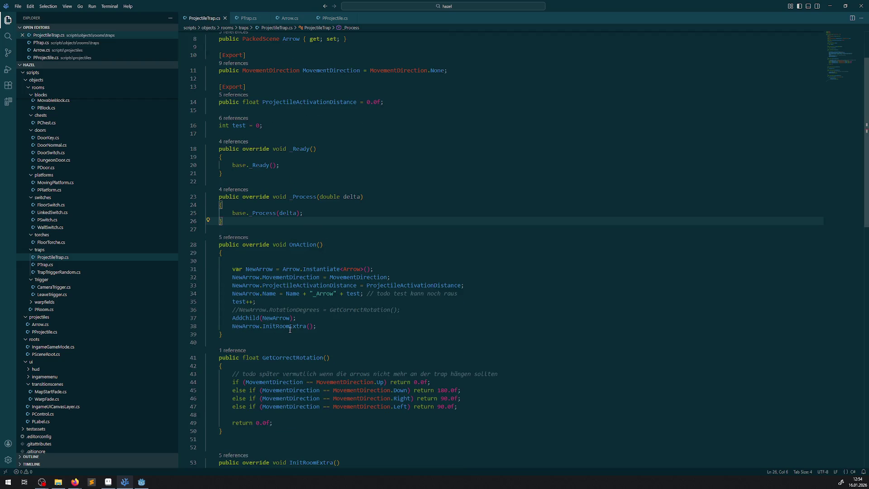
{"action": "left_click", "coordinate": [290, 300]}
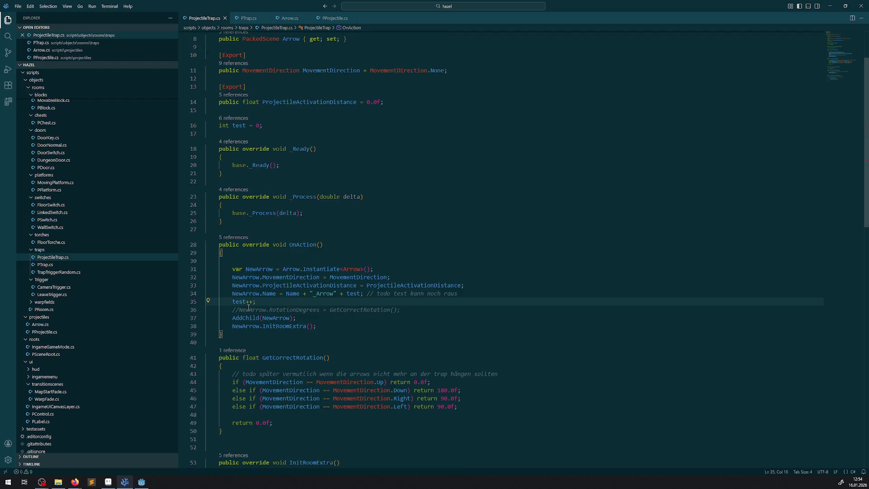
{"action": "scroll", "coordinate": [271, 294], "scroll_direction": "down", "scroll_amount": 2}
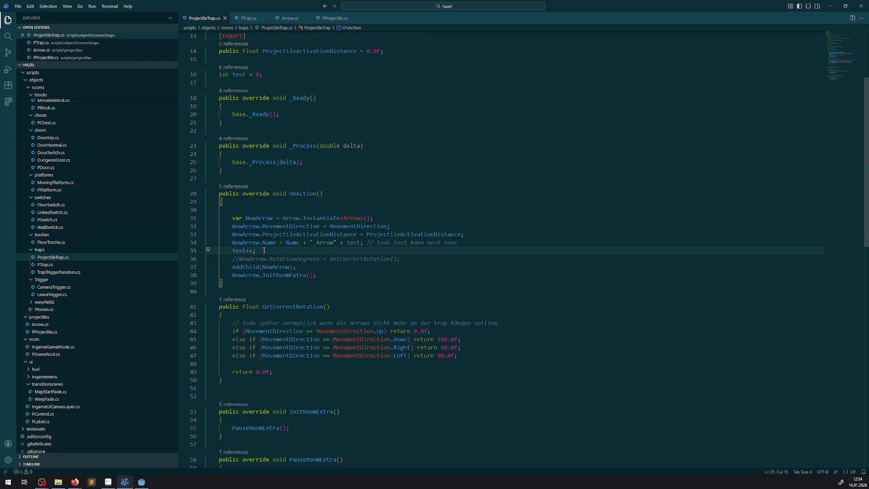
{"action": "key", "text": "Return"}
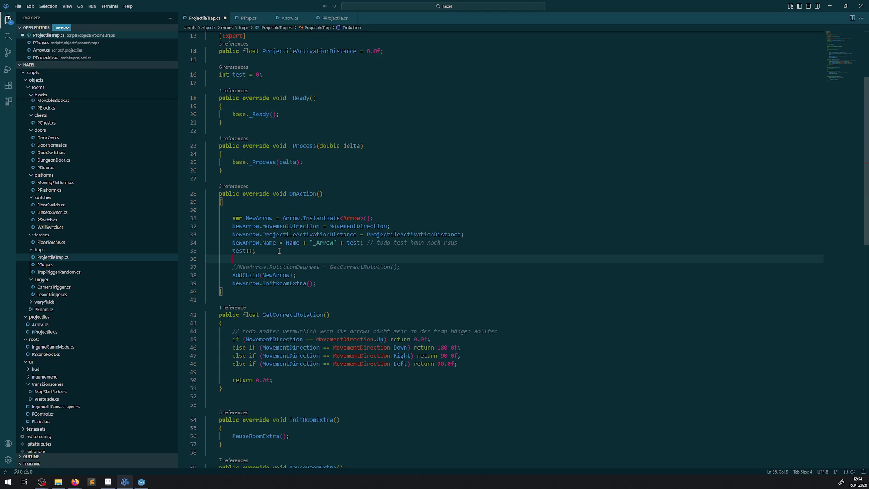
{"action": "double_click", "coordinate": [260, 219]}
{"action": "left_click", "coordinate": [252, 258]}
Step: Write 'NewArrow.Position.Y -= 16.0f;' on the new line
{"action": "type", "text": "NewArrow."}
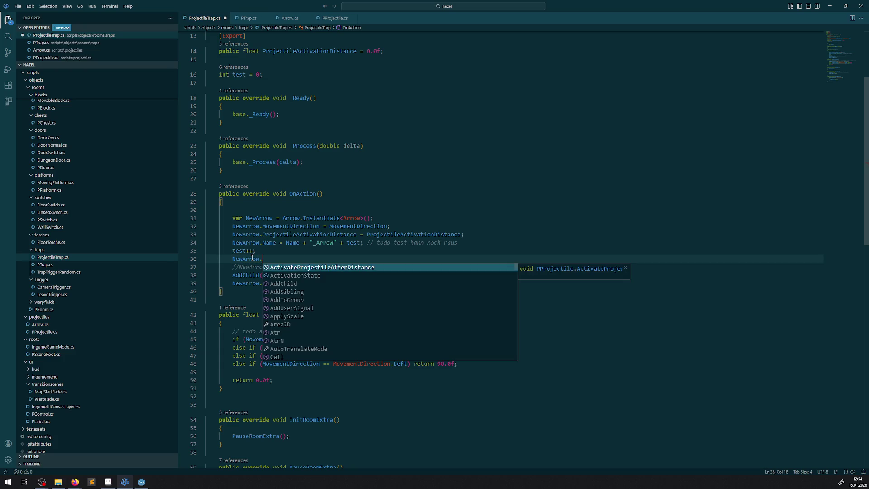
{"action": "type", "text": "YSortEnabled "}
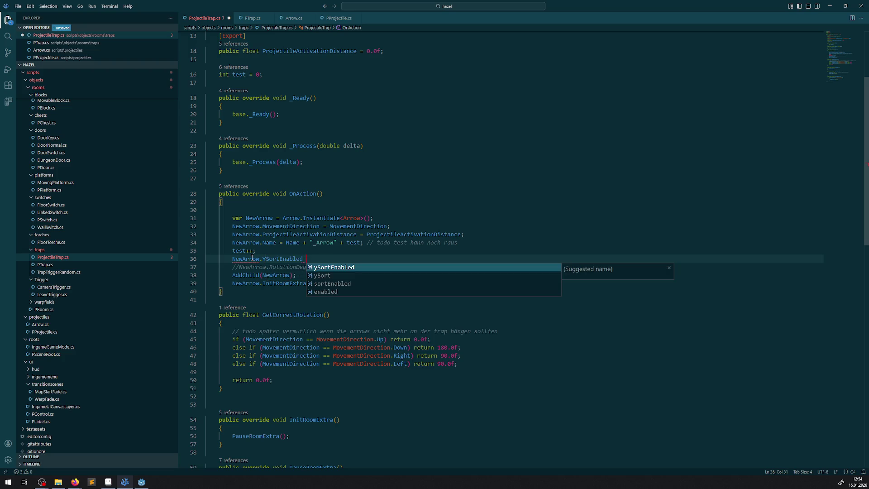
{"action": "type", "text": "="}
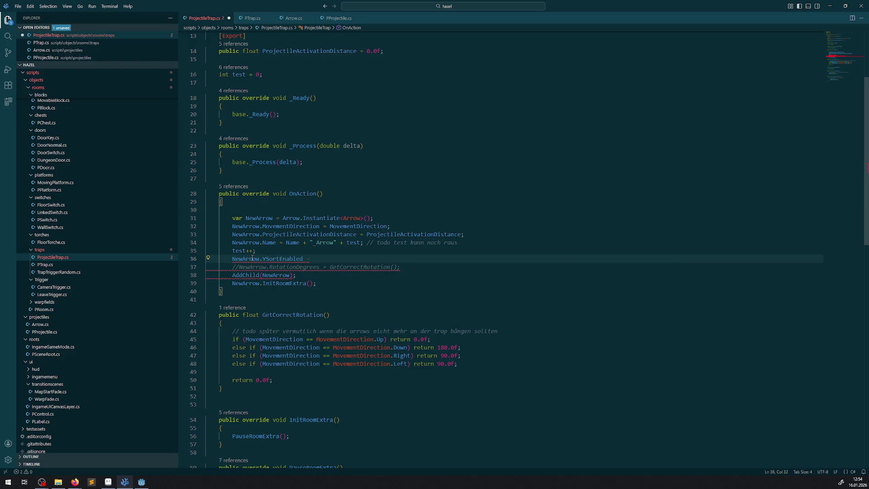
{"action": "key", "text": "ctrl+BackSpace"}
{"action": "key", "text": "ctrl+BackSpace"}
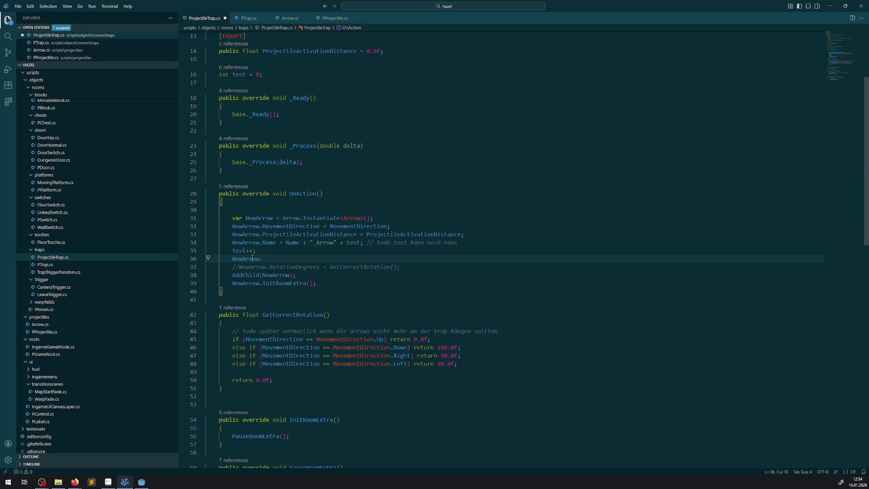
{"action": "type", "text": "Pos"}
{"action": "key", "text": "Tab"}
{"action": "type", "text": ".Y"}
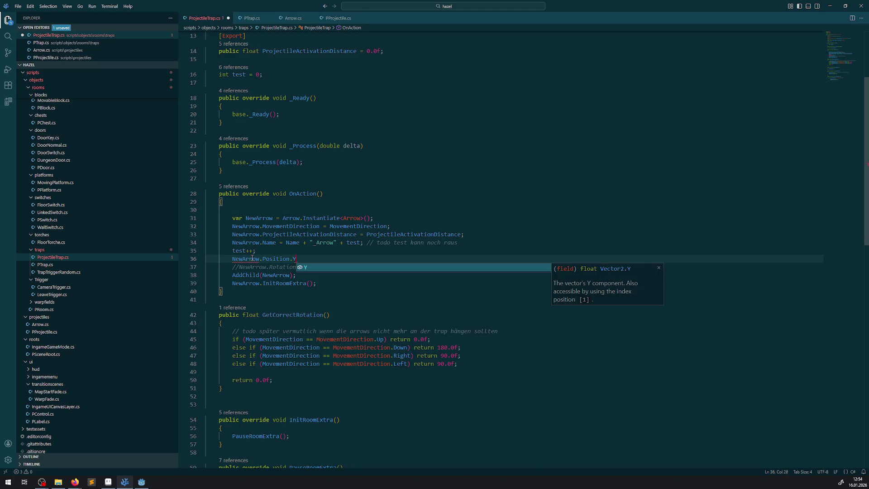
{"action": "type", "text": " -= 16"}
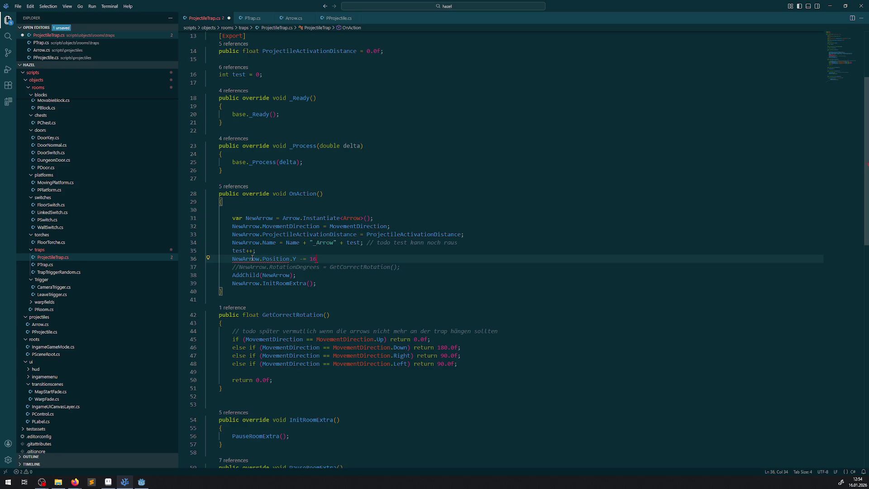
{"action": "type", "text": ".f;"}
{"action": "type", "text": "0f;"}
{"action": "left_click", "coordinate": [369, 205]}
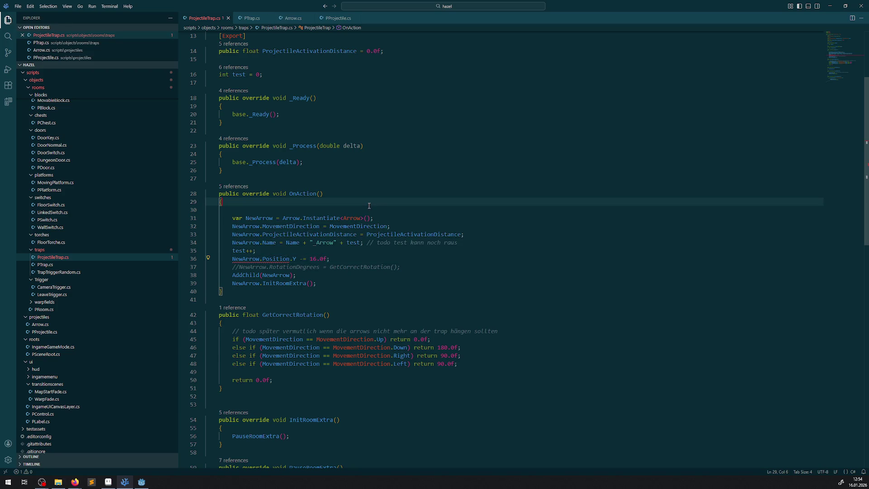
Step: Check the new line's error, then select the whole offset line and cut it out
{"action": "mouse_move", "coordinate": [254, 261]}
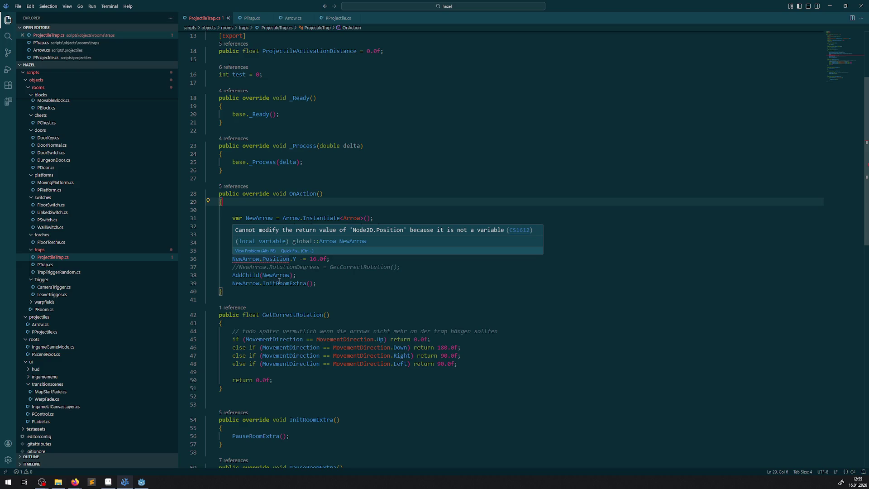
{"action": "left_click", "coordinate": [286, 283]}
{"action": "mouse_move", "coordinate": [283, 261]}
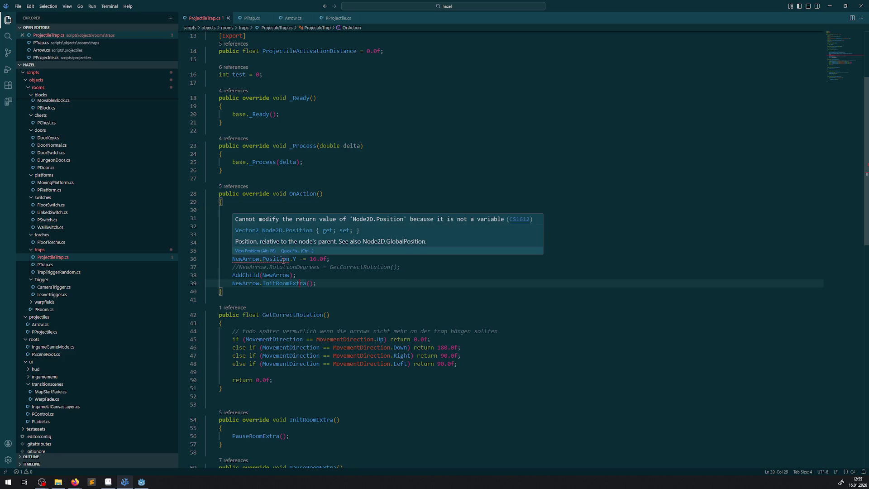
{"action": "left_click", "coordinate": [281, 261]}
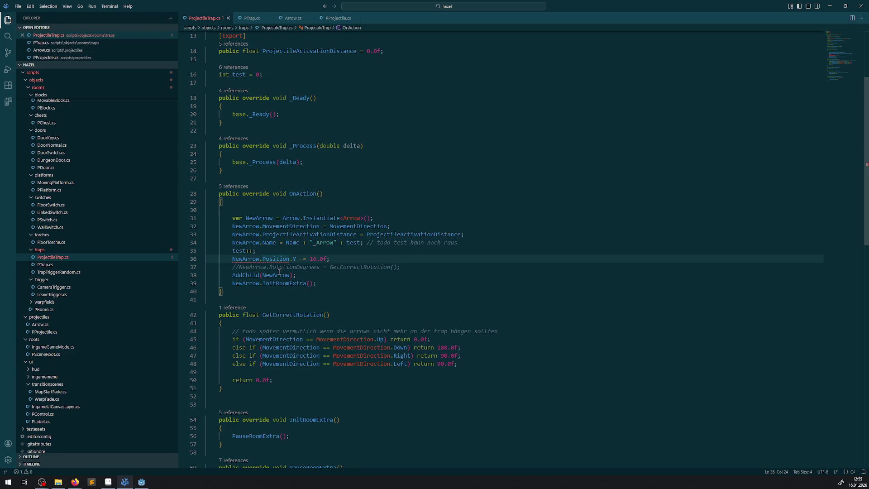
{"action": "mouse_move", "coordinate": [279, 272]}
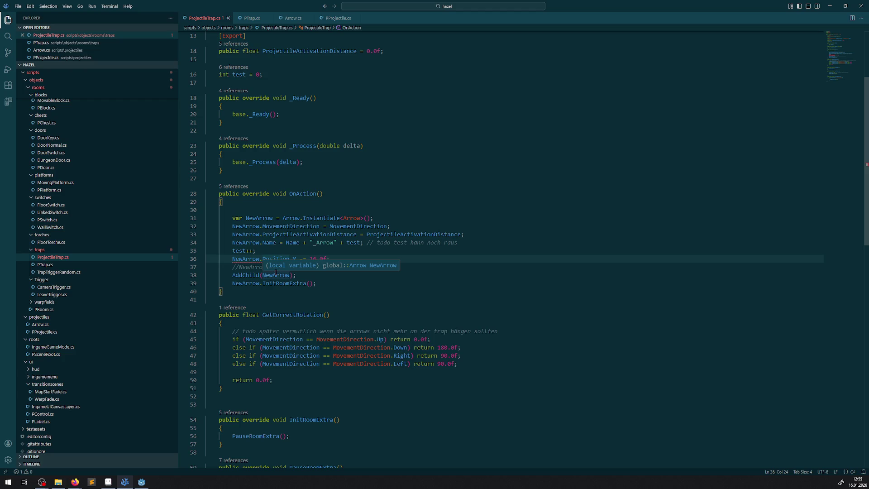
{"action": "mouse_move", "coordinate": [257, 218]}
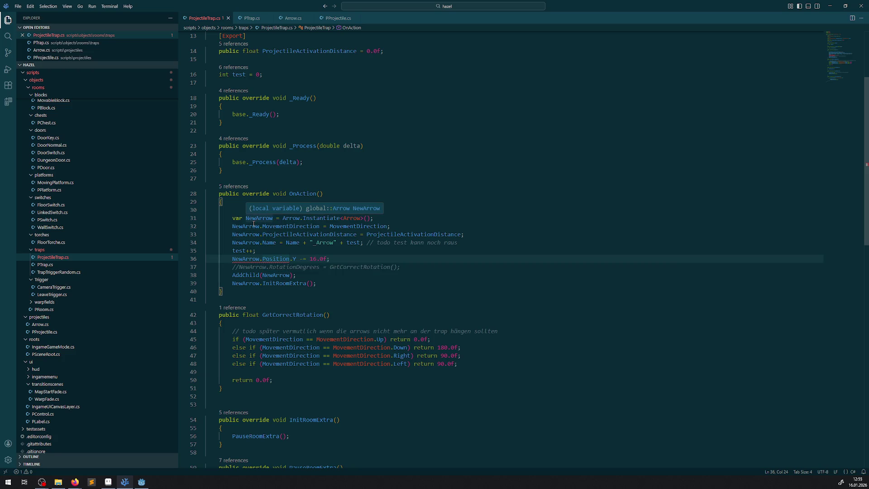
{"action": "left_click", "coordinate": [457, 186]}
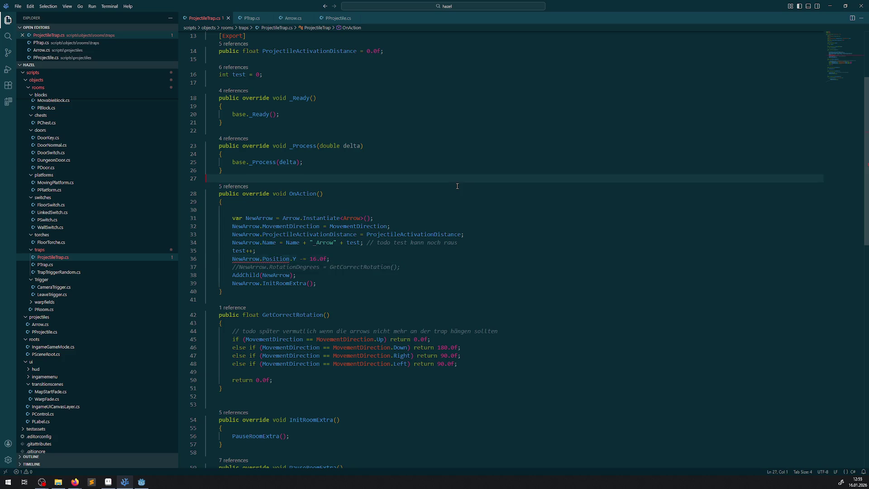
{"action": "mouse_move", "coordinate": [241, 219]}
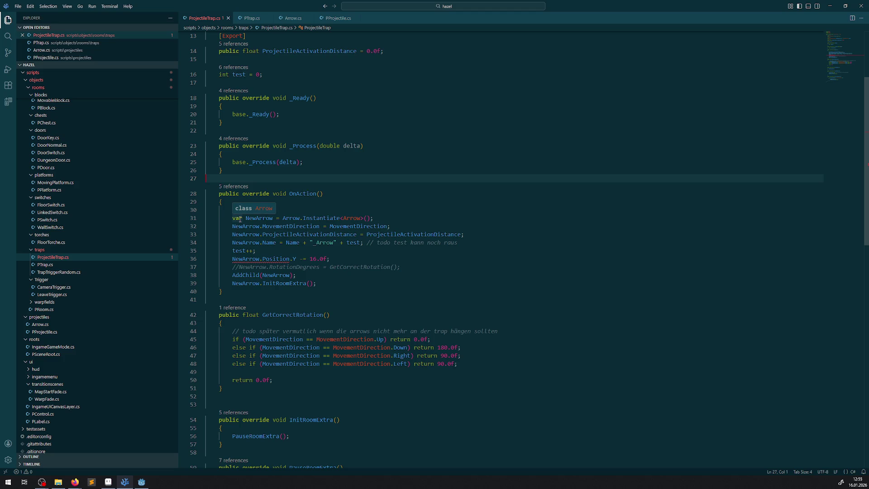
{"action": "left_click_drag", "start_coordinate": [352, 259], "coordinate": [232, 259]}
{"action": "key", "text": "ctrl+c"}
{"action": "key", "text": "BackSpace"}
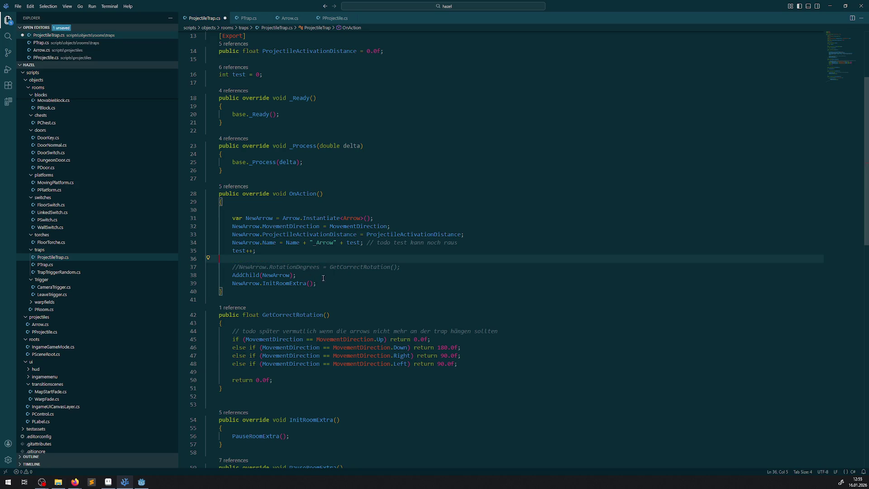
Step: Paste the offset line after the InitRoomExtra call and save ProjectileTrap.cs
{"action": "key", "text": "BackSpace"}
{"action": "key", "text": "BackSpace"}
{"action": "key", "text": "BackSpace"}
{"action": "left_click", "coordinate": [323, 275]}
{"action": "key", "text": "Return"}
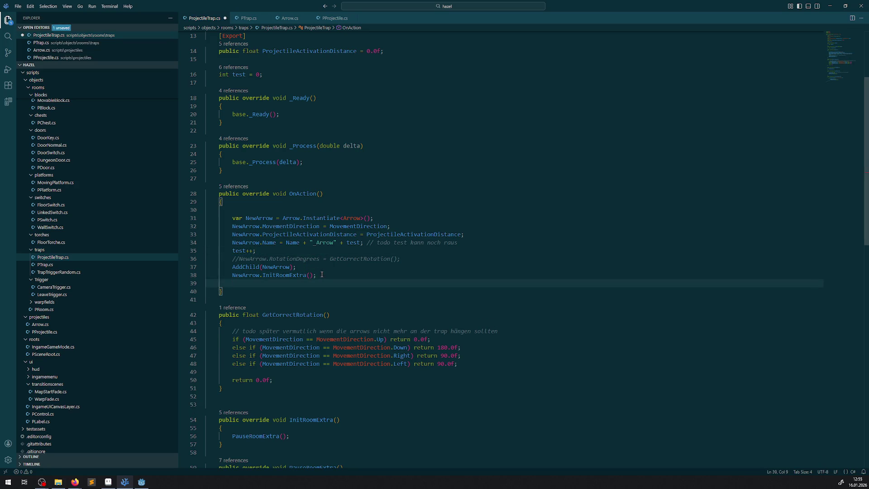
{"action": "key", "text": "ctrl+v"}
{"action": "key", "text": "ctrl+s"}
Step: Replace the var keyword on line 31 with Arrow and retype the offset line's Position.Y assignment
{"action": "mouse_move", "coordinate": [247, 286]}
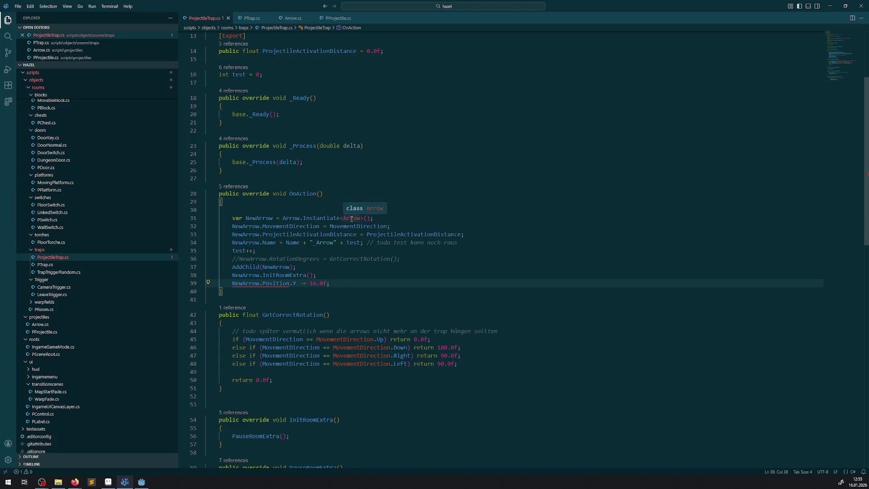
{"action": "double_click", "coordinate": [236, 219]}
{"action": "type", "text": "Arrow"}
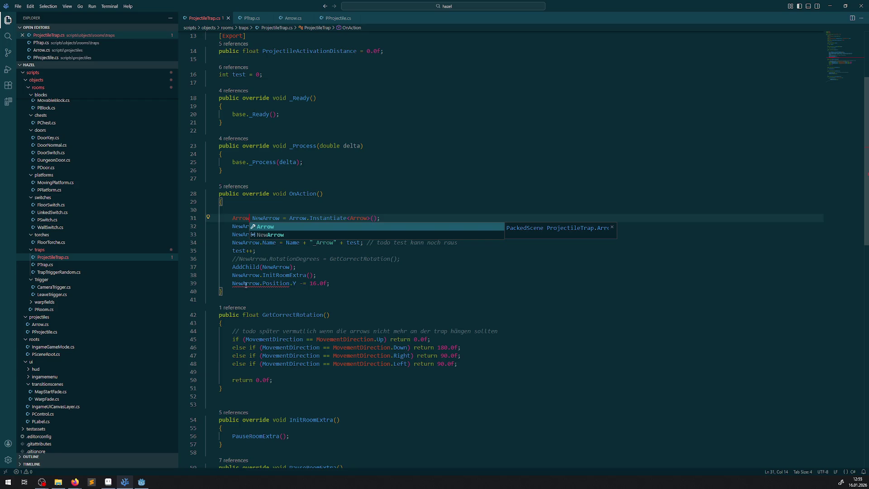
{"action": "key", "text": "Escape"}
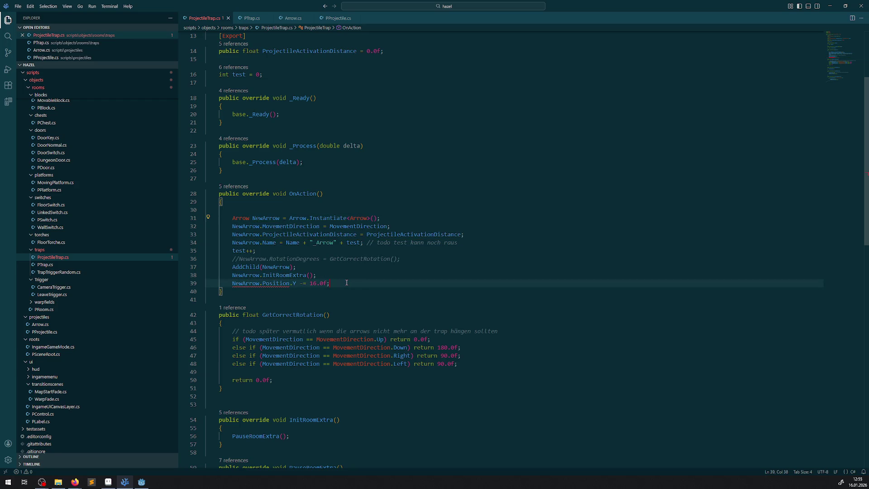
{"action": "left_click_drag", "start_coordinate": [334, 285], "coordinate": [263, 286]}
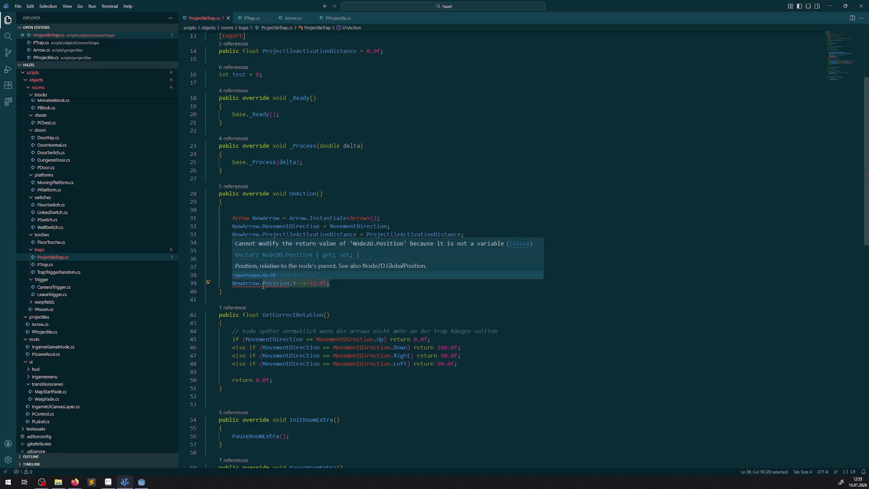
{"action": "key", "text": "BackSpace"}
{"action": "key", "text": "ctrl+space"}
{"action": "type", "text": "Pos"}
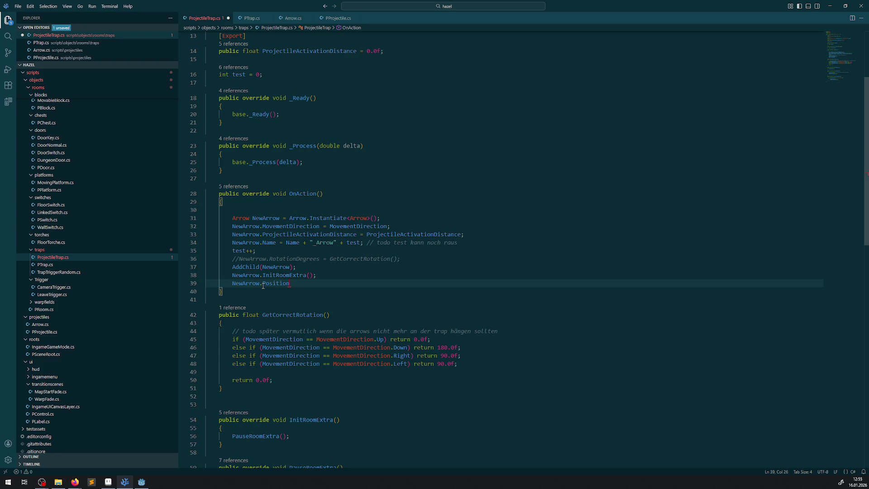
{"action": "type", "text": " .Y"}
{"action": "type", "text": " ;"}
{"action": "key", "text": "ctrl+s"}
Step: Set NewArrow.Position to new Vector2(0.0f, -16.0f), save, and return to Godot
{"action": "key", "text": "BackSpace"}
{"action": "key", "text": "BackSpace"}
{"action": "key", "text": "BackSpace"}
{"action": "type", "text": "new Ve"}
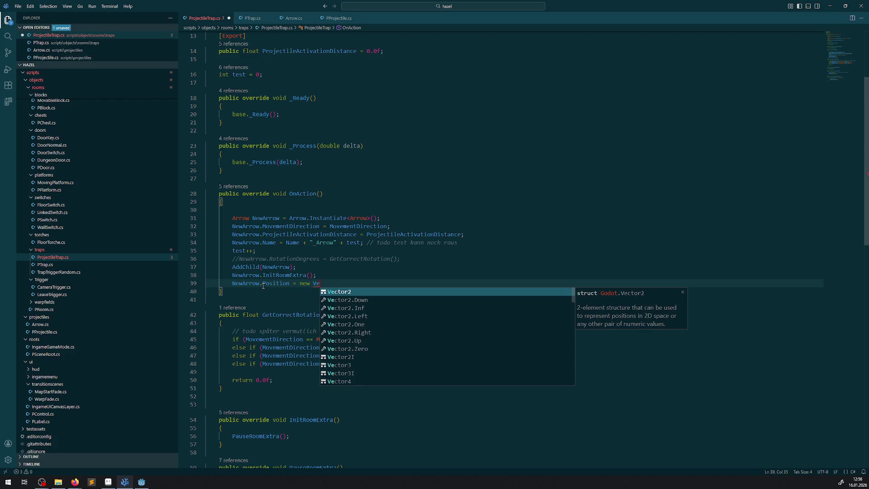
{"action": "type", "text": "ctor2();"}
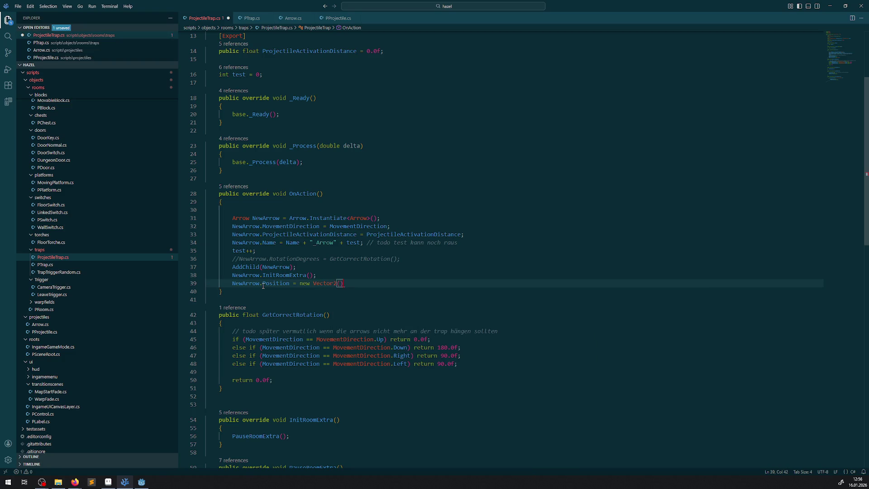
{"action": "key", "text": "Left"}
{"action": "key", "text": "Left"}
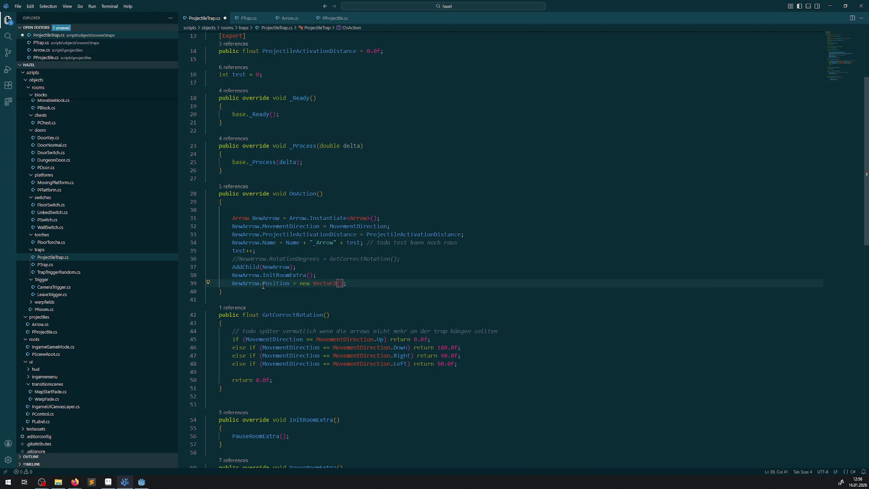
{"action": "type", "text": "0.0f,"}
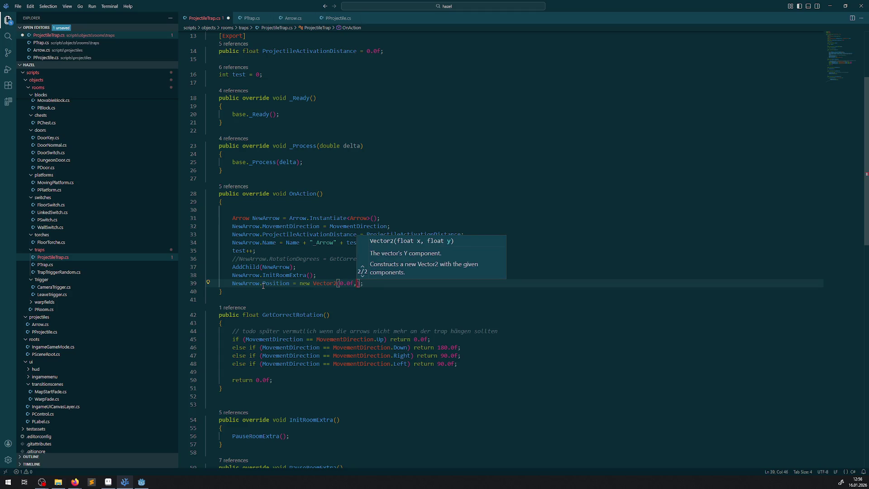
{"action": "type", "text": " -16.0f"}
{"action": "key", "text": "ctrl+s"}
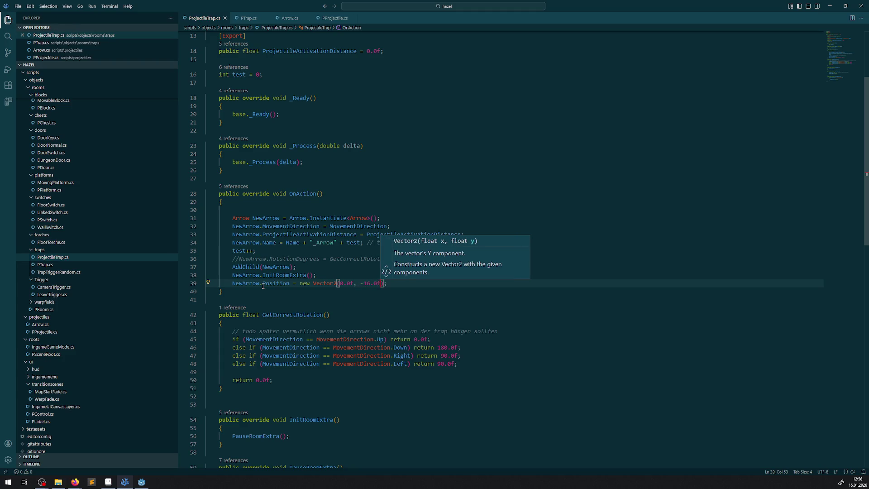
{"action": "left_click", "coordinate": [322, 262]}
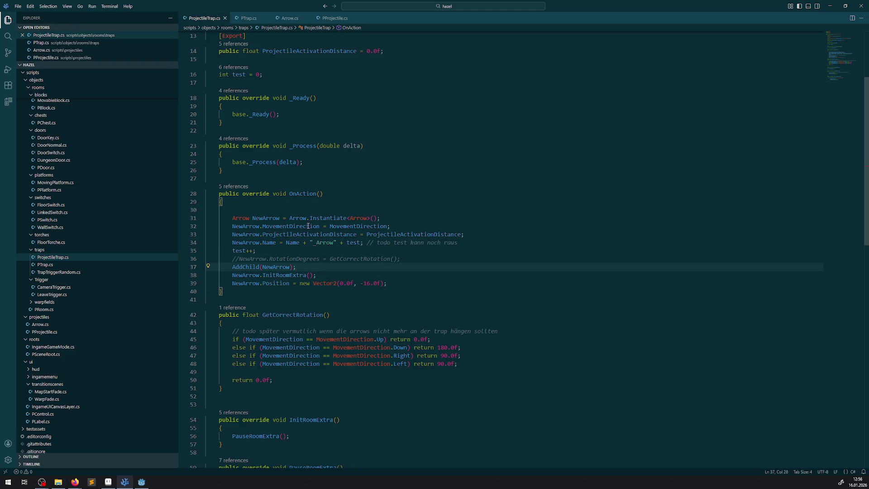
{"action": "key", "text": "alt+Tab"}
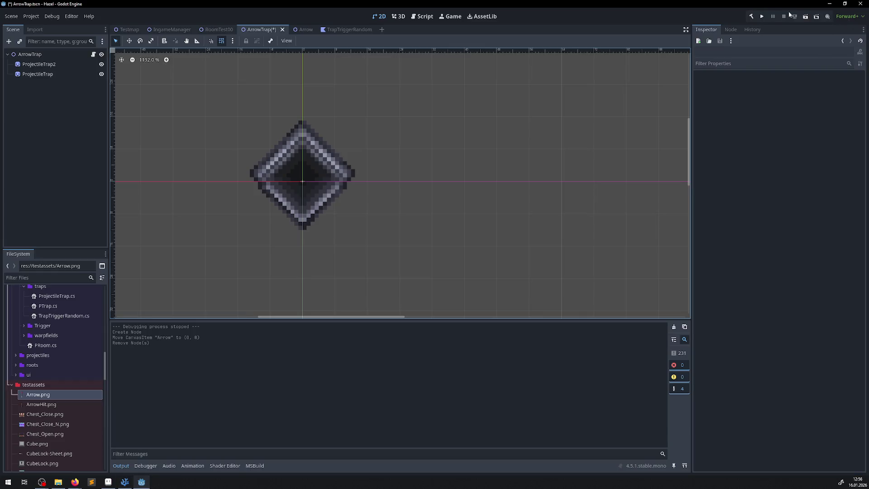
Step: Run the game, watch the traps fire arrows to the right, then close it
{"action": "left_click", "coordinate": [764, 19]}
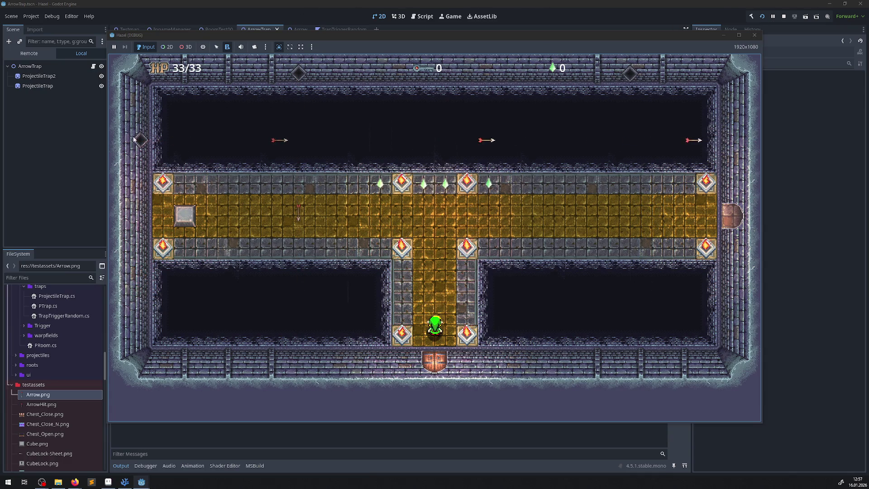
{"action": "left_click", "coordinate": [754, 35]}
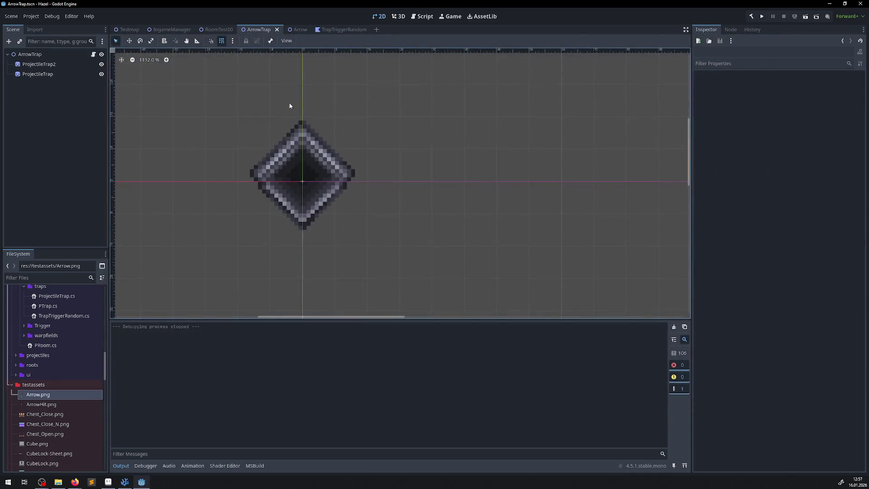
Step: In RoomTest00, set the ArrowTrap's Position y to 80
{"action": "left_click", "coordinate": [219, 30]}
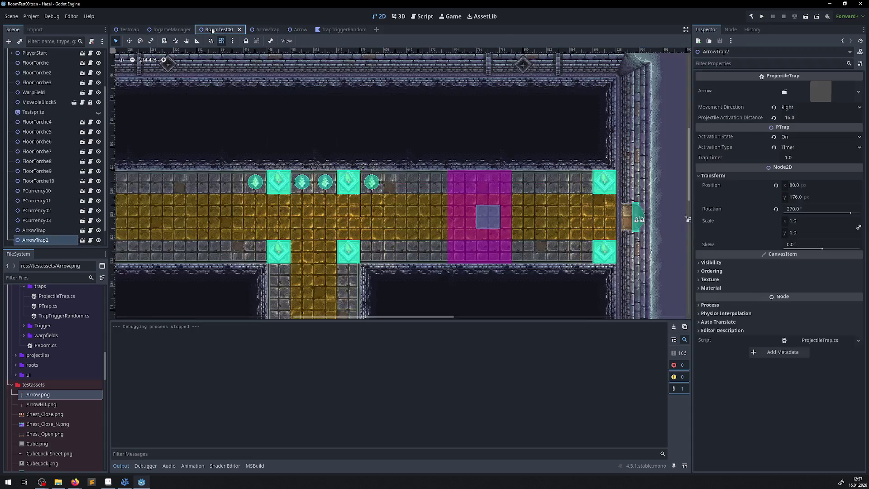
{"action": "scroll", "coordinate": [362, 117], "scroll_direction": "up", "scroll_amount": 4}
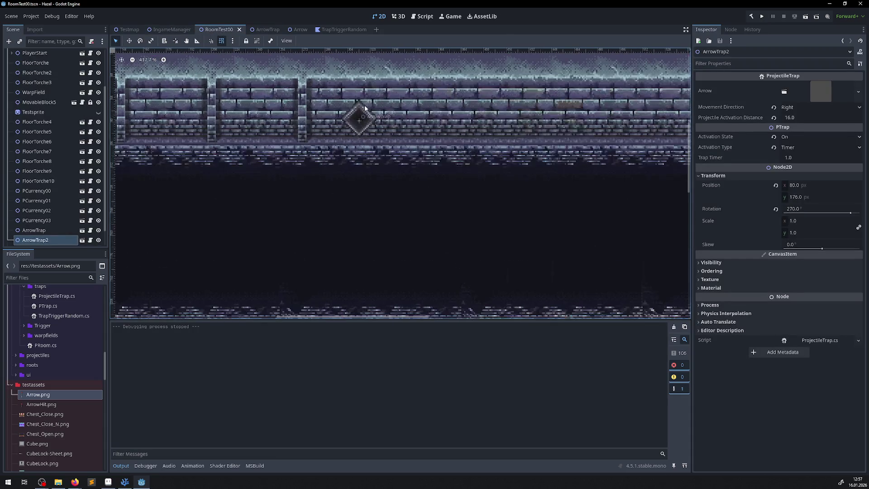
{"action": "left_click", "coordinate": [365, 108]}
{"action": "scroll", "coordinate": [365, 111], "scroll_direction": "up", "scroll_amount": 6}
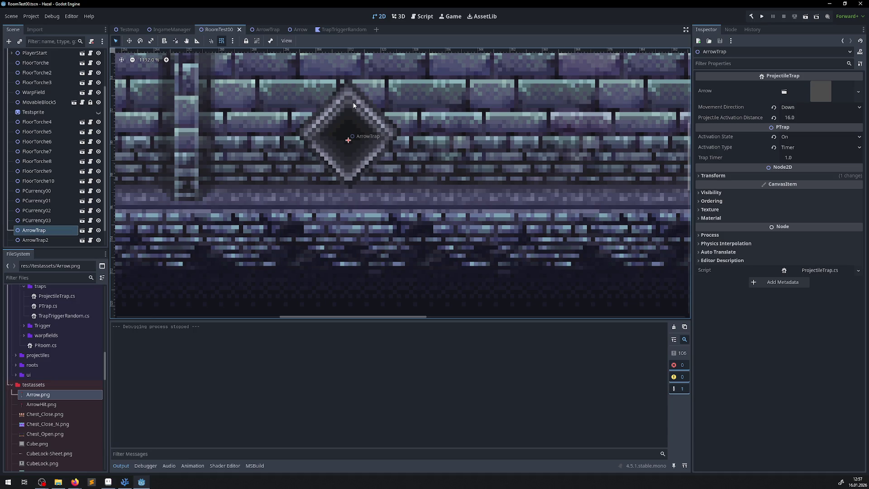
{"action": "scroll", "coordinate": [349, 96], "scroll_direction": "up", "scroll_amount": 2}
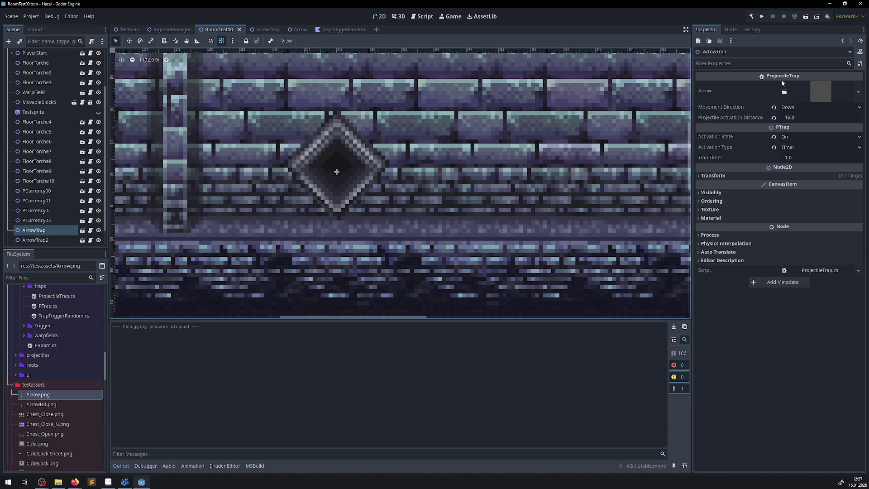
{"action": "left_click", "coordinate": [698, 175]}
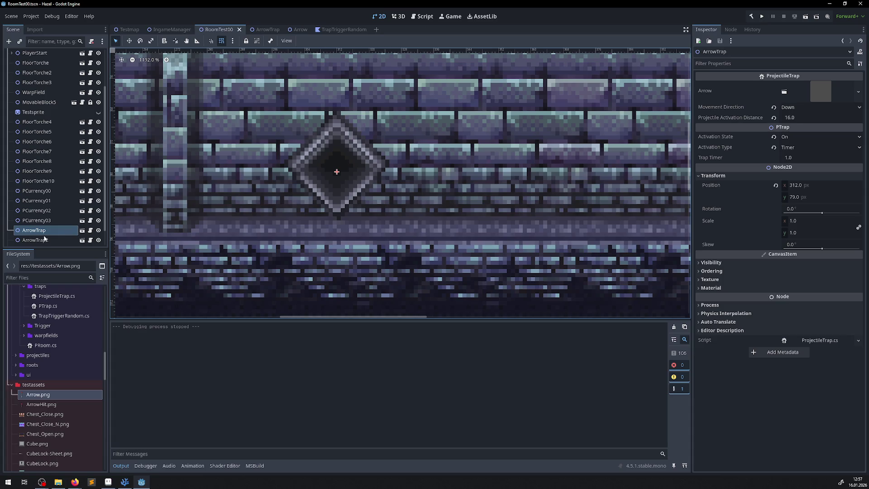
{"action": "left_click", "coordinate": [793, 200]}
{"action": "left_click", "coordinate": [794, 199]}
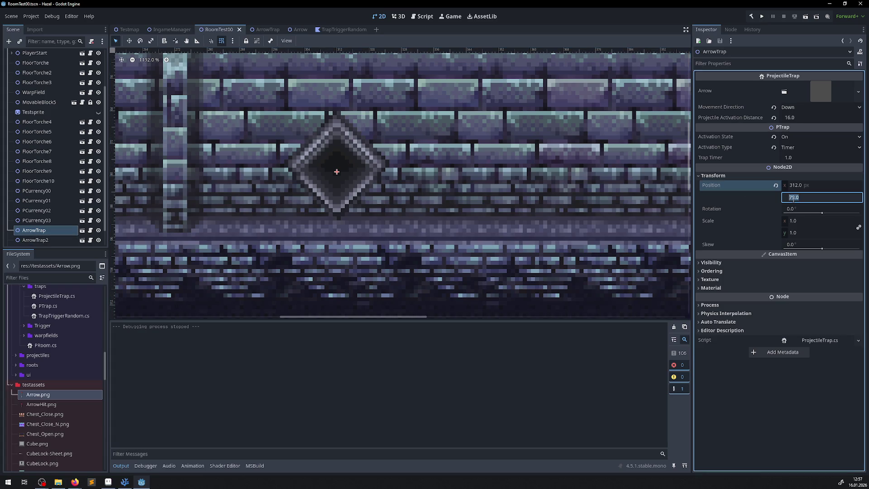
{"action": "type", "text": "80"}
{"action": "key", "text": "Return"}
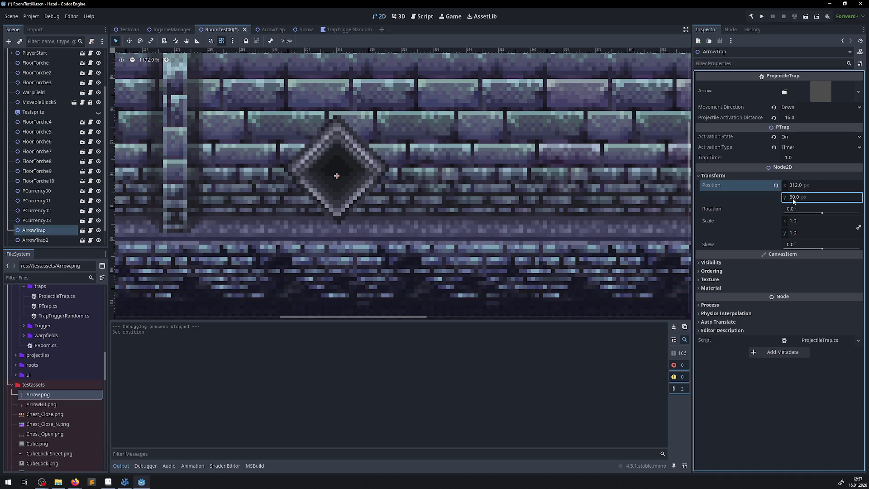
Step: Select the room's TileMapLayer for editing
{"action": "left_click", "coordinate": [793, 199]}
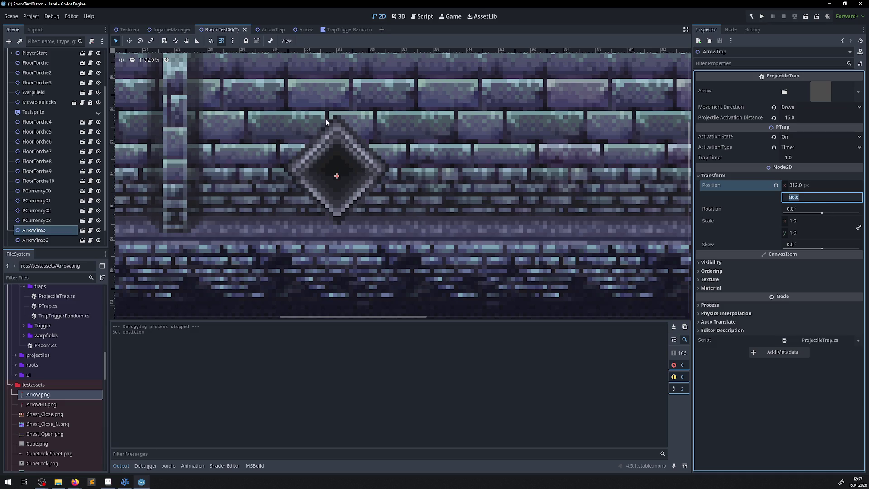
{"action": "scroll", "coordinate": [336, 175], "scroll_direction": "down", "scroll_amount": 5}
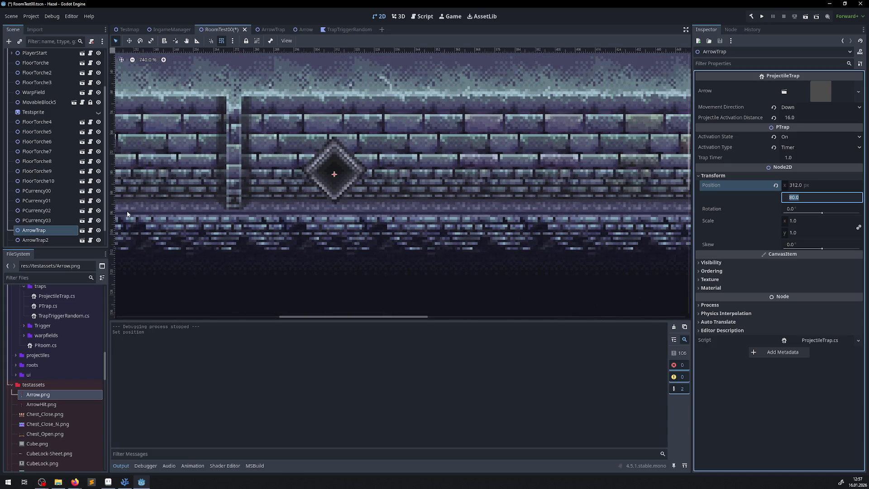
{"action": "scroll", "coordinate": [46, 135], "scroll_direction": "up", "scroll_amount": 3}
{"action": "left_click", "coordinate": [33, 67]}
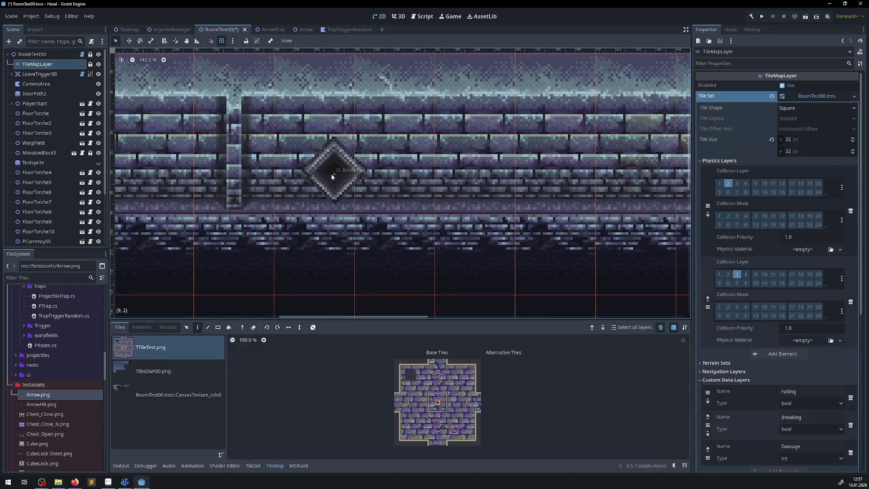
Step: Move the ArrowTrap 8 px left on the wall to x 304
{"action": "scroll", "coordinate": [330, 173], "scroll_direction": "up", "scroll_amount": 8}
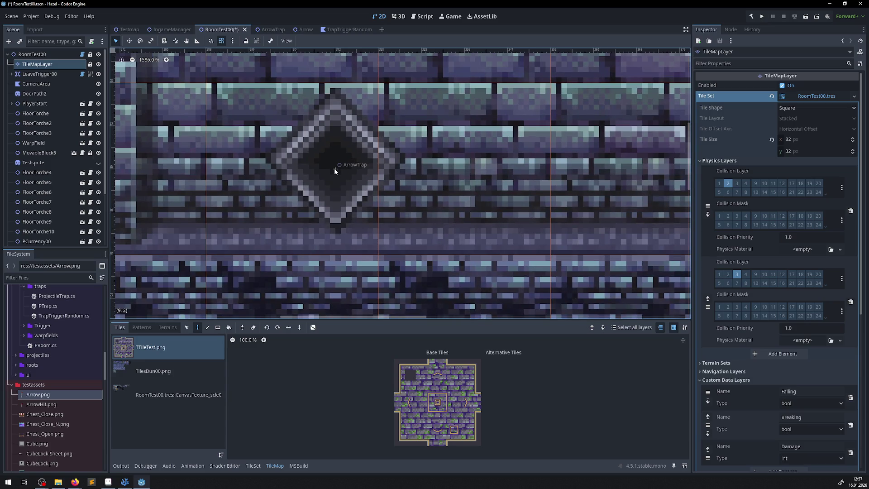
{"action": "scroll", "coordinate": [334, 166], "scroll_direction": "down", "scroll_amount": 4}
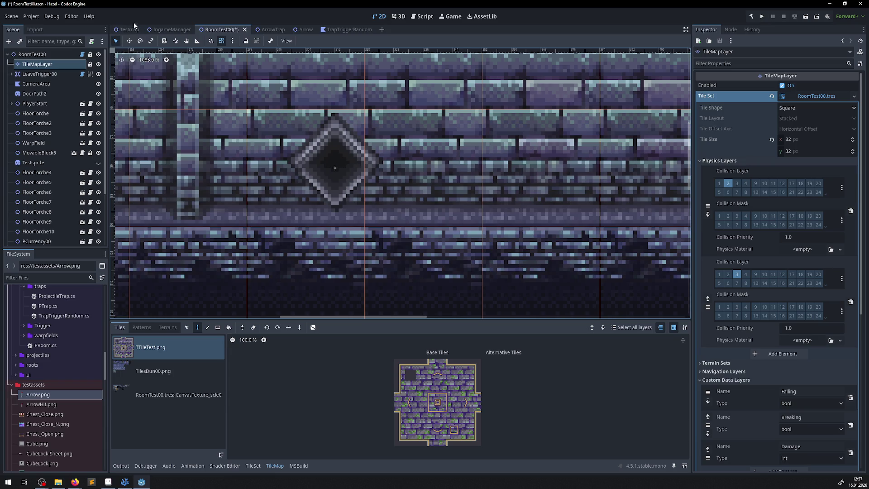
{"action": "key", "text": "w"}
{"action": "left_click", "coordinate": [325, 158]}
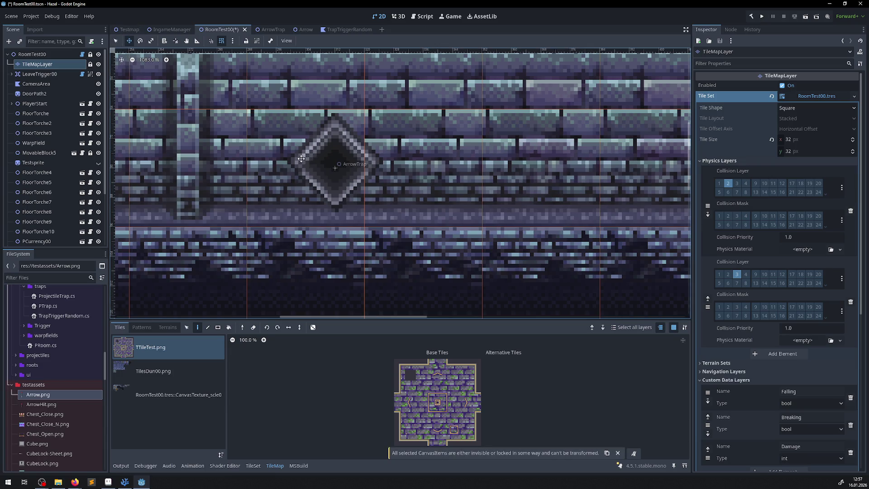
{"action": "scroll", "coordinate": [45, 136], "scroll_direction": "down", "scroll_amount": 3}
{"action": "scroll", "coordinate": [46, 137], "scroll_direction": "down", "scroll_amount": 2}
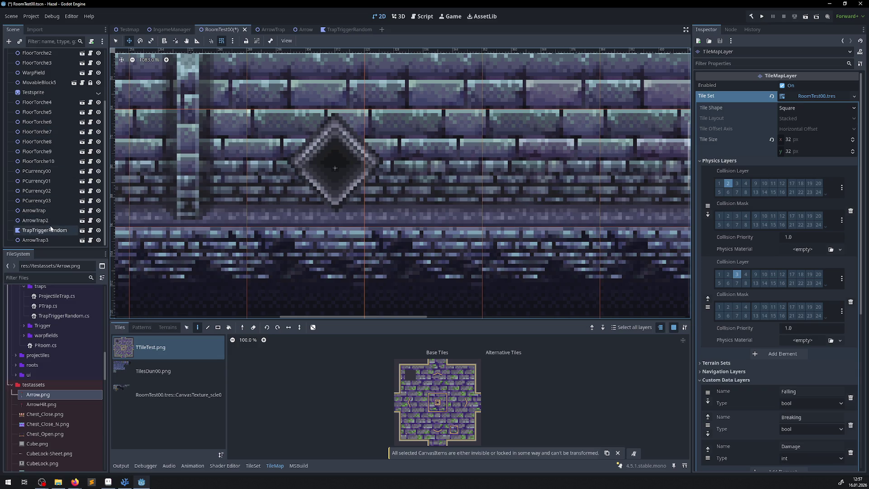
{"action": "left_click", "coordinate": [34, 210]}
{"action": "left_click_drag", "start_coordinate": [338, 170], "coordinate": [305, 169]}
Step: Reselect TileMapLayer and show the RoomTest00.tres CanvasTexture tile source atlas
{"action": "scroll", "coordinate": [41, 136], "scroll_direction": "up", "scroll_amount": 5}
{"action": "left_click", "coordinate": [41, 64]}
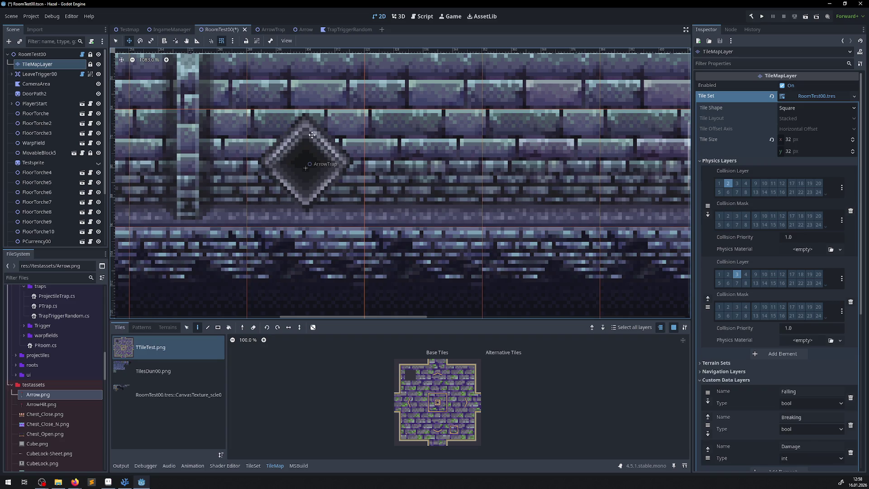
{"action": "scroll", "coordinate": [398, 187], "scroll_direction": "down", "scroll_amount": 6}
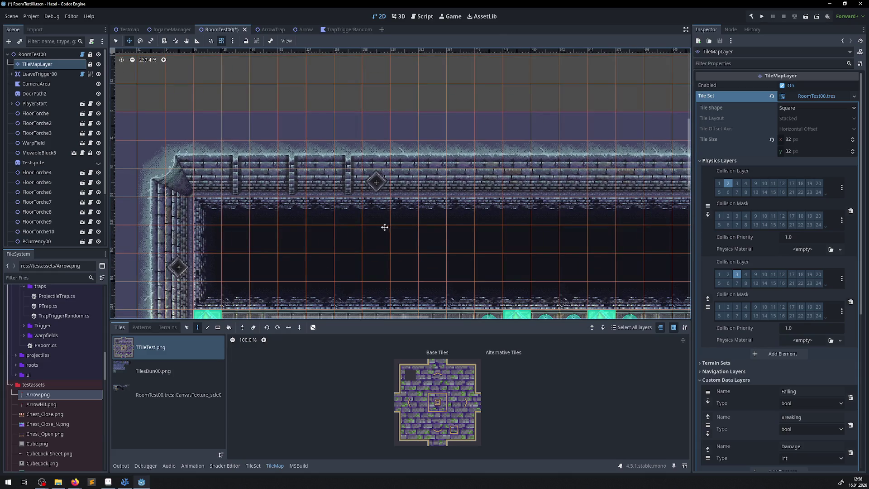
{"action": "mouse_move", "coordinate": [385, 225]}
{"action": "left_mouse_down"}
{"action": "mouse_move", "coordinate": [352, 171]}
{"action": "mouse_move", "coordinate": [344, 194]}
{"action": "left_mouse_up"}
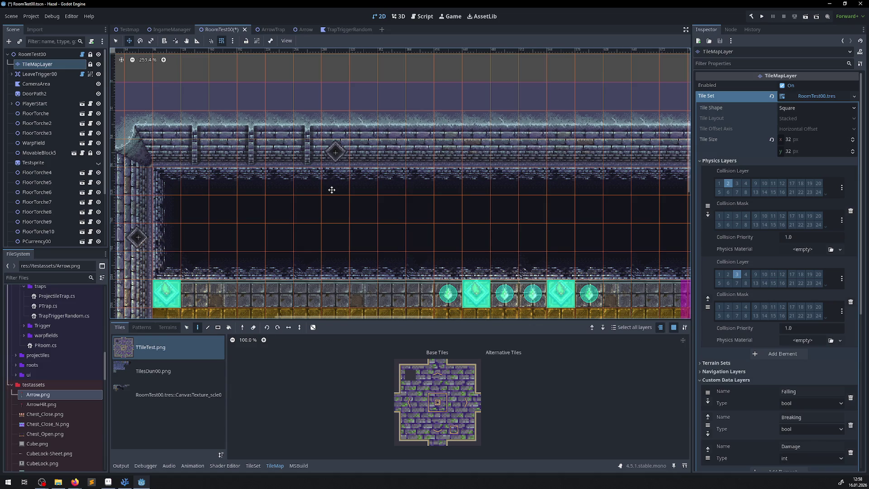
{"action": "scroll", "coordinate": [340, 195], "scroll_direction": "down", "scroll_amount": 5}
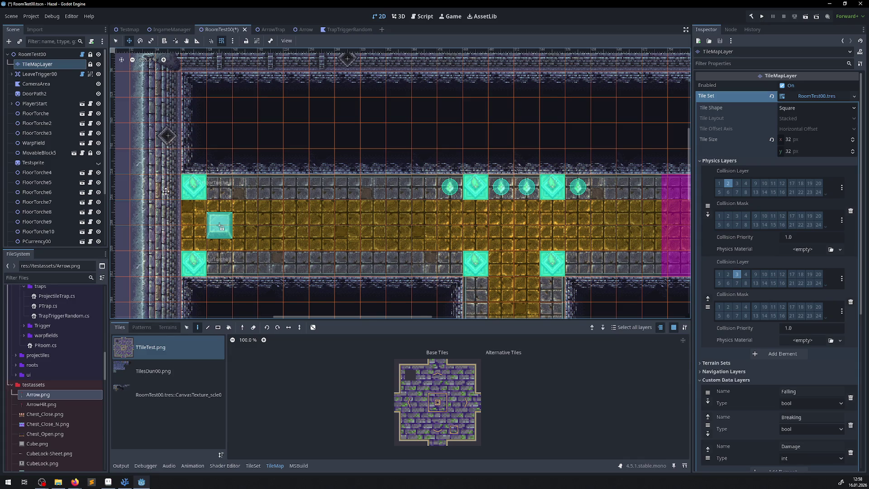
{"action": "scroll", "coordinate": [182, 127], "scroll_direction": "up", "scroll_amount": 2}
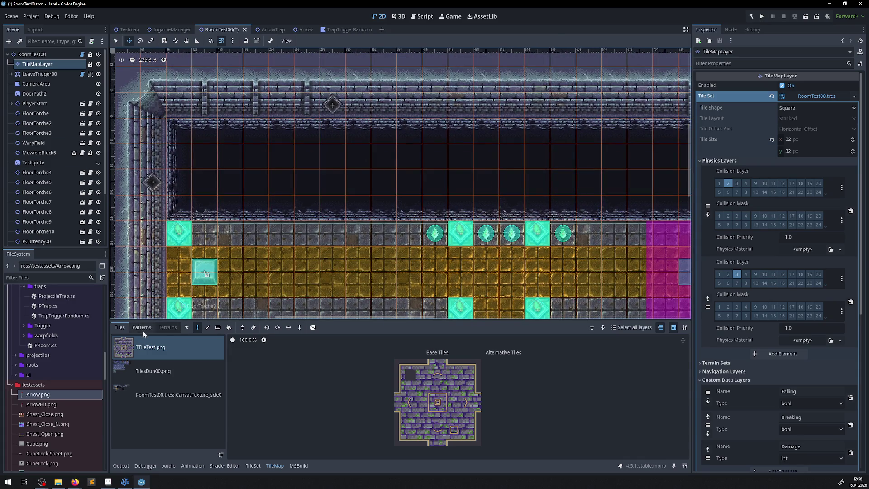
{"action": "left_click", "coordinate": [212, 394]}
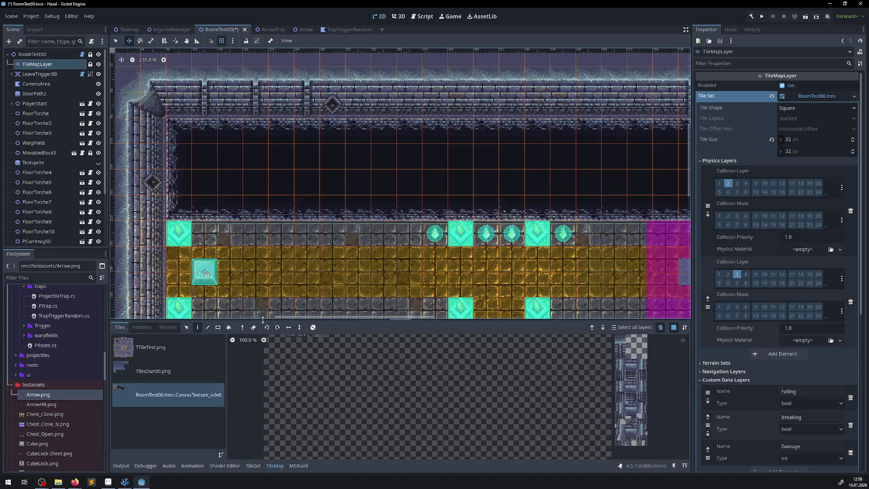
Step: Enlarge the tile palette and select the left wall tiles in the CanvasTexture atlas
{"action": "left_click_drag", "start_coordinate": [262, 320], "coordinate": [261, 202]}
{"action": "scroll", "coordinate": [259, 320], "scroll_direction": "up", "scroll_amount": 6}
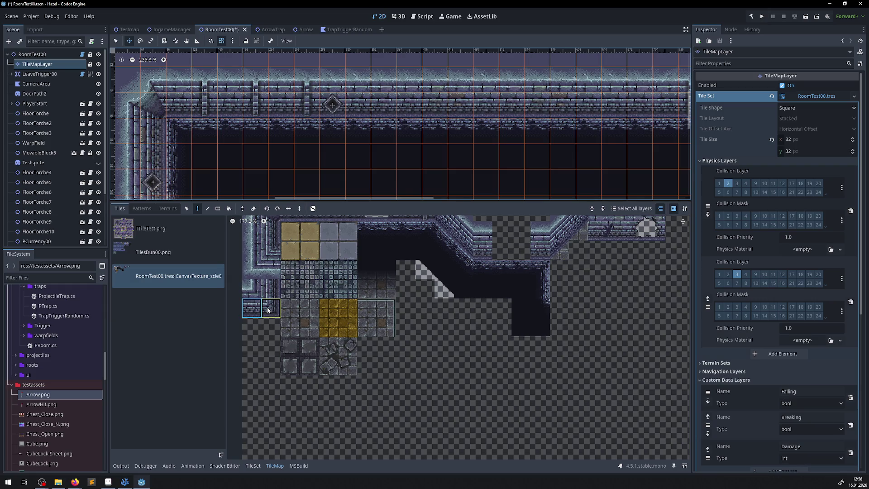
{"action": "scroll", "coordinate": [275, 322], "scroll_direction": "up", "scroll_amount": 3}
{"action": "scroll", "coordinate": [275, 323], "scroll_direction": "up", "scroll_amount": 1}
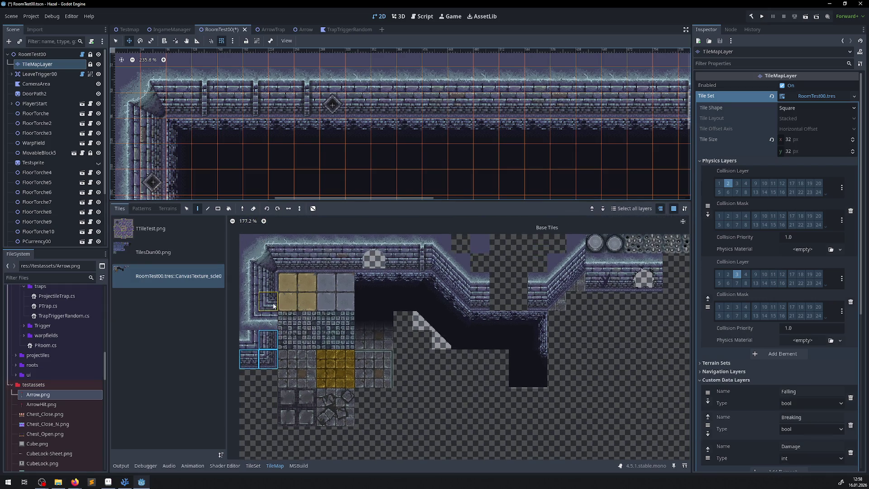
{"action": "left_click", "coordinate": [268, 301], "text": "shift"}
{"action": "left_click", "coordinate": [268, 282], "text": "shift"}
Step: Add the top-wall runs and wall-edge tiles to the selection, then switch to the TileSet editor
{"action": "left_click_drag", "start_coordinate": [325, 266], "coordinate": [425, 267]}
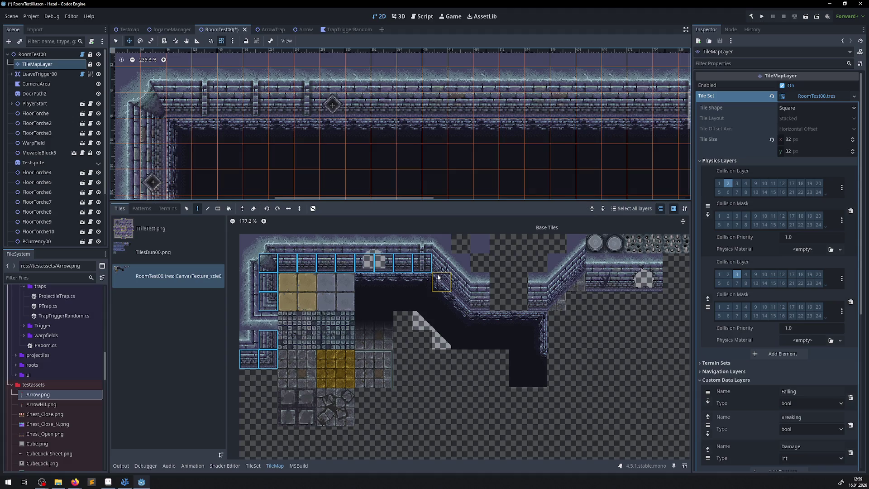
{"action": "left_click", "coordinate": [441, 282], "text": "shift"}
{"action": "left_click", "coordinate": [460, 301], "text": "shift"}
{"action": "left_click", "coordinate": [481, 302], "text": "shift"}
{"action": "left_click", "coordinate": [537, 301], "text": "shift"}
{"action": "left_click", "coordinate": [557, 301], "text": "shift"}
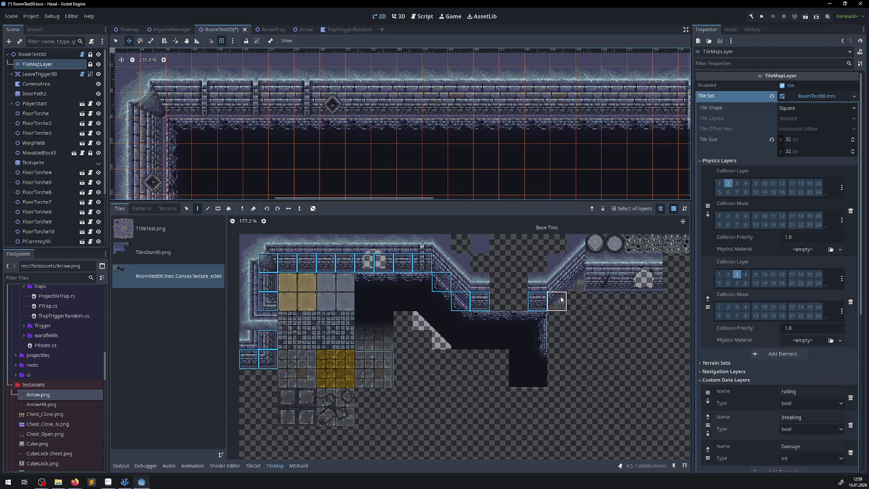
{"action": "left_click_drag", "start_coordinate": [570, 288], "coordinate": [667, 279]}
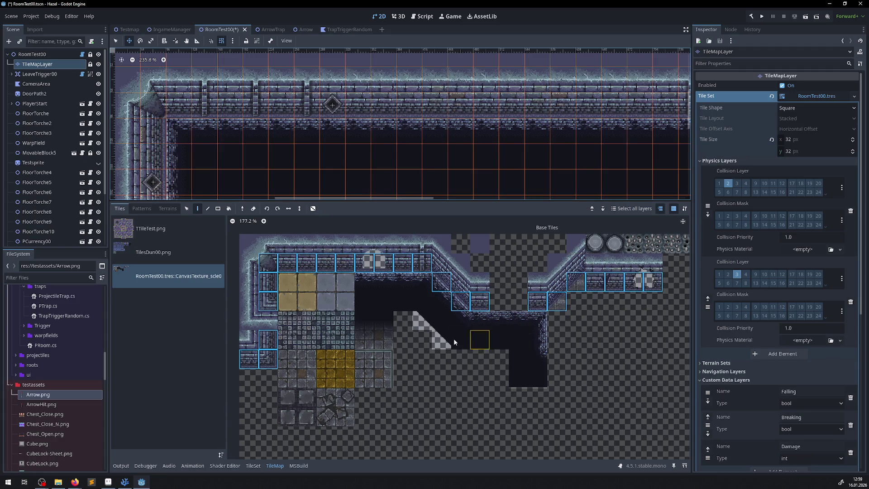
{"action": "left_click", "coordinate": [253, 465]}
Step: In Select mode, select the top, left, diagonal and remaining wall tiles in the RoomTest00 atlas
{"action": "left_click", "coordinate": [265, 219]}
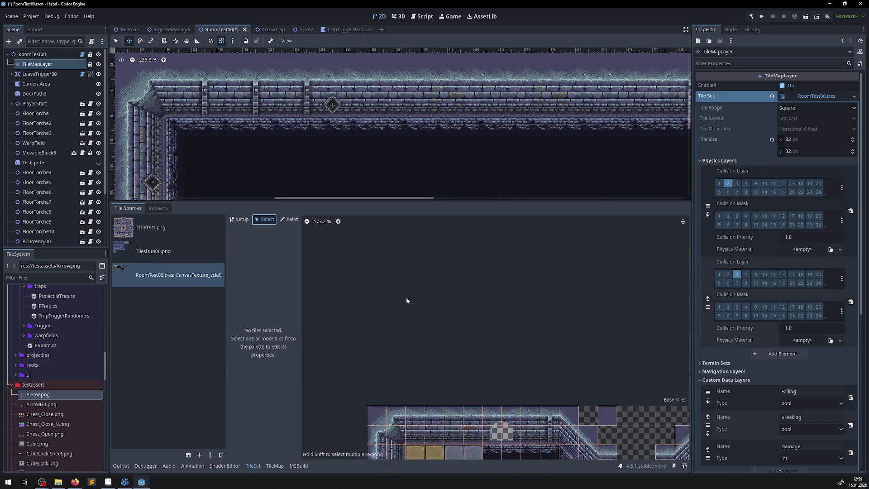
{"action": "scroll", "coordinate": [358, 421], "scroll_direction": "down", "scroll_amount": 2}
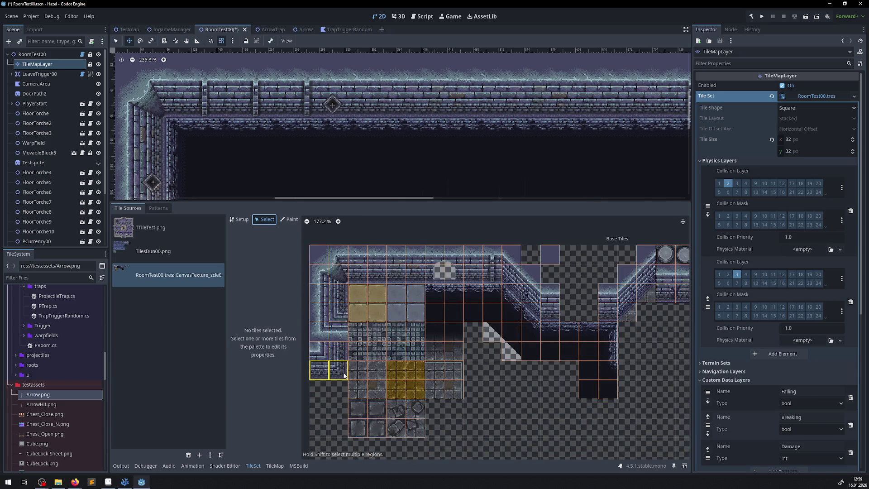
{"action": "left_click", "coordinate": [319, 371]}
{"action": "left_click", "coordinate": [338, 371], "text": "shift"}
{"action": "left_click", "coordinate": [338, 351], "text": "shift"}
{"action": "mouse_move", "coordinate": [340, 315]}
{"action": "left_mouse_down"}
{"action": "mouse_move", "coordinate": [338, 274]}
{"action": "mouse_move", "coordinate": [512, 275]}
{"action": "mouse_move", "coordinate": [495, 280]}
{"action": "left_mouse_up"}
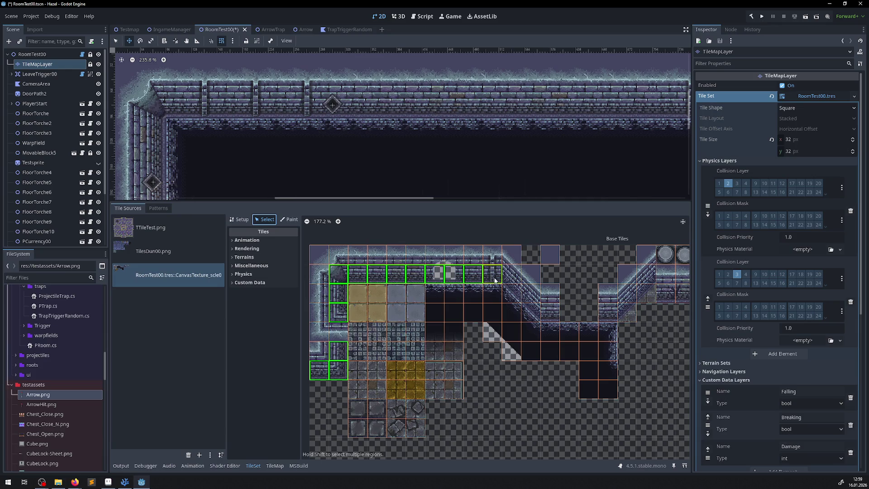
{"action": "left_click", "coordinate": [511, 292], "text": "shift"}
{"action": "left_click_drag", "start_coordinate": [530, 313], "coordinate": [550, 316]}
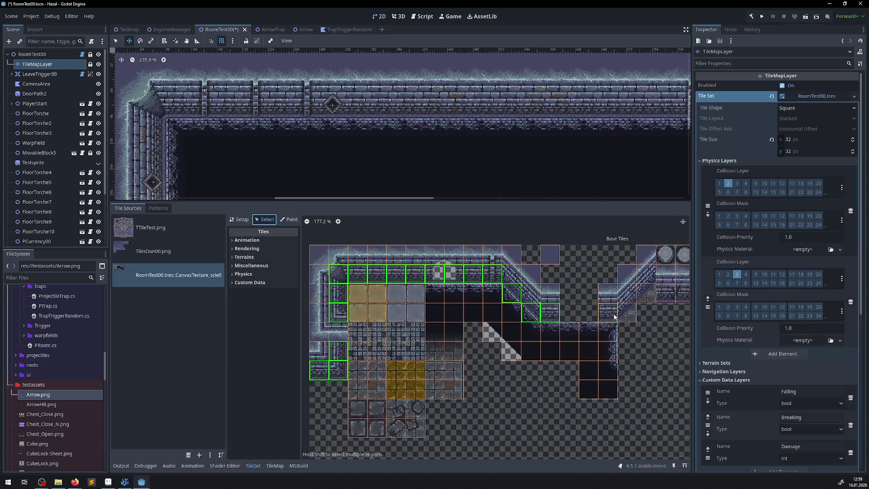
{"action": "left_click_drag", "start_coordinate": [627, 314], "coordinate": [628, 314]}
{"action": "scroll", "coordinate": [628, 314], "scroll_direction": "right", "scroll_amount": 5}
{"action": "left_click_drag", "start_coordinate": [522, 300], "coordinate": [579, 302]}
{"action": "left_click_drag", "start_coordinate": [502, 302], "coordinate": [503, 307]}
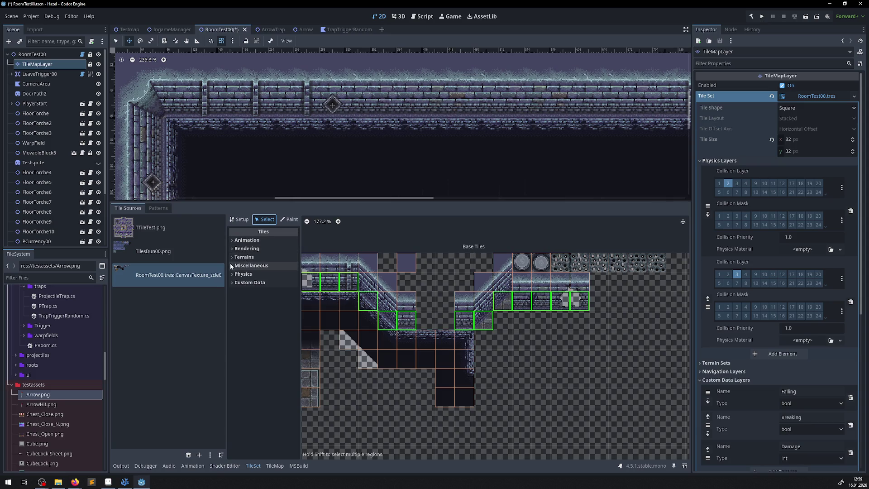
Step: Set the selected wall tiles' Rendering Z Index to 1, save the room scene, and run the game
{"action": "left_click", "coordinate": [232, 240]}
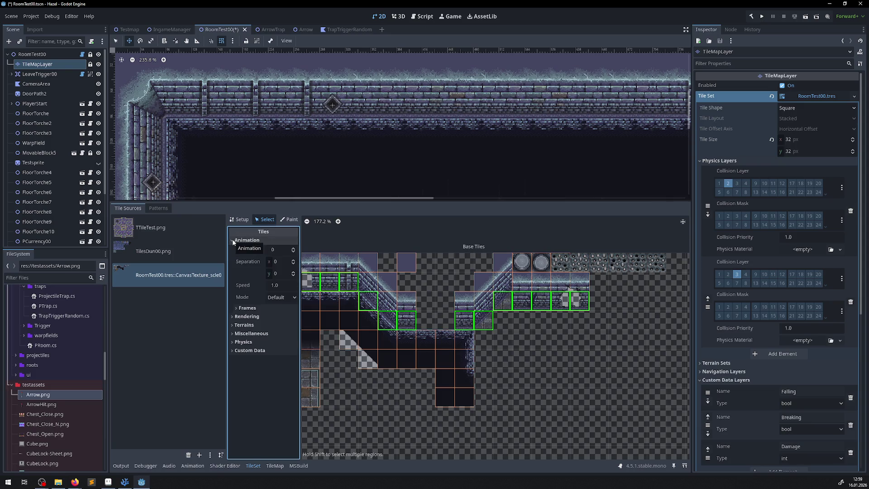
{"action": "left_click", "coordinate": [232, 239]}
{"action": "left_click", "coordinate": [232, 249]}
{"action": "left_click", "coordinate": [275, 306]}
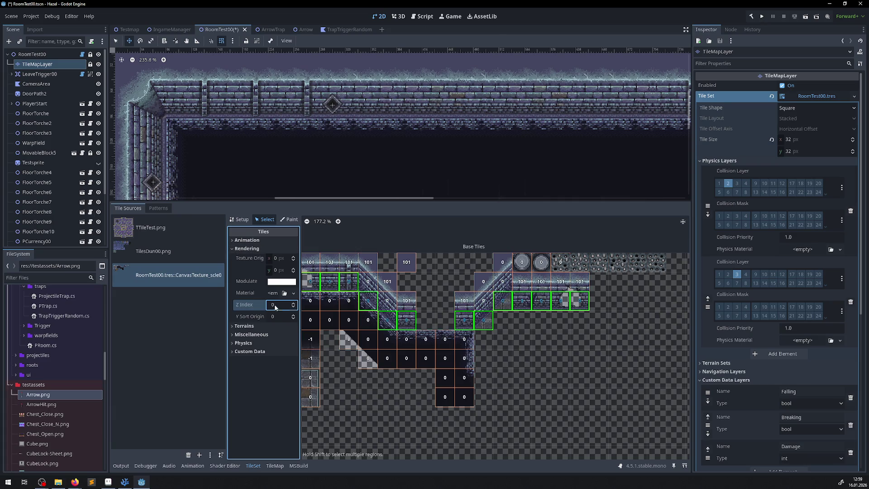
{"action": "type", "text": "1"}
{"action": "key", "text": "Return"}
{"action": "key", "text": "ctrl+s"}
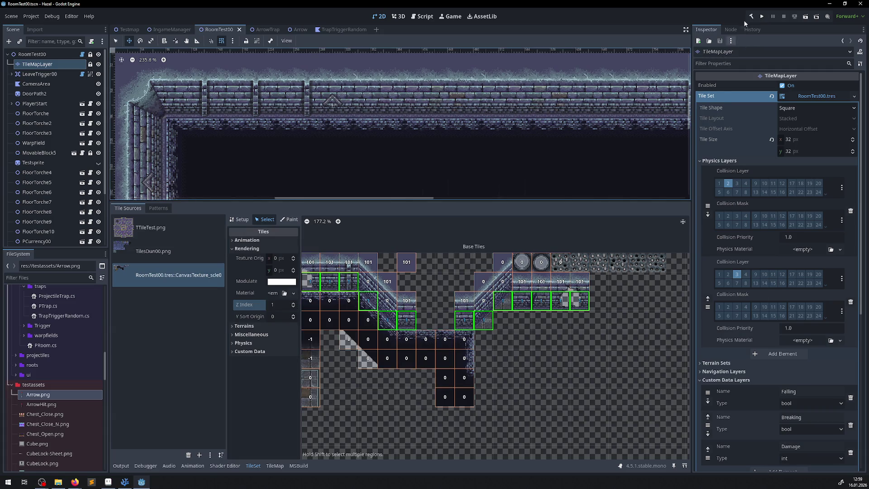
{"action": "left_click", "coordinate": [764, 17]}
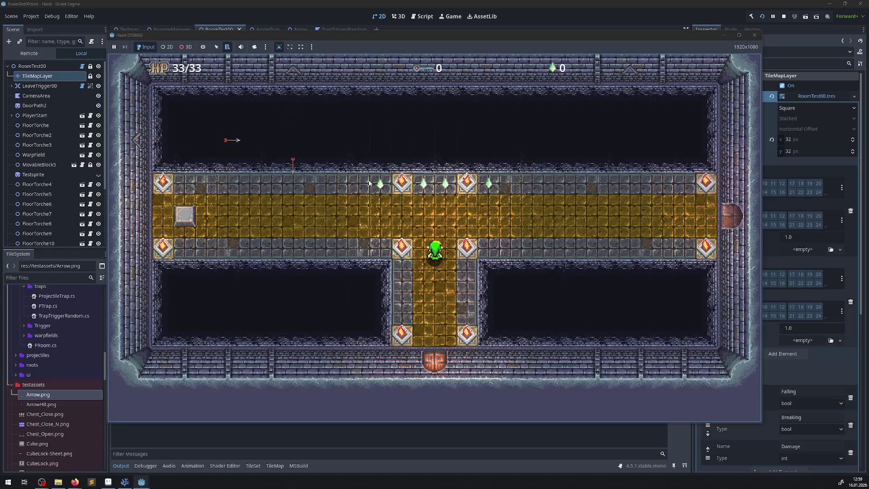
Step: Walk the player through the gold corridor, east and west doors, and along the top wall
{"action": "key", "text": "Up"}
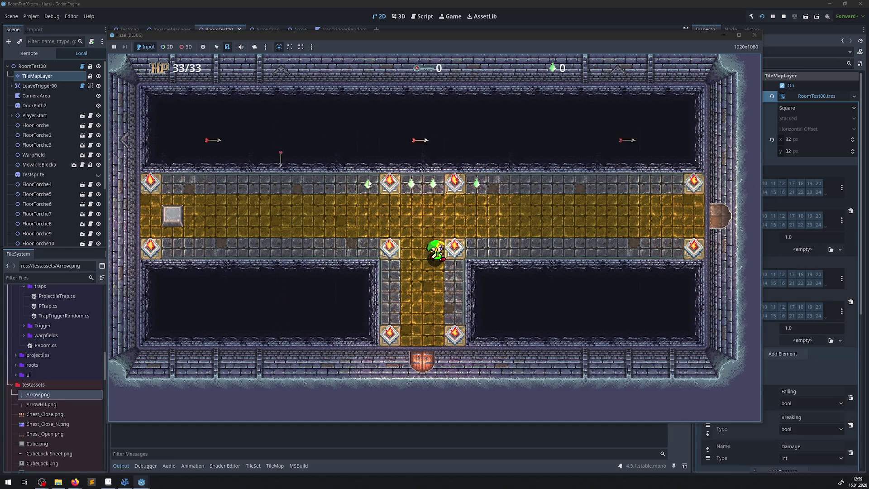
{"action": "key", "text": "Right"}
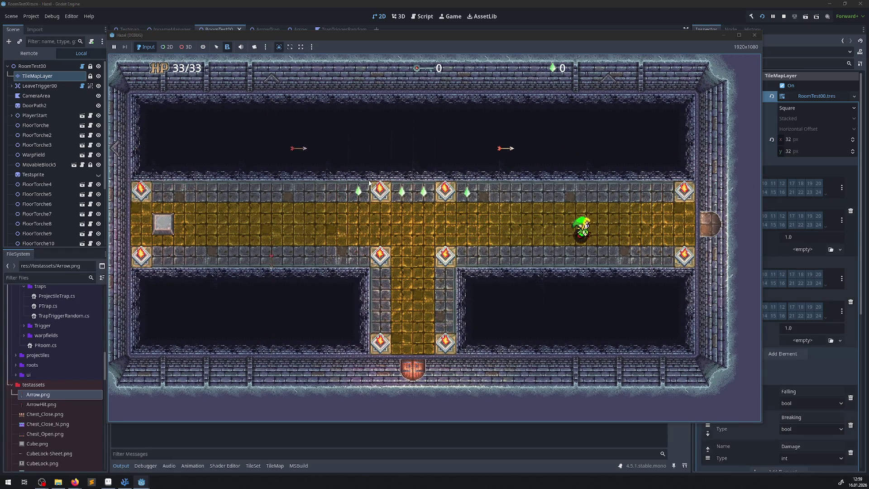
{"action": "key", "text": "Right"}
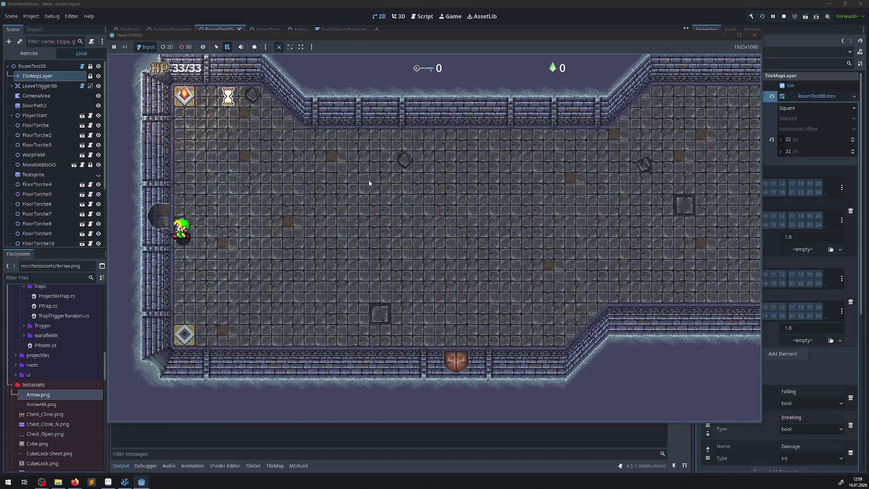
{"action": "key", "text": "Left"}
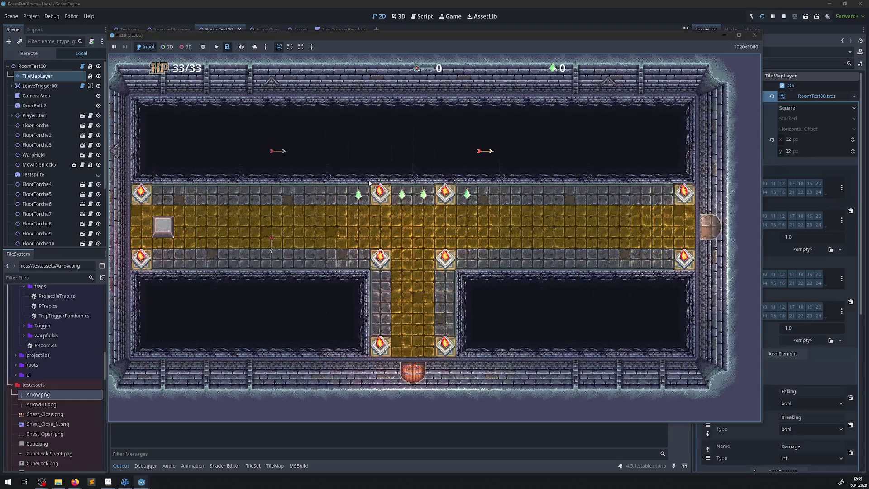
{"action": "key", "text": "Right"}
{"action": "key", "text": "Right"}
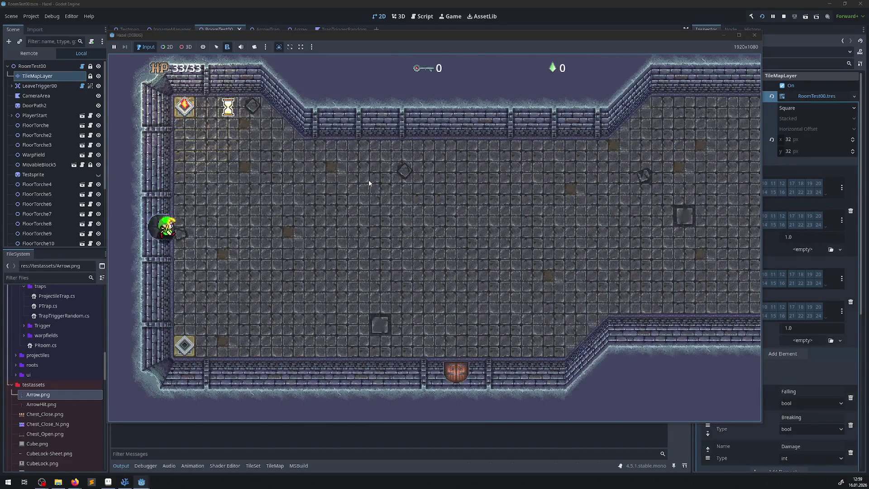
{"action": "key", "text": "Up"}
{"action": "key", "text": "Up"}
{"action": "key", "text": "Left"}
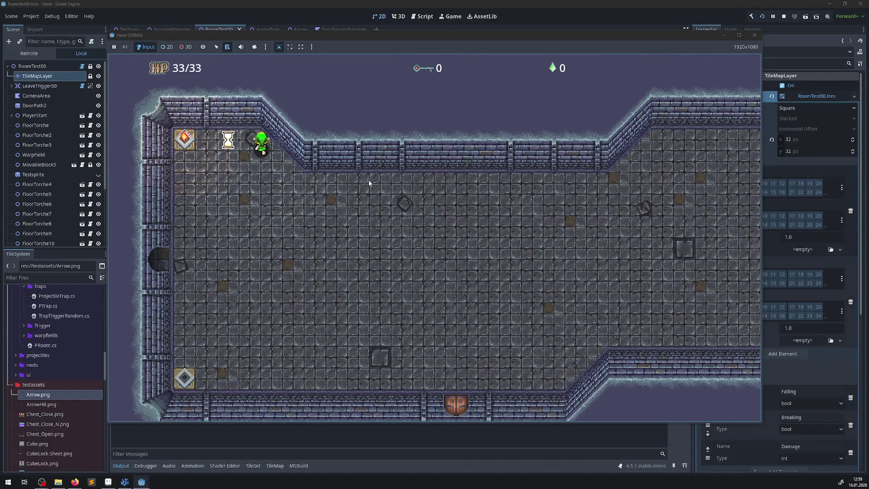
{"action": "key", "text": "Right"}
{"action": "key", "text": "Up"}
{"action": "key", "text": "Left"}
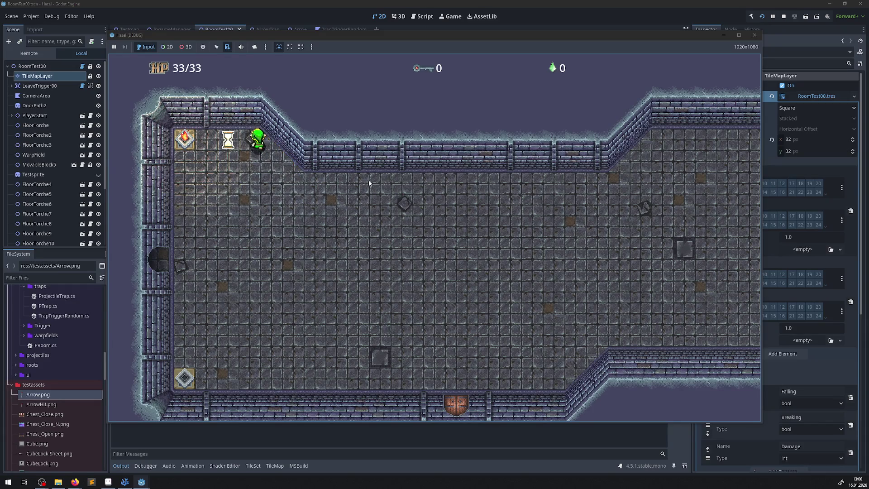
{"action": "key", "text": "Right"}
{"action": "key", "text": "Down"}
{"action": "key", "text": "Right"}
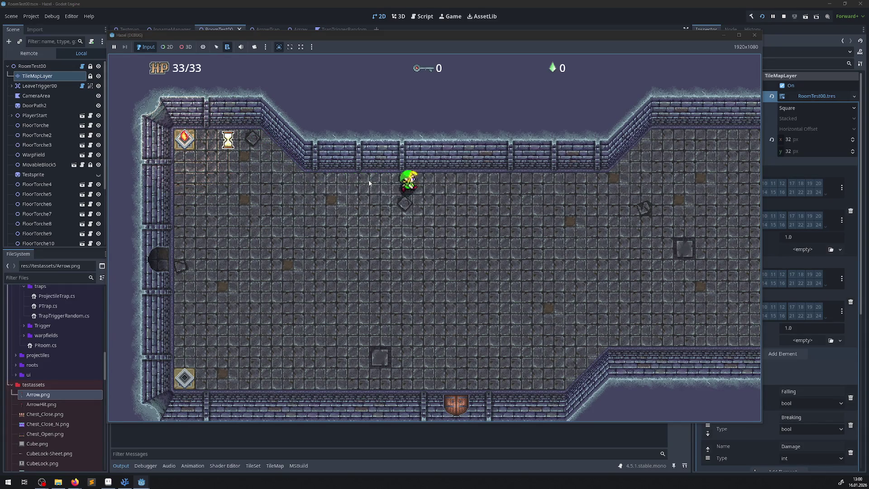
{"action": "key", "text": "Down"}
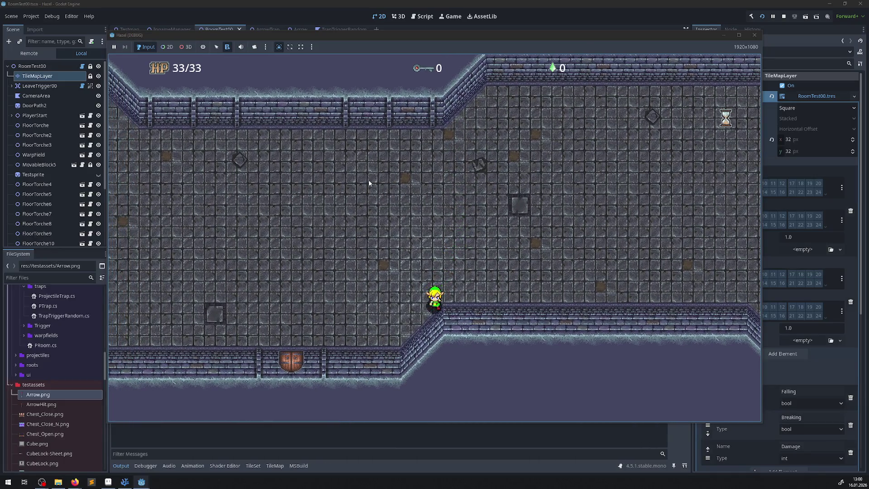
Step: Move the player up and down along the diagonal wall to check layering, then stop the game
{"action": "key", "text": "Down"}
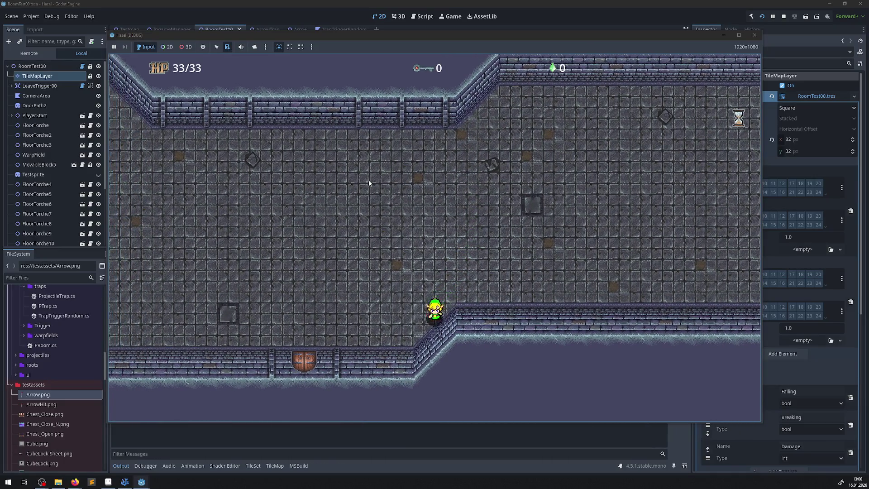
{"action": "key", "text": "Down"}
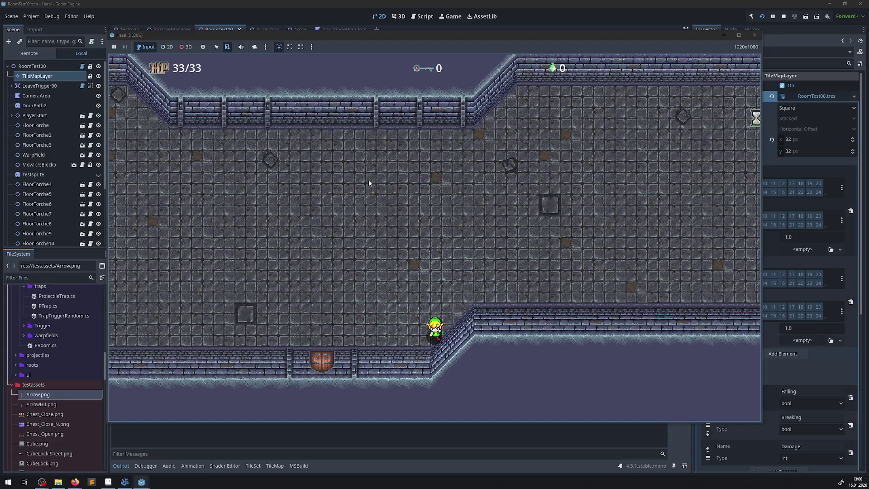
{"action": "key", "text": "Right"}
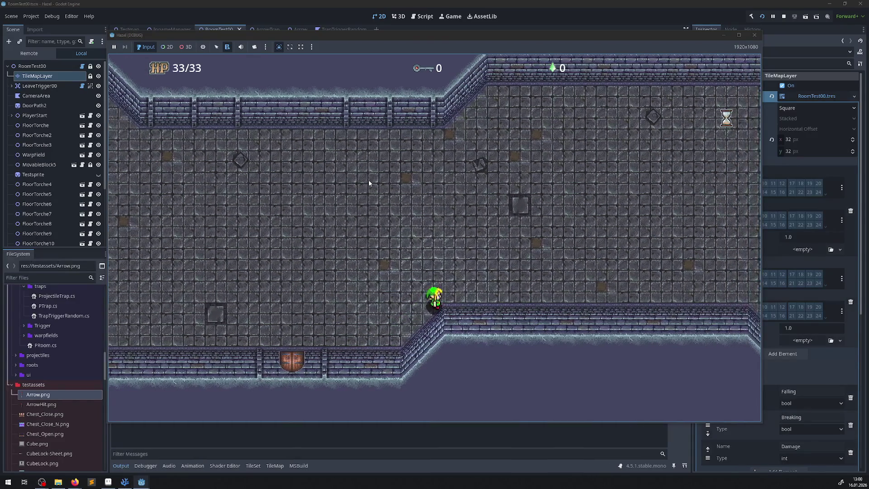
{"action": "key", "text": "Down"}
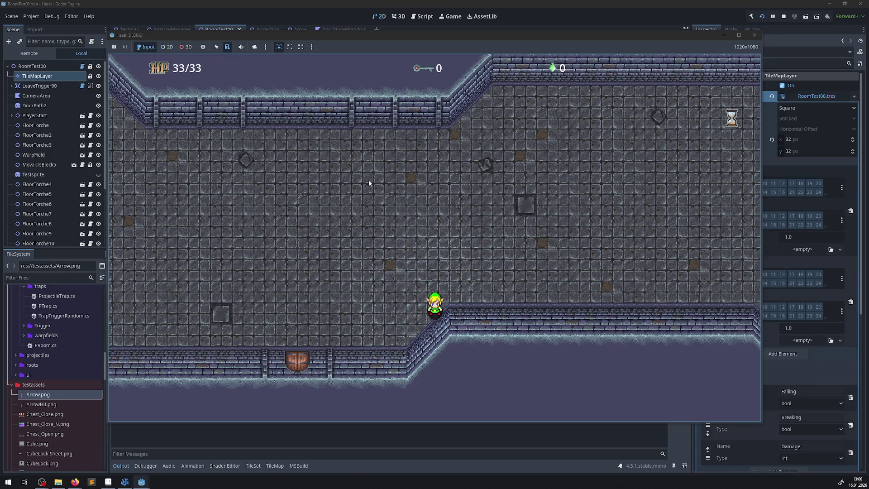
{"action": "key", "text": "Down"}
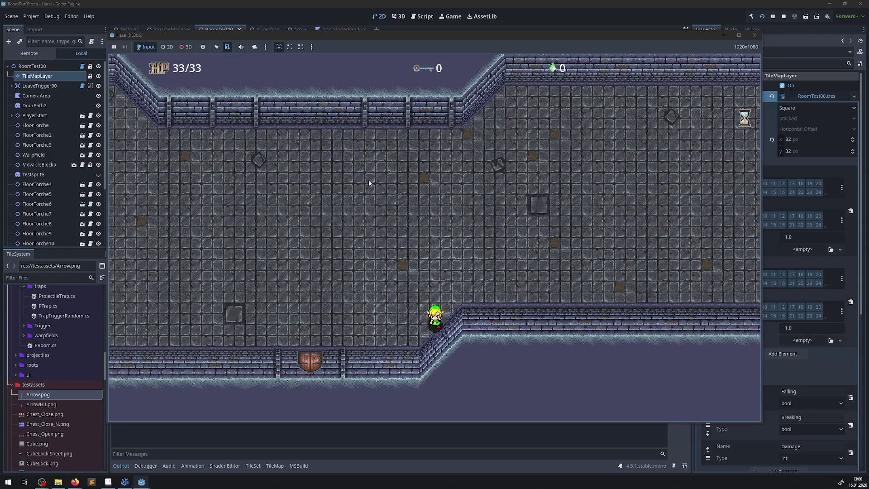
{"action": "key", "text": "Down"}
{"action": "key", "text": "Up"}
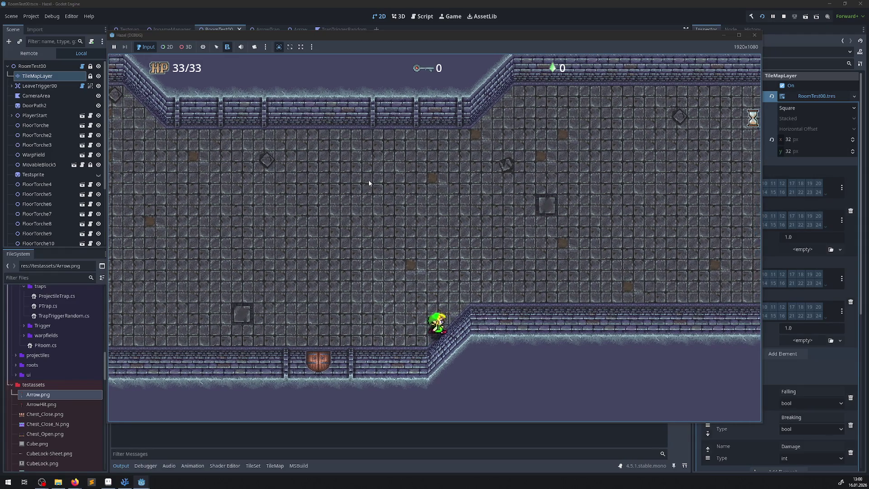
{"action": "key", "text": "Down"}
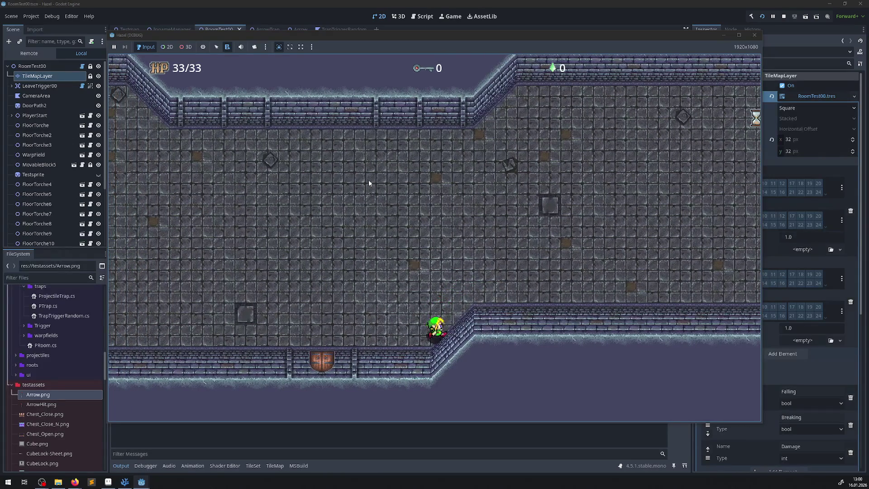
{"action": "key", "text": "Left"}
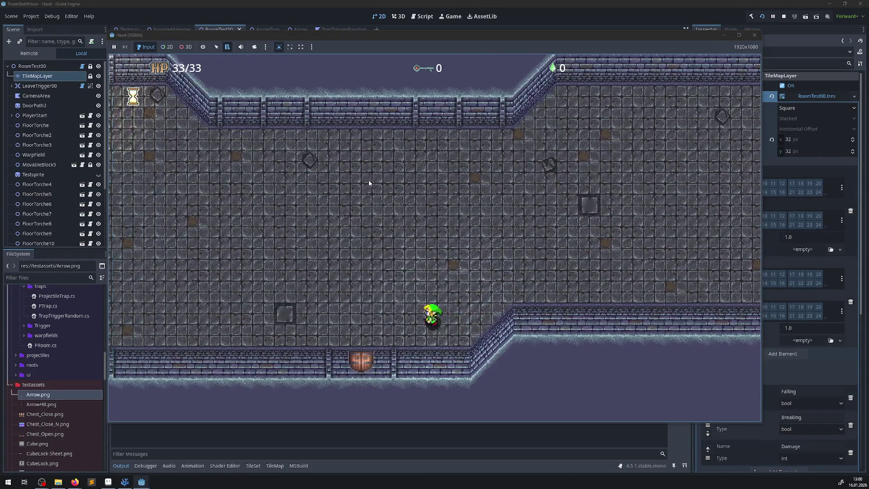
{"action": "left_click", "coordinate": [753, 36]}
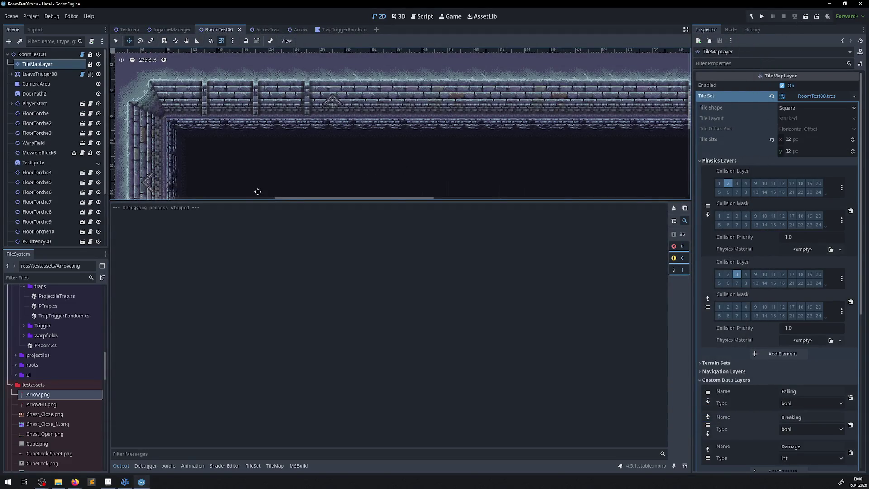
Step: In the Arrow scene, set the root Arrow node's Ordering Z Index to 1 and save with Ctrl+S
{"action": "left_click_drag", "start_coordinate": [244, 199], "coordinate": [244, 265]}
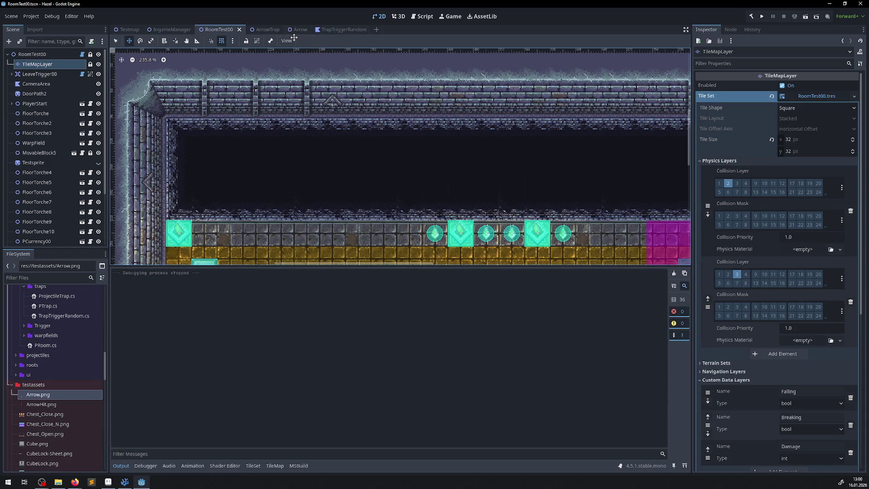
{"action": "left_click", "coordinate": [292, 30]}
{"action": "left_click", "coordinate": [29, 66]}
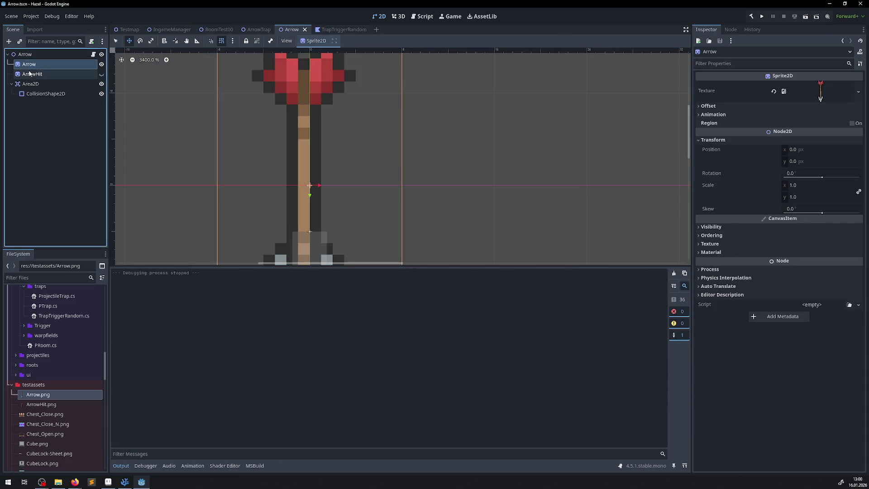
{"action": "left_click", "coordinate": [32, 73]}
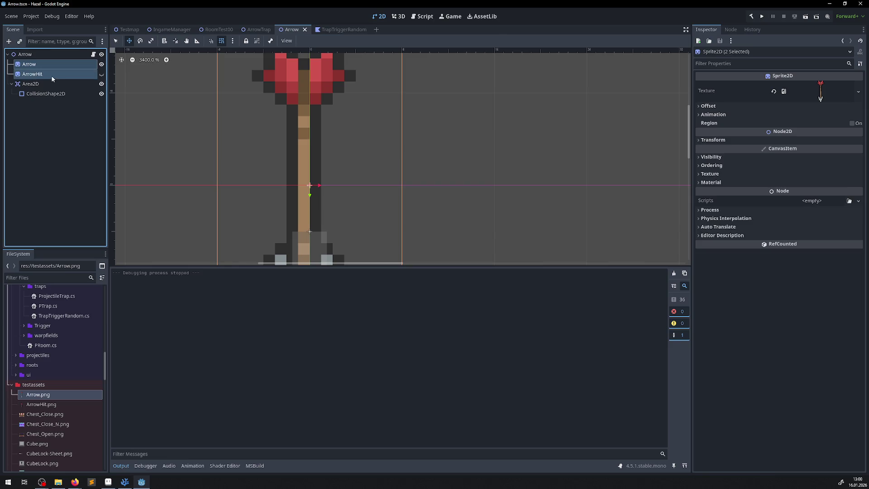
{"action": "left_click", "coordinate": [25, 55]}
{"action": "left_click", "coordinate": [697, 128]}
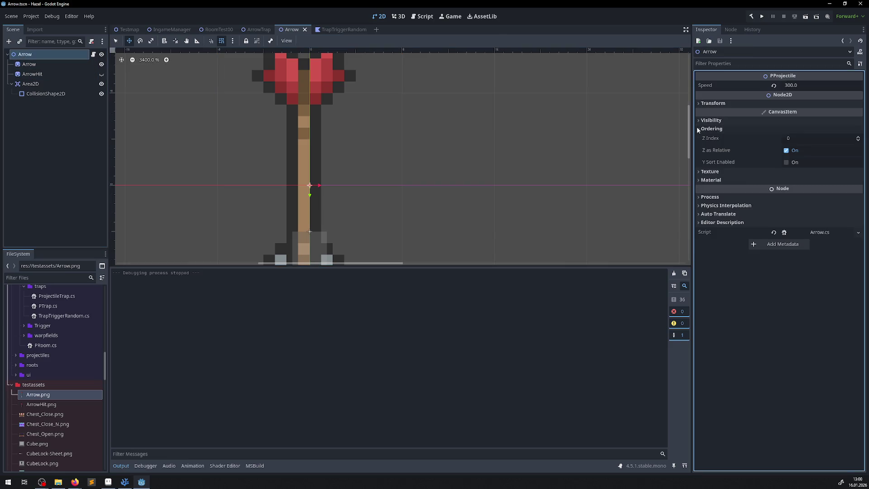
{"action": "left_click", "coordinate": [800, 139]}
{"action": "type", "text": "1"}
{"action": "key", "text": "Return"}
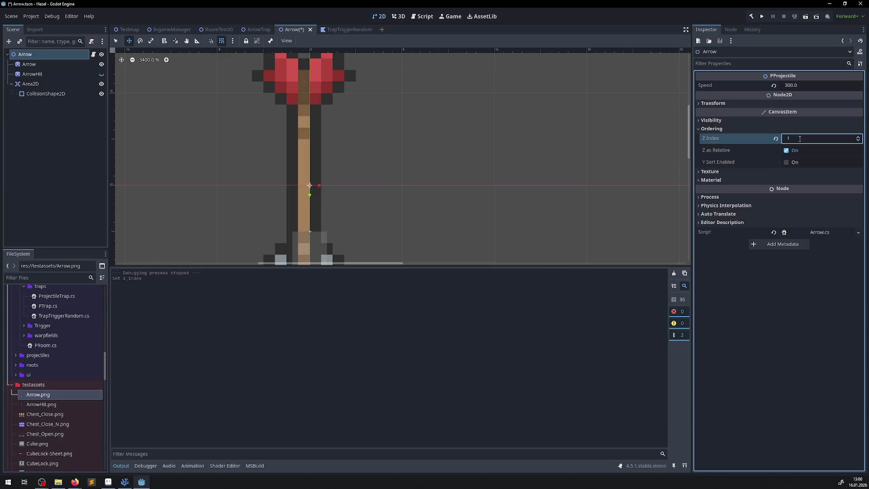
{"action": "key", "text": "ctrl+s"}
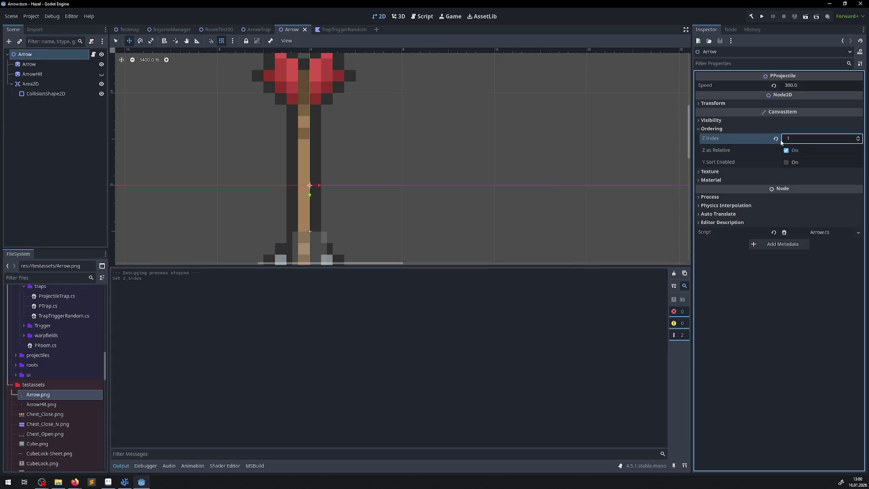
Step: Raise ProjectileTrap2's Z Index to 2 in the ArrowTrap scene
{"action": "left_click", "coordinate": [248, 29]}
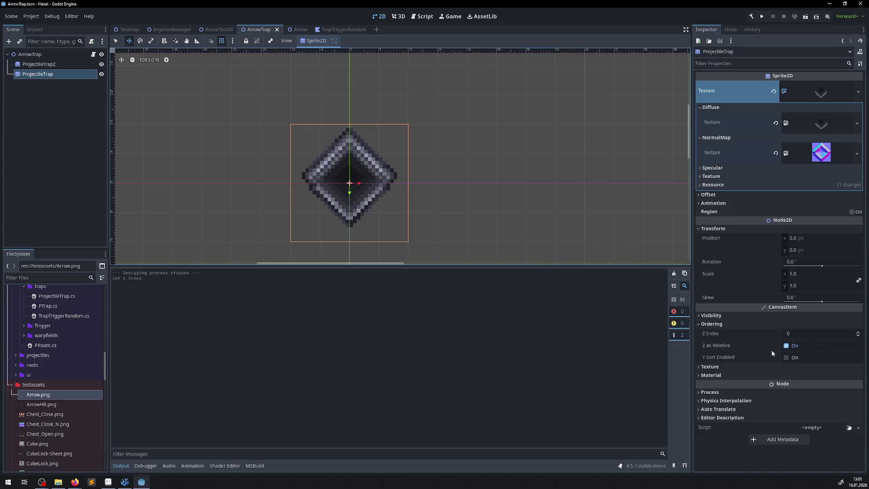
{"action": "left_click", "coordinate": [795, 333]}
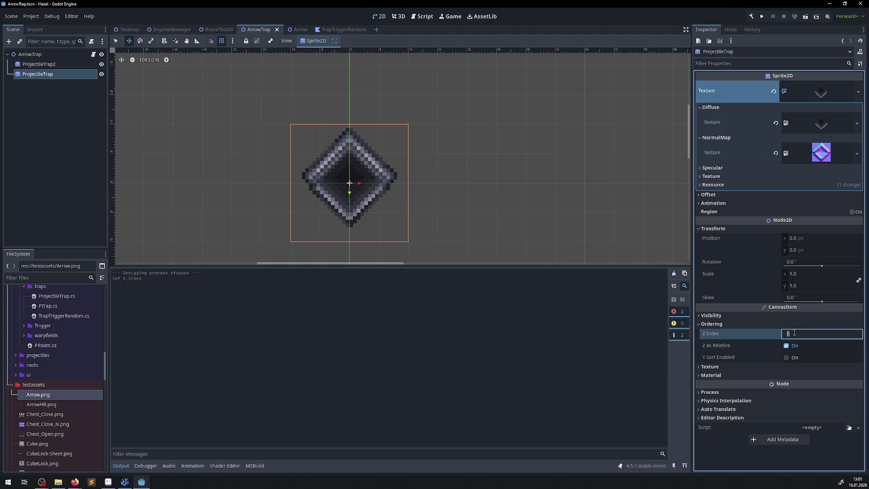
{"action": "left_click", "coordinate": [305, 141]}
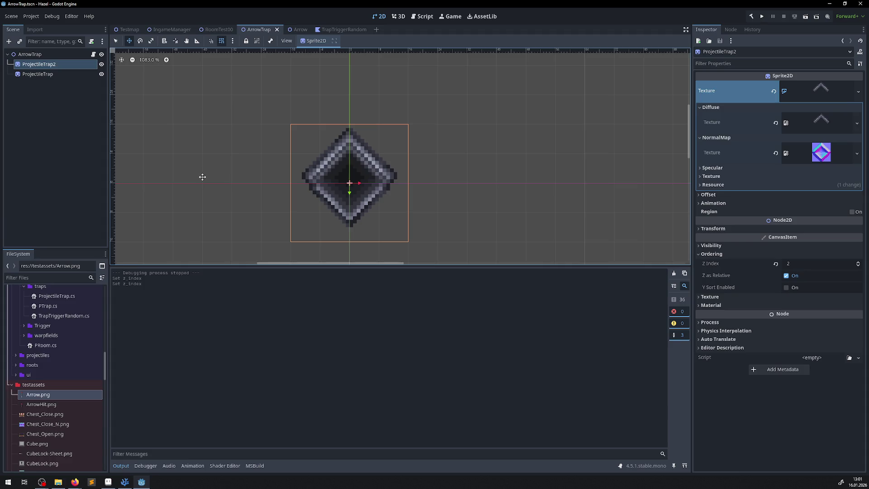
Step: Glance at the ProjectileTrap script, then bring up the RoomTest00 scene
{"action": "left_click", "coordinate": [140, 482]}
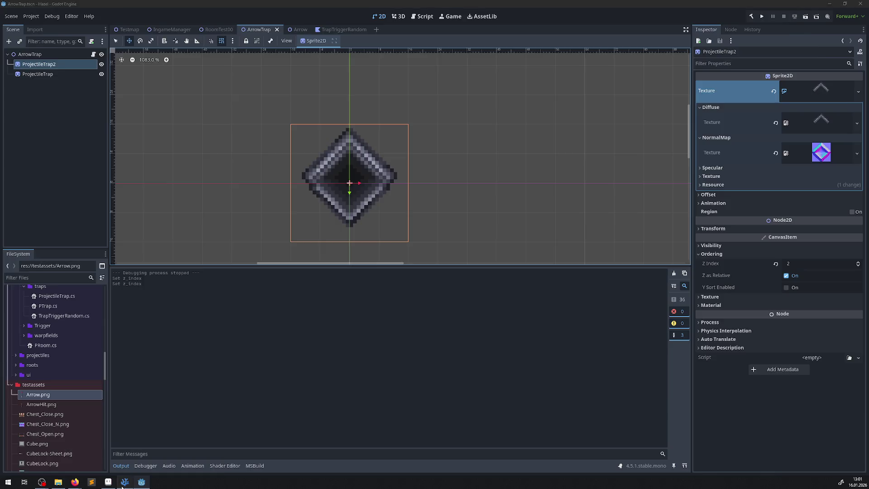
{"action": "left_click", "coordinate": [140, 483]}
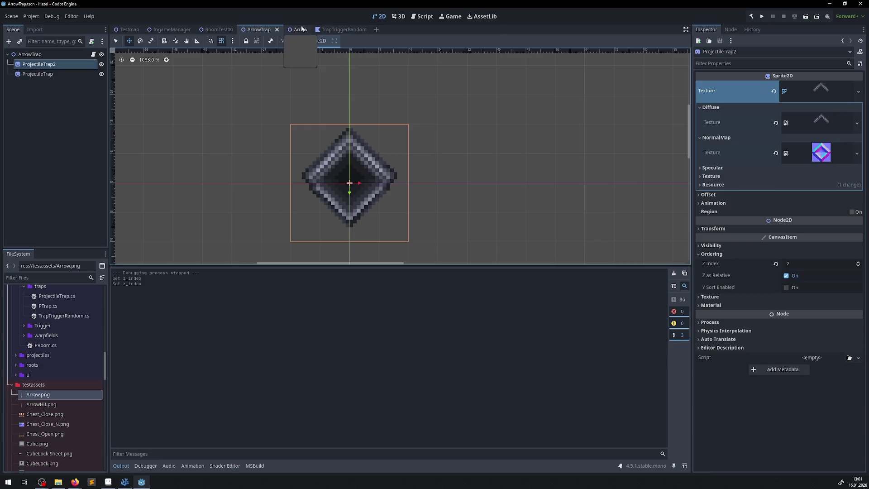
{"action": "left_click", "coordinate": [216, 29]}
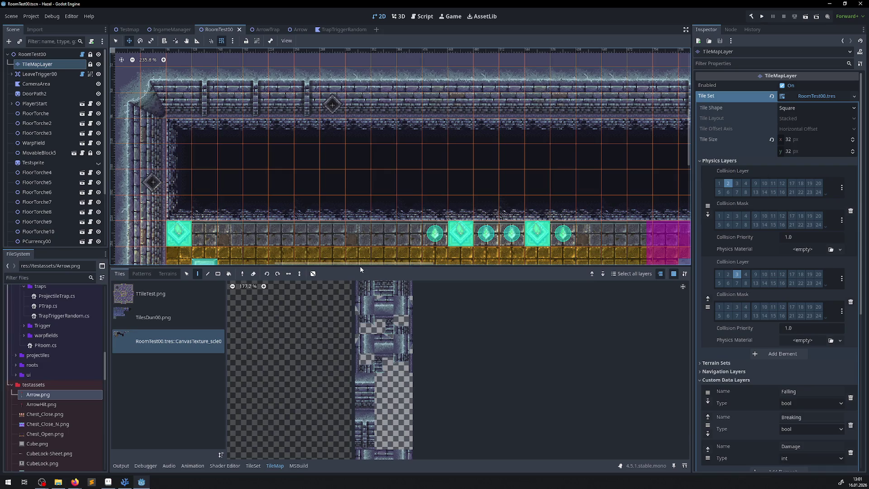
Step: Enlarge the bottom panel and show the TileSet editor's atlas
{"action": "left_click_drag", "start_coordinate": [360, 267], "coordinate": [360, 180]}
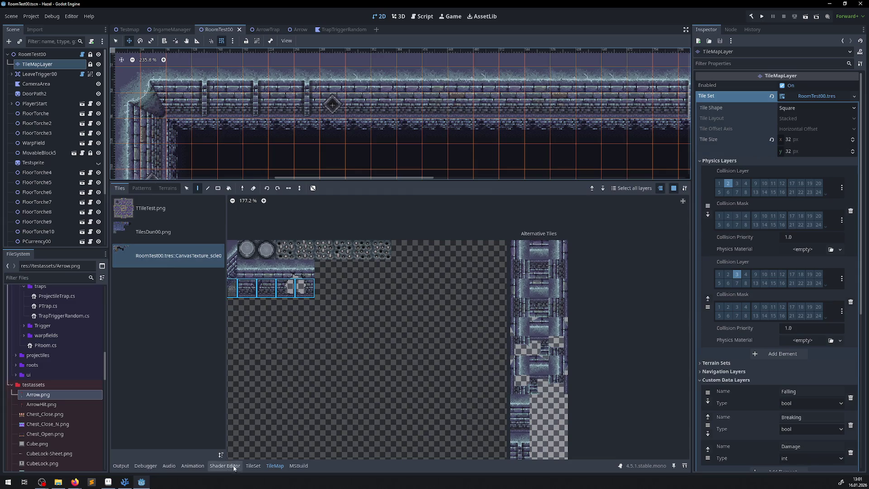
{"action": "left_click", "coordinate": [252, 465]}
{"action": "scroll", "coordinate": [529, 312], "scroll_direction": "right", "scroll_amount": 10}
{"action": "scroll", "coordinate": [528, 312], "scroll_direction": "down", "scroll_amount": 5}
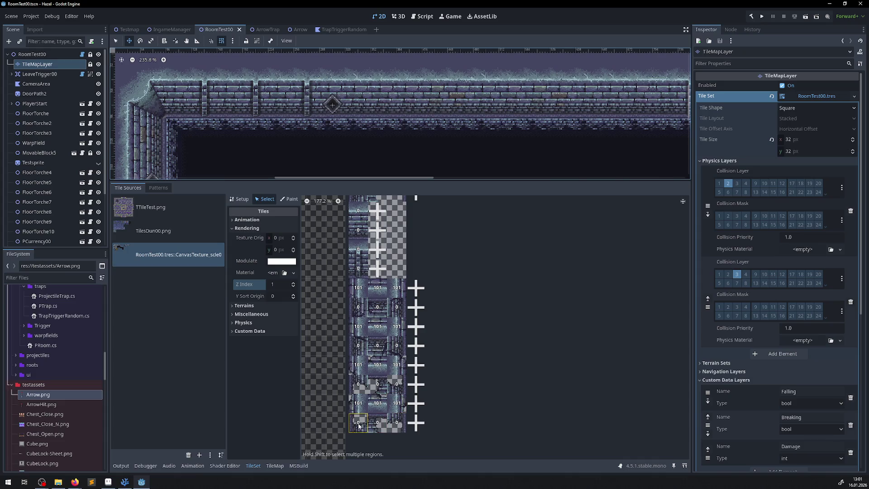
Step: Give the bottom-row alternative wall tiles a Z Index of 1
{"action": "left_click", "coordinate": [378, 425]}
{"action": "left_click", "coordinate": [364, 432]}
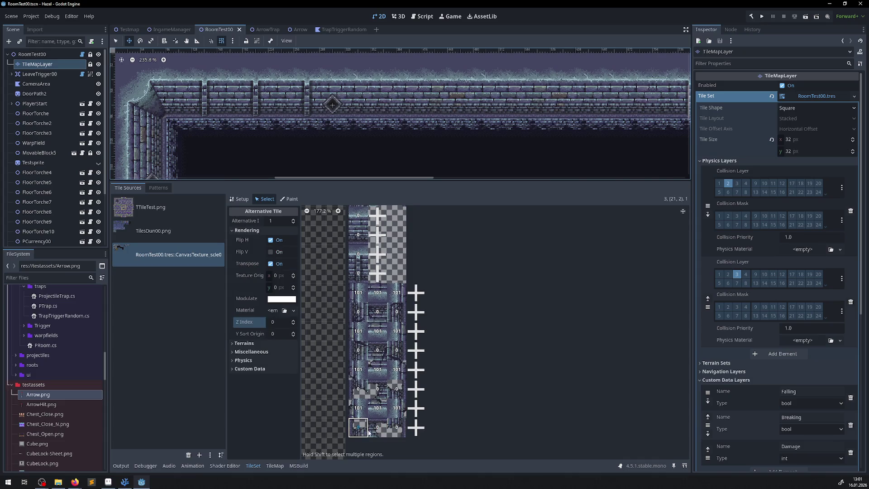
{"action": "left_click", "coordinate": [279, 325]}
{"action": "type", "text": "1"}
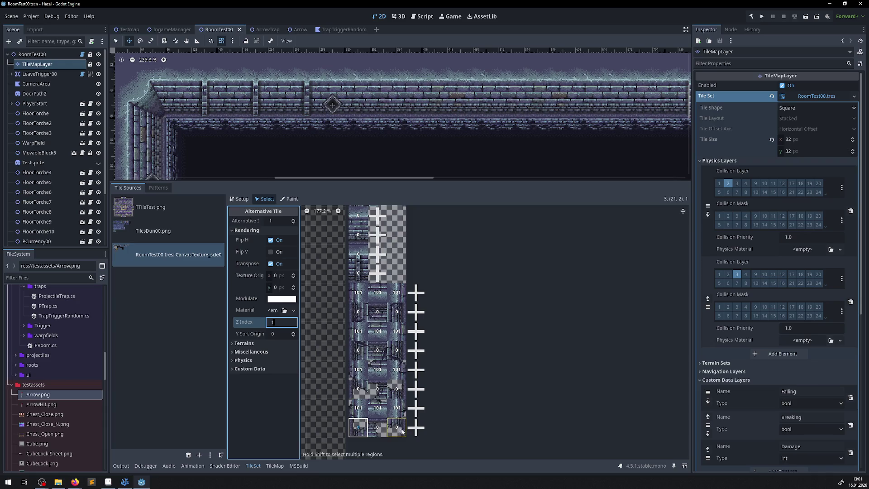
{"action": "left_click", "coordinate": [402, 430]}
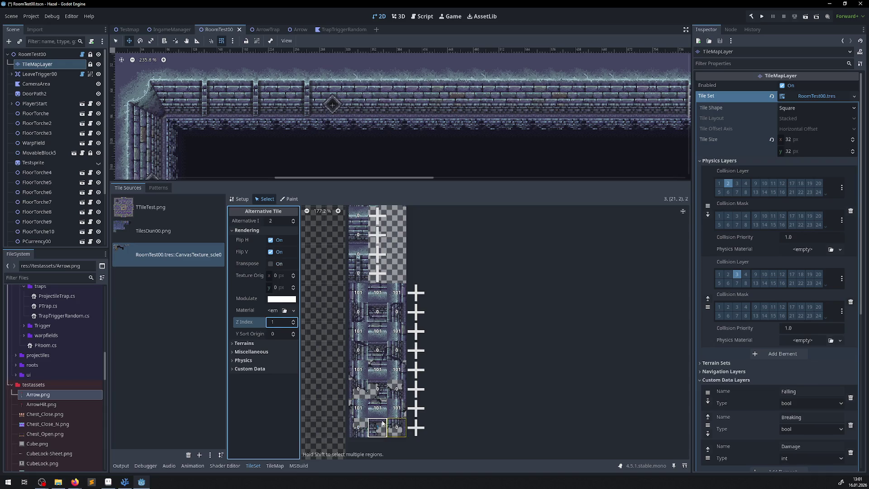
{"action": "left_click", "coordinate": [358, 428]}
{"action": "left_click", "coordinate": [273, 323]}
{"action": "left_click", "coordinate": [393, 428]}
{"action": "left_click", "coordinate": [277, 322]}
Step: Set Z Index 1 on the left, middle and right alternatives in the next two rows up
{"action": "left_click", "coordinate": [358, 387]}
{"action": "left_click", "coordinate": [385, 384]}
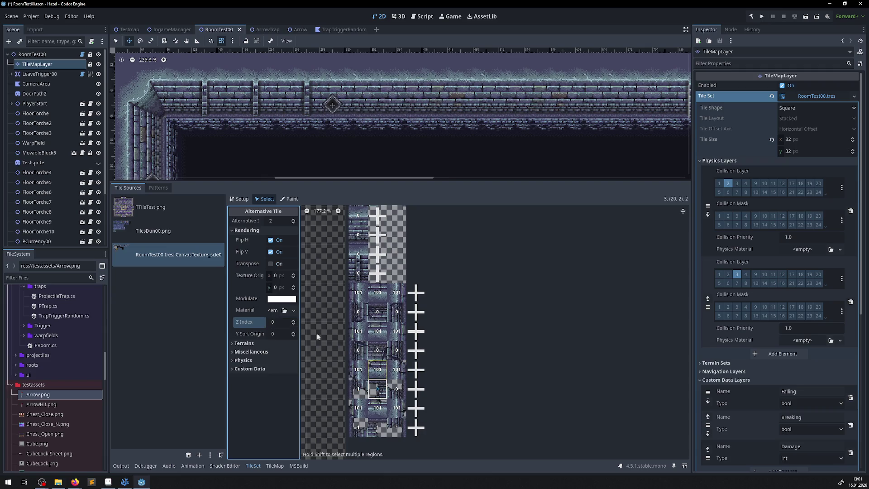
{"action": "left_click", "coordinate": [396, 388]}
{"action": "left_click", "coordinate": [277, 322]}
{"action": "left_click", "coordinate": [358, 351]}
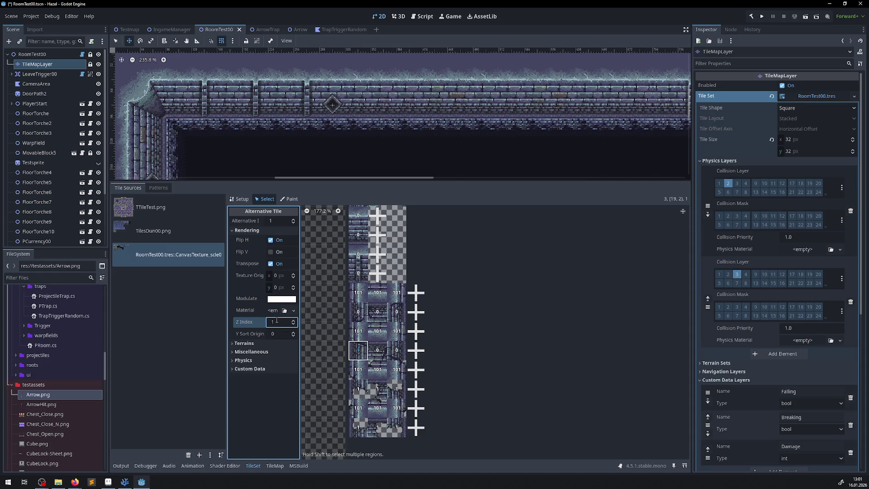
{"action": "left_click", "coordinate": [377, 349]}
{"action": "left_click", "coordinate": [278, 321]}
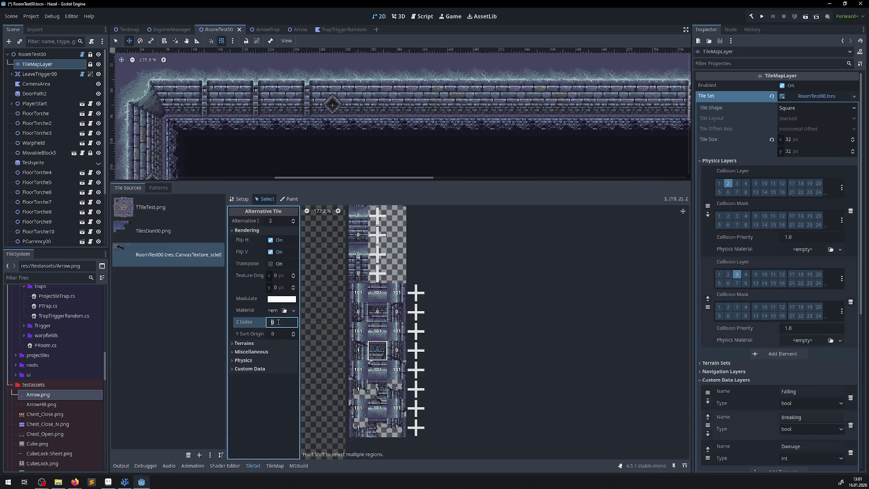
{"action": "left_click", "coordinate": [397, 350]}
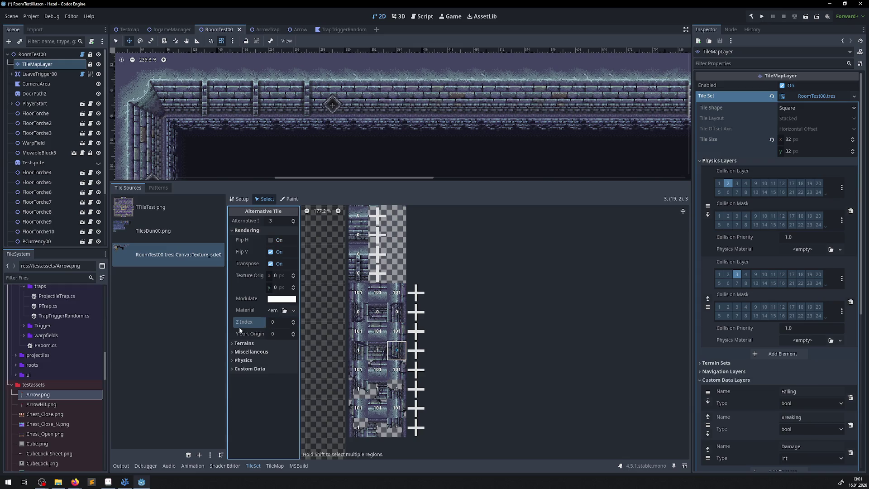
Step: Set the upper row's left, middle and right alternative tiles to Z Index 1
{"action": "left_click", "coordinate": [358, 312]}
{"action": "left_click", "coordinate": [283, 321]}
{"action": "type", "text": "1"}
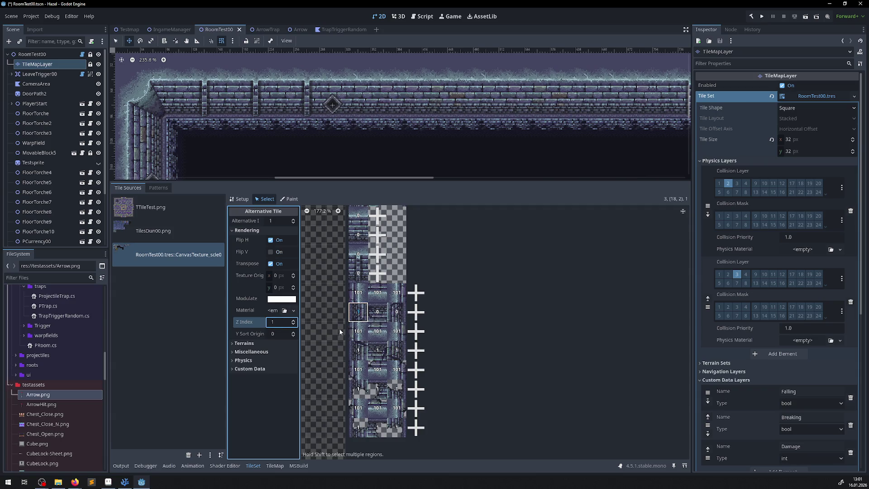
{"action": "left_click", "coordinate": [378, 313]}
{"action": "left_click", "coordinate": [274, 322]}
{"action": "type", "text": "1"}
{"action": "left_click", "coordinate": [397, 312]}
{"action": "left_click", "coordinate": [279, 322]}
{"action": "type", "text": "1"}
Step: Delete the unneeded alternative tiles from the tile set
{"action": "scroll", "coordinate": [421, 281], "scroll_direction": "up", "scroll_amount": 3}
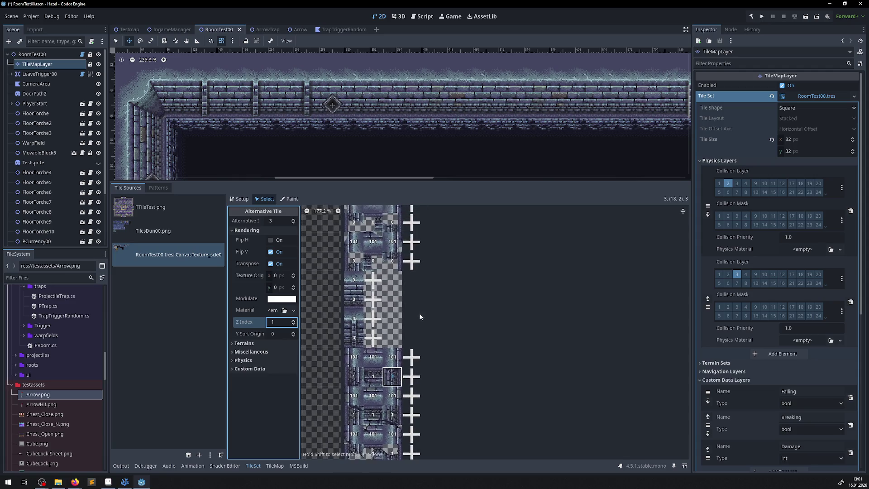
{"action": "left_click", "coordinate": [356, 336]}
{"action": "left_click", "coordinate": [365, 341]}
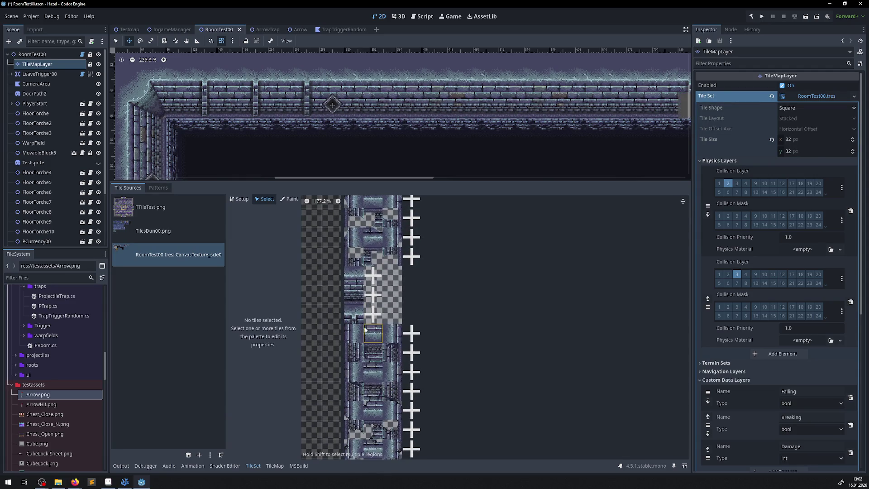
{"action": "left_click", "coordinate": [354, 314]}
{"action": "left_click", "coordinate": [380, 317]}
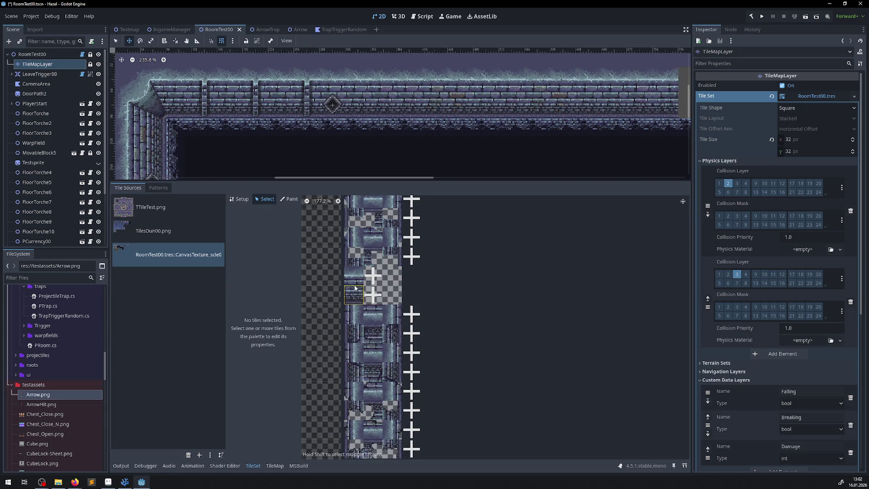
{"action": "left_click", "coordinate": [365, 290]}
{"action": "left_click", "coordinate": [362, 283]}
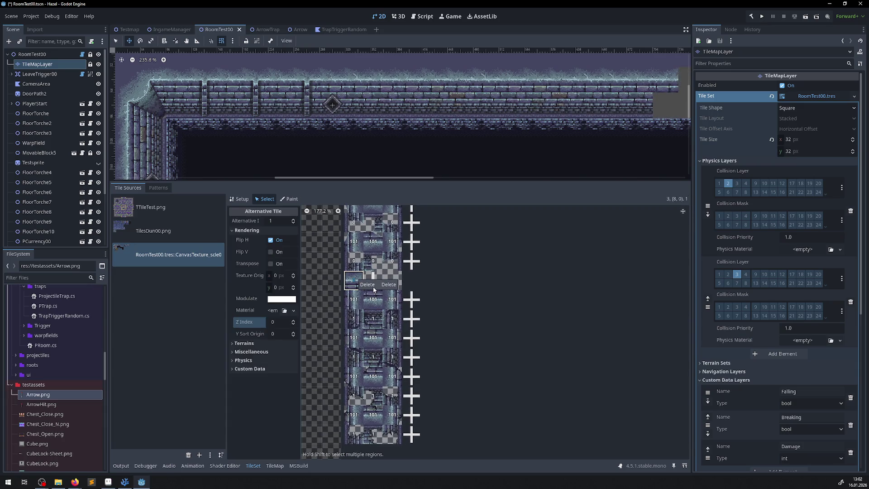
{"action": "left_click", "coordinate": [373, 287]}
{"action": "mouse_move", "coordinate": [466, 165]}
{"action": "left_mouse_down"}
{"action": "mouse_move", "coordinate": [256, 136]}
{"action": "mouse_move", "coordinate": [260, 145]}
{"action": "left_mouse_up"}
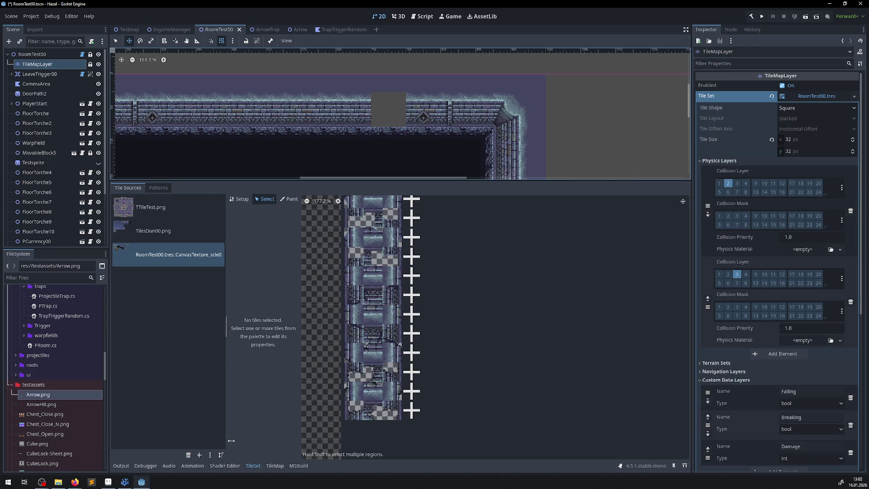
Step: Give a base wall tile's three alternatives a Z Index of 1
{"action": "scroll", "coordinate": [303, 297], "scroll_direction": "up", "scroll_amount": 3}
{"action": "scroll", "coordinate": [397, 328], "scroll_direction": "left", "scroll_amount": 8}
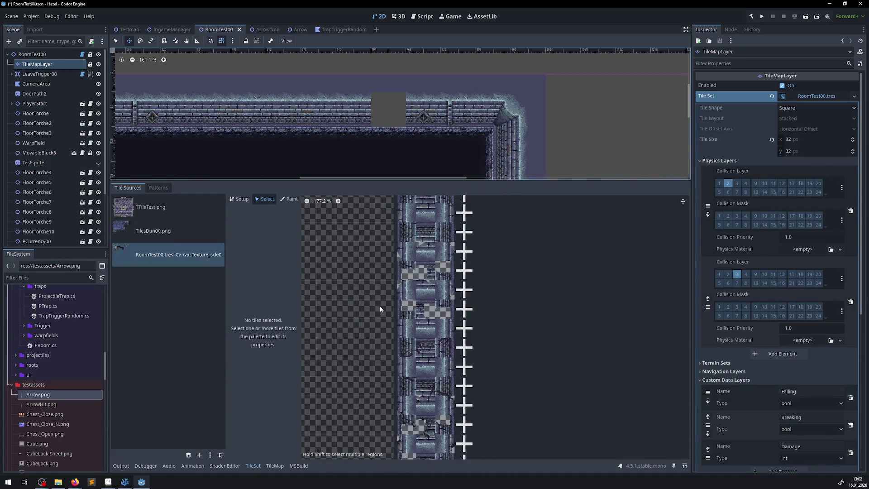
{"action": "left_click", "coordinate": [321, 297]}
{"action": "scroll", "coordinate": [384, 316], "scroll_direction": "right", "scroll_amount": 5}
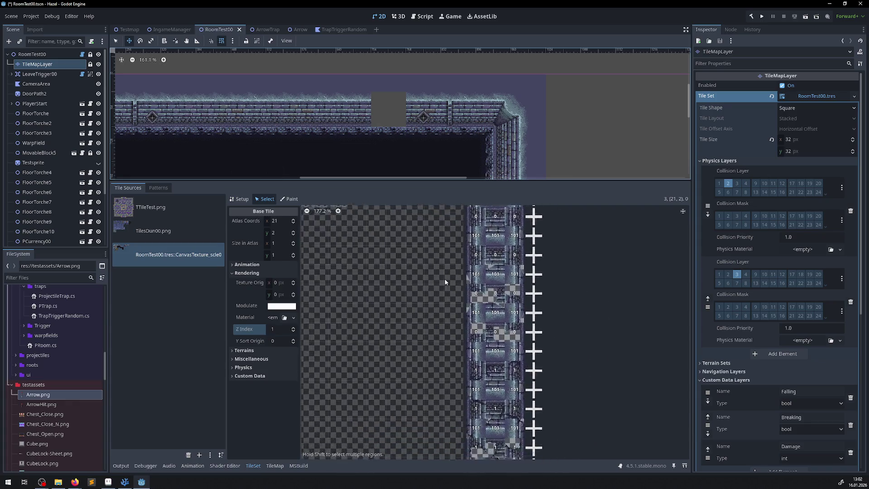
{"action": "left_click", "coordinate": [432, 322]}
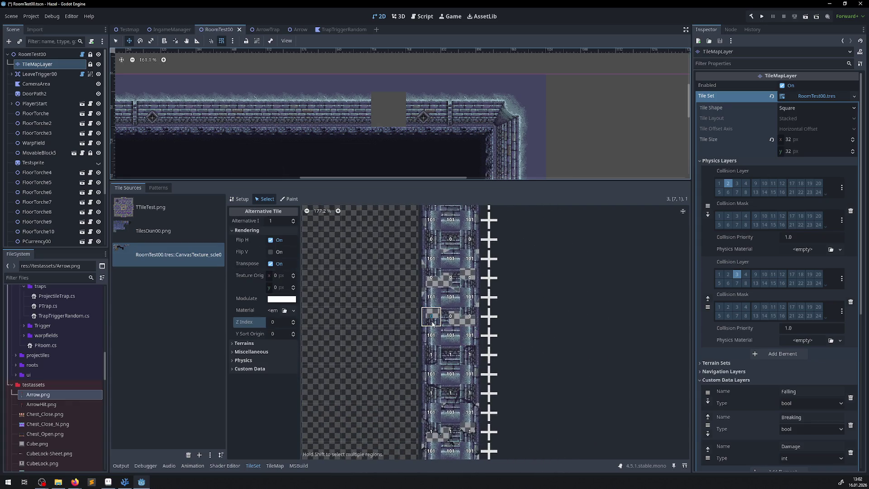
{"action": "left_click", "coordinate": [273, 322]}
{"action": "type", "text": "1"}
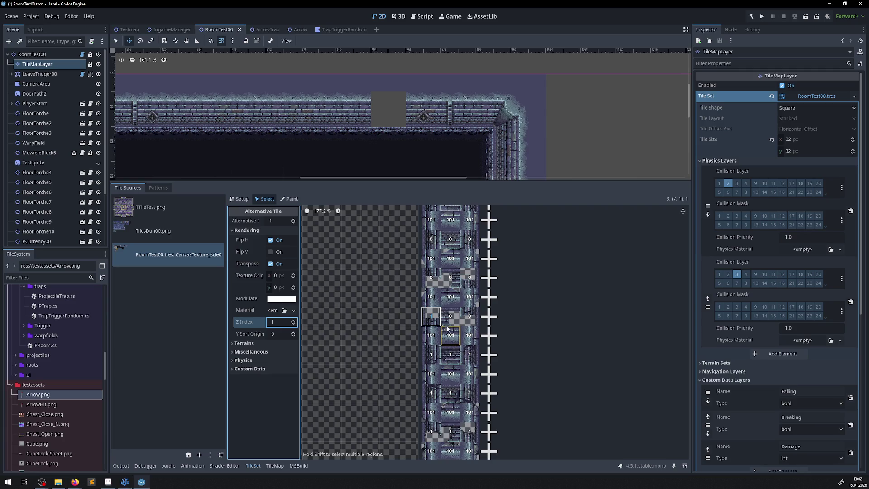
{"action": "left_click", "coordinate": [449, 319]}
{"action": "left_click", "coordinate": [280, 325]}
{"action": "type", "text": "1"}
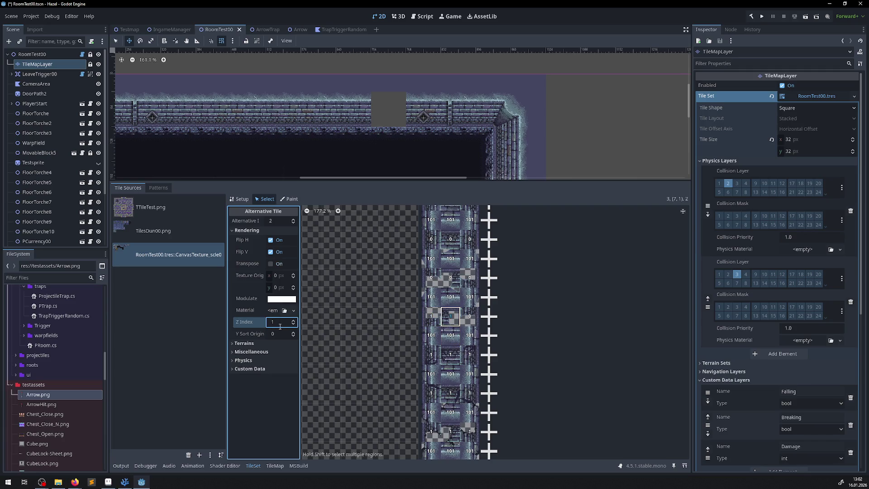
{"action": "left_click", "coordinate": [465, 314]}
{"action": "left_click", "coordinate": [271, 322]}
{"action": "type", "text": "1"}
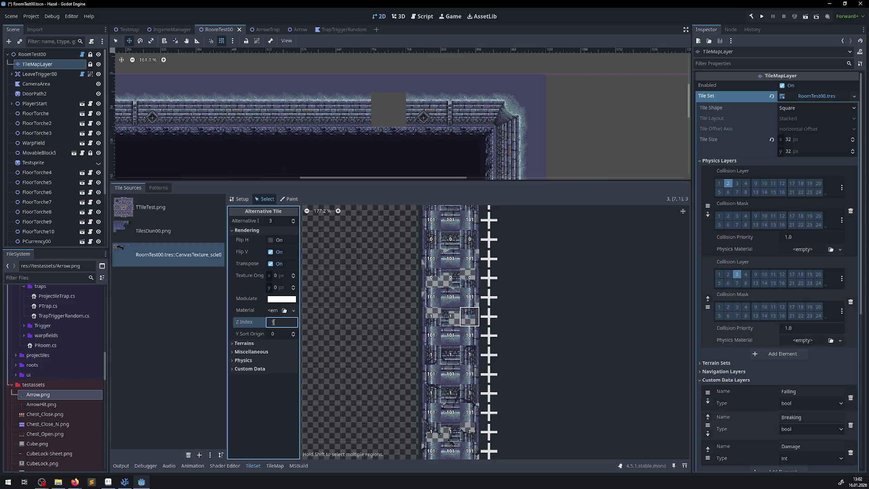
Step: Set Z Index 1 on the alternative tiles in the rows further up the atlas
{"action": "left_click", "coordinate": [439, 281]}
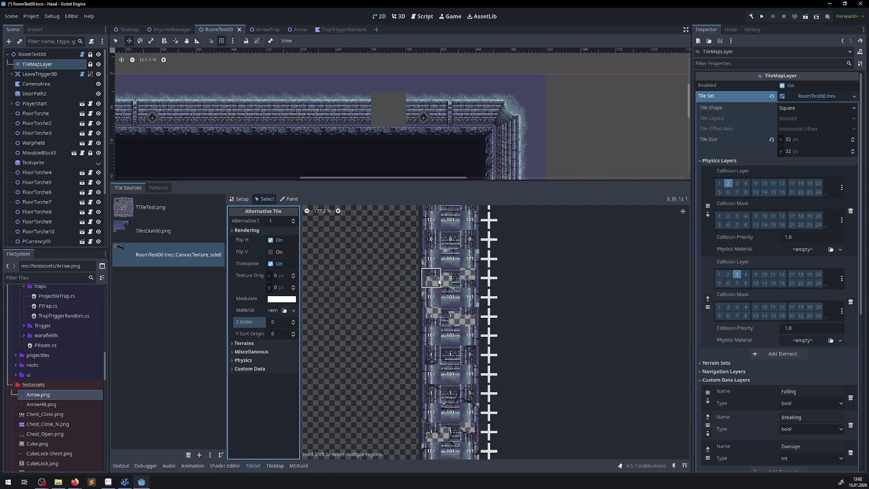
{"action": "left_click", "coordinate": [277, 323]}
{"action": "type", "text": "1"}
{"action": "left_click", "coordinate": [447, 280]}
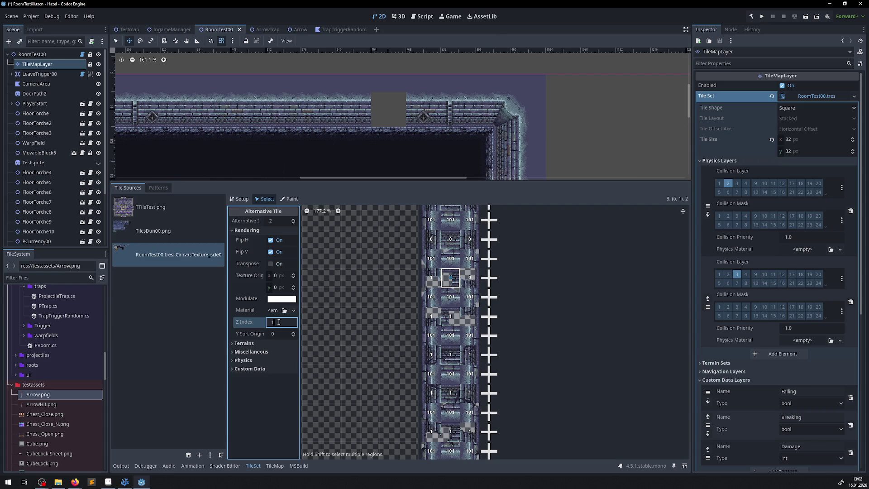
{"action": "left_click", "coordinate": [464, 282]}
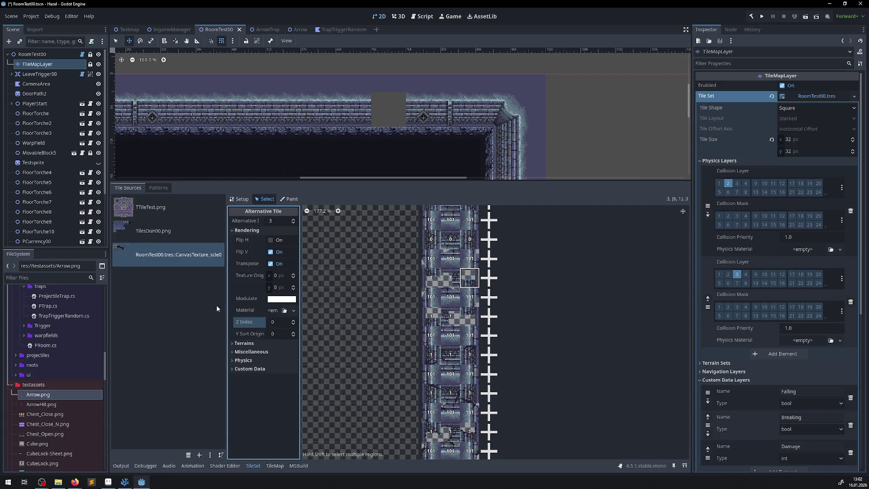
{"action": "left_click", "coordinate": [433, 240]}
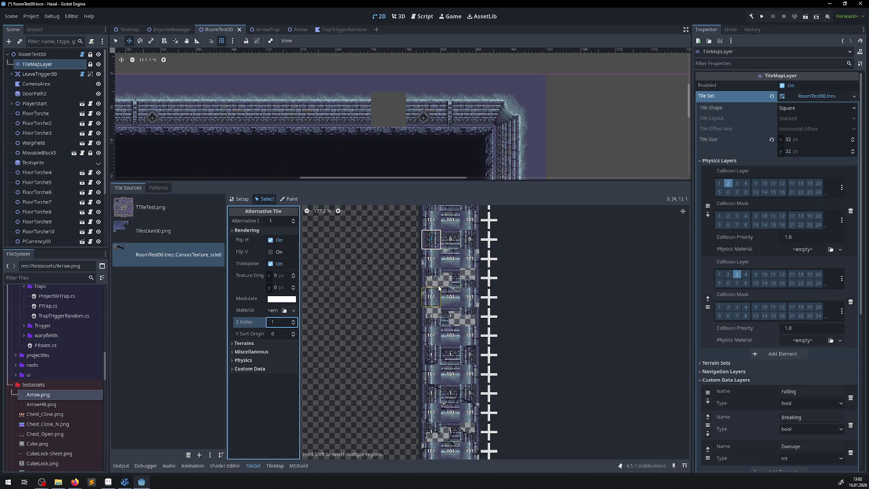
{"action": "left_click", "coordinate": [453, 279]}
{"action": "left_click", "coordinate": [451, 247]}
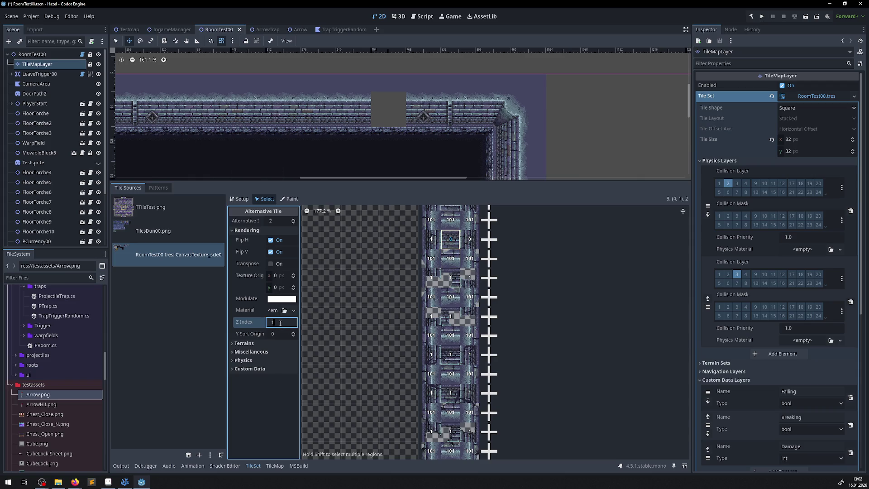
{"action": "left_click", "coordinate": [475, 236]}
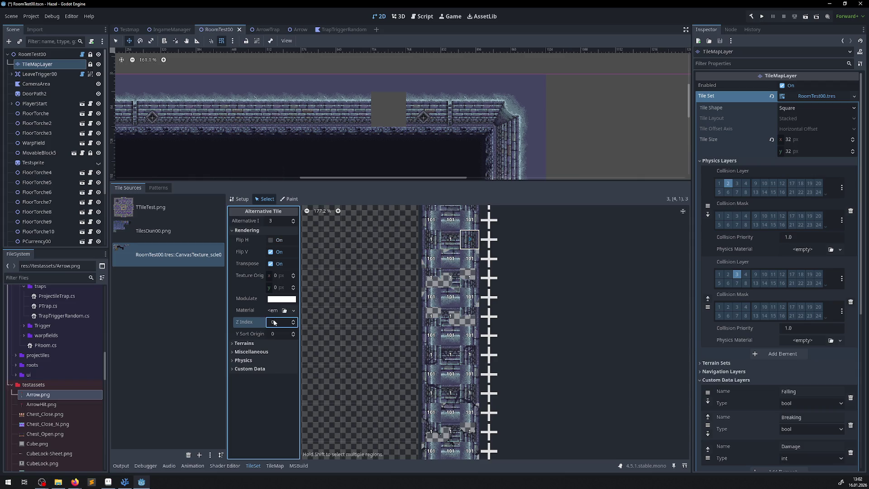
Step: Give the flipped and transposed Alternatives 1–3 a Z Index of 1 and save
{"action": "left_click", "coordinate": [433, 271]}
{"action": "type", "text": "1"}
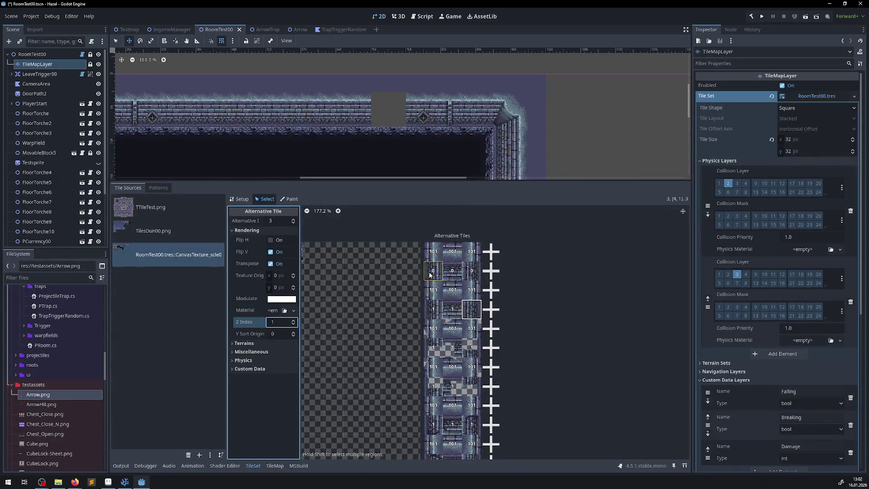
{"action": "left_click", "coordinate": [284, 322]}
{"action": "left_click", "coordinate": [460, 274]}
{"action": "left_click", "coordinate": [282, 322]}
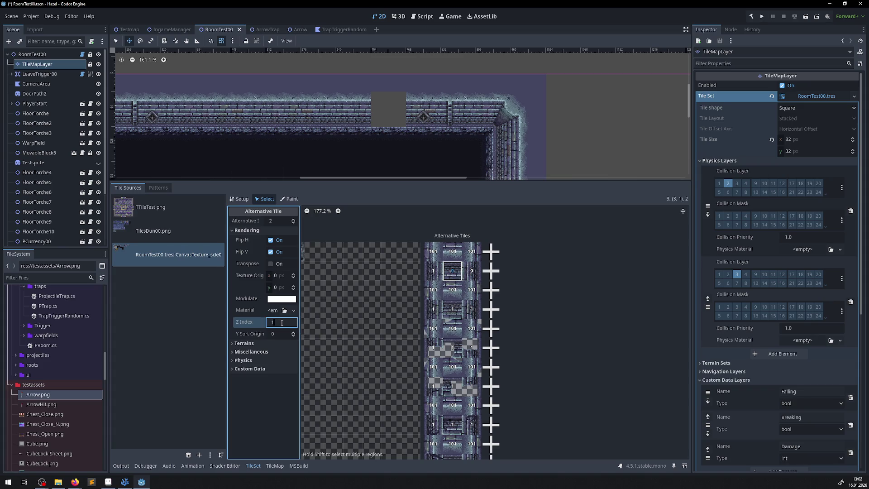
{"action": "left_click", "coordinate": [471, 271]}
{"action": "left_click", "coordinate": [273, 321]}
{"action": "key", "text": "ctrl+s"}
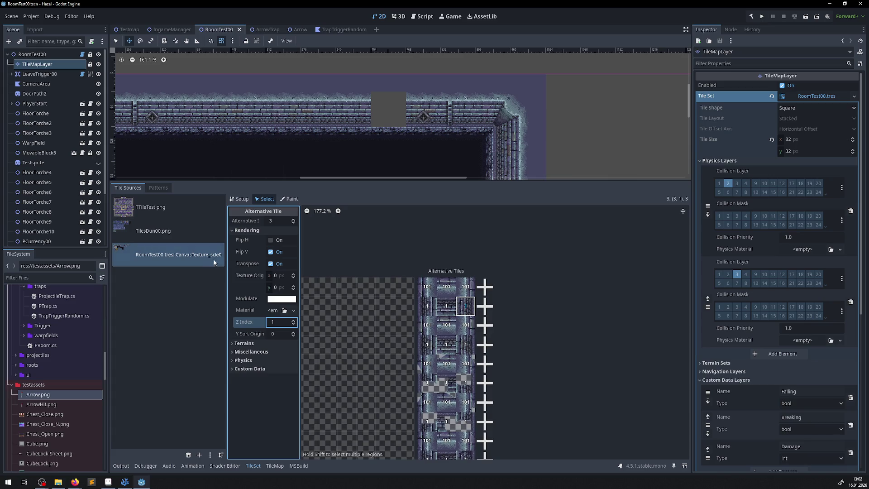
{"action": "left_click", "coordinate": [275, 466]}
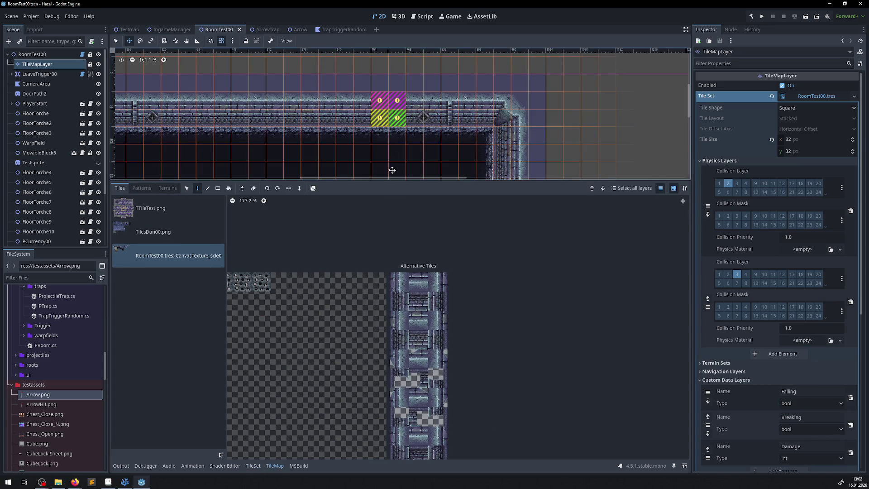
Step: Paint a 2x2 block of wall tiles over the top wall's placeholder gap
{"action": "scroll", "coordinate": [390, 240], "scroll_direction": "left", "scroll_amount": 10}
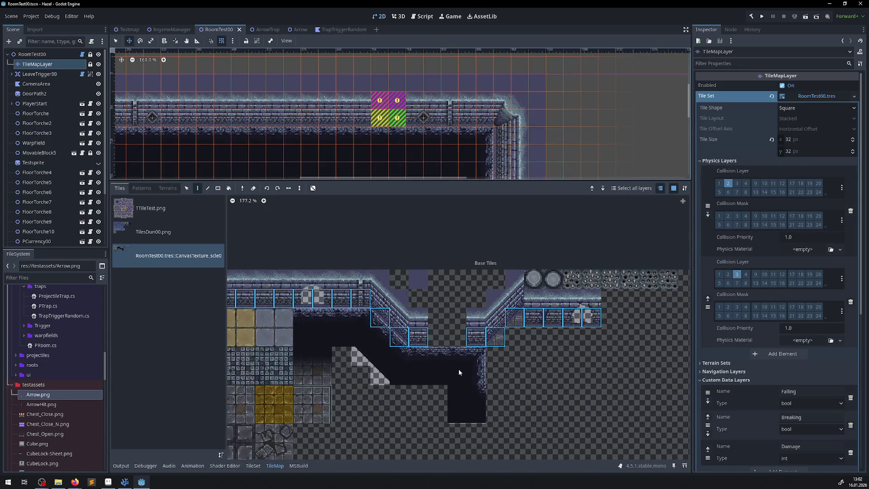
{"action": "left_click", "coordinate": [408, 325]}
{"action": "mouse_move", "coordinate": [352, 290]}
{"action": "left_mouse_down"}
{"action": "mouse_move", "coordinate": [357, 299]}
{"action": "mouse_move", "coordinate": [340, 297]}
{"action": "left_mouse_up"}
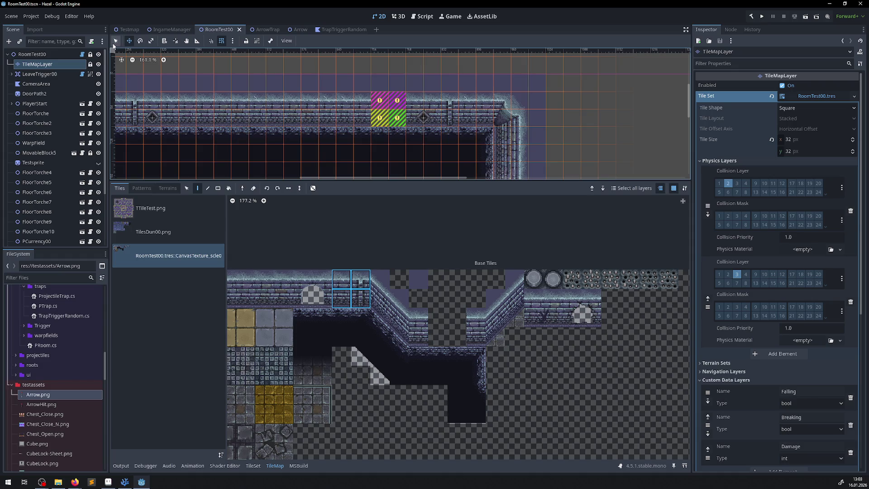
{"action": "left_click", "coordinate": [387, 116]}
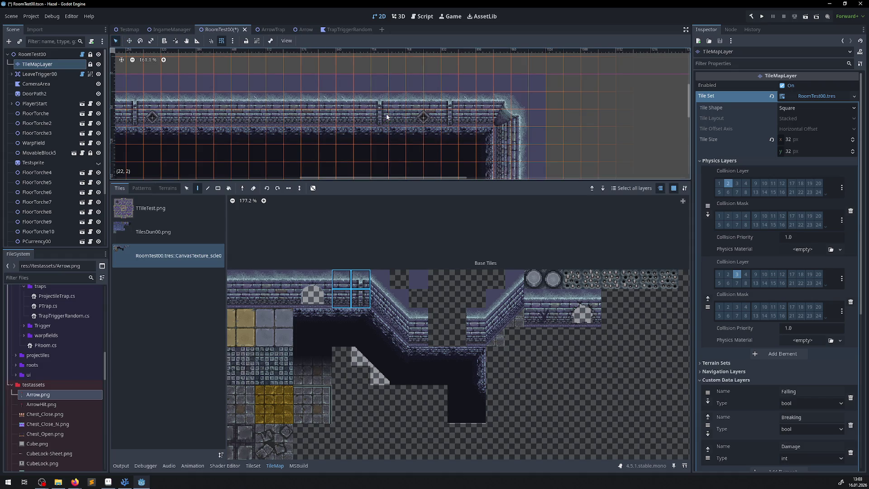
{"action": "scroll", "coordinate": [271, 159], "scroll_direction": "down", "scroll_amount": 3}
{"action": "scroll", "coordinate": [272, 158], "scroll_direction": "down", "scroll_amount": 3}
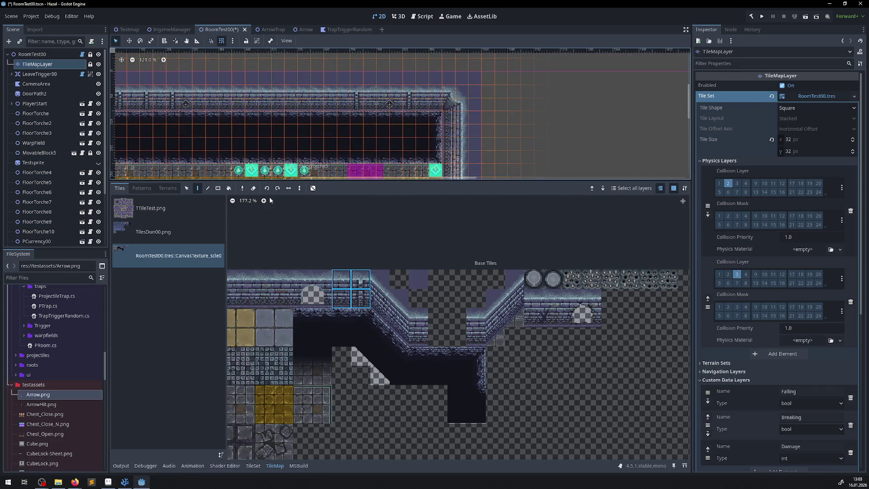
{"action": "scroll", "coordinate": [368, 105], "scroll_direction": "up", "scroll_amount": 4}
Step: Try narrower 1x2 wall tile columns along the top wall
{"action": "left_click", "coordinate": [370, 90], "text": "ctrl"}
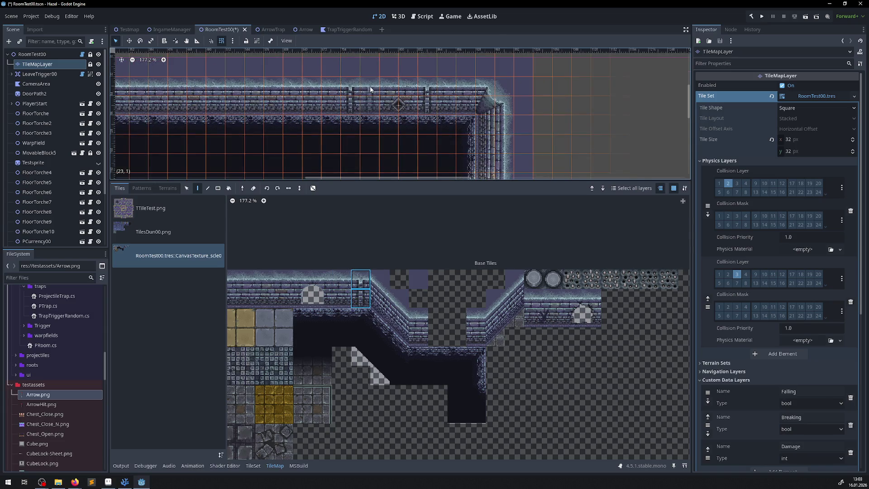
{"action": "scroll", "coordinate": [307, 116], "scroll_direction": "left", "scroll_amount": 5}
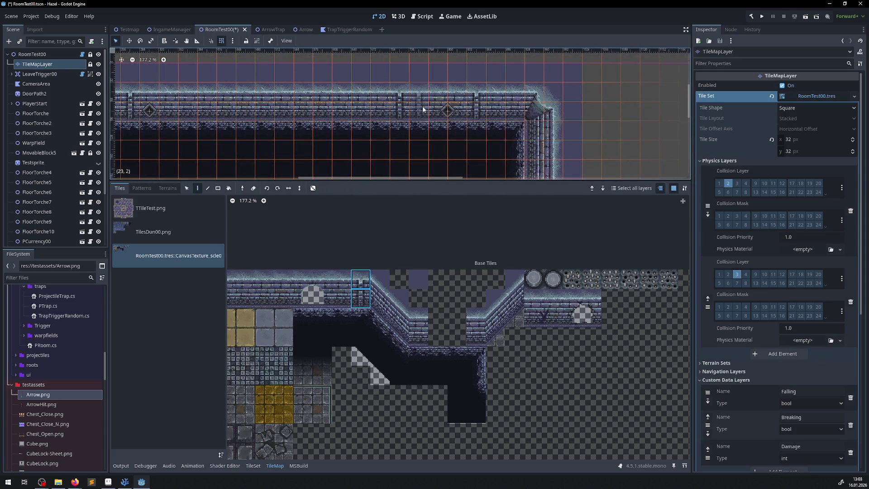
{"action": "left_click", "coordinate": [341, 289]}
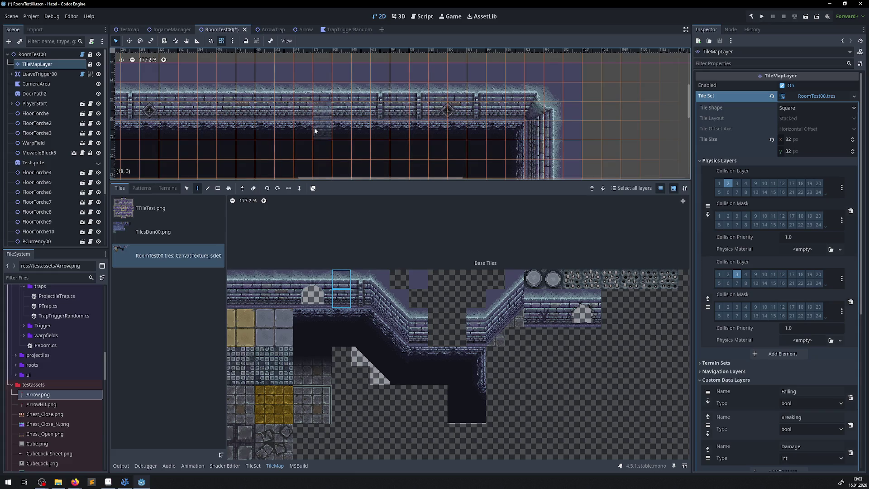
{"action": "mouse_move", "coordinate": [270, 124]}
{"action": "left_mouse_down"}
{"action": "mouse_move", "coordinate": [450, 124]}
{"action": "mouse_move", "coordinate": [371, 118]}
{"action": "mouse_move", "coordinate": [452, 117]}
{"action": "mouse_move", "coordinate": [310, 127]}
{"action": "left_mouse_up"}
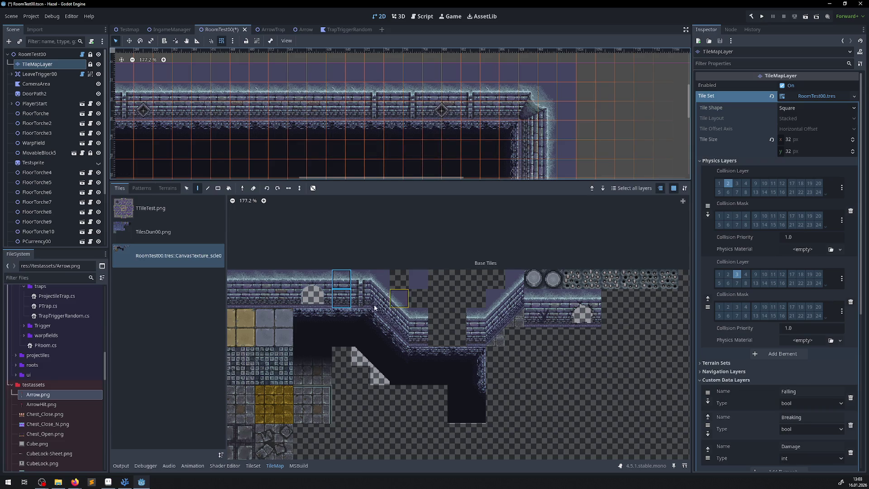
{"action": "left_click", "coordinate": [360, 296]}
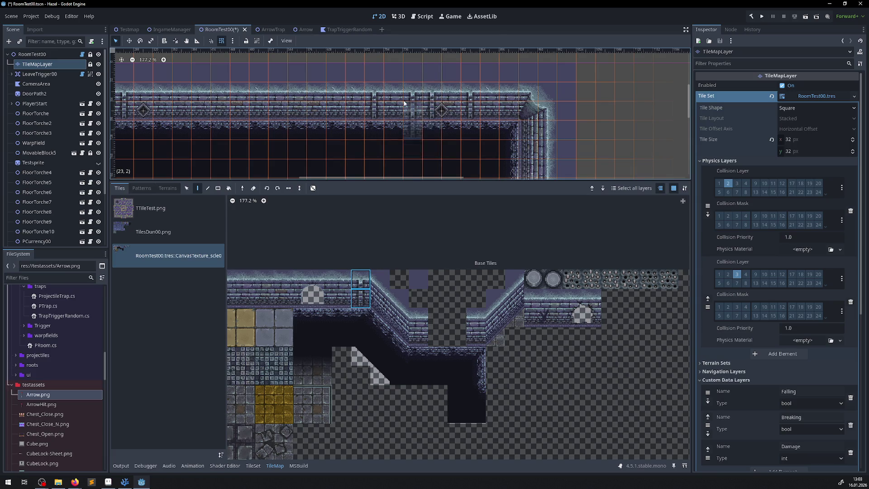
{"action": "left_click", "coordinate": [341, 294]}
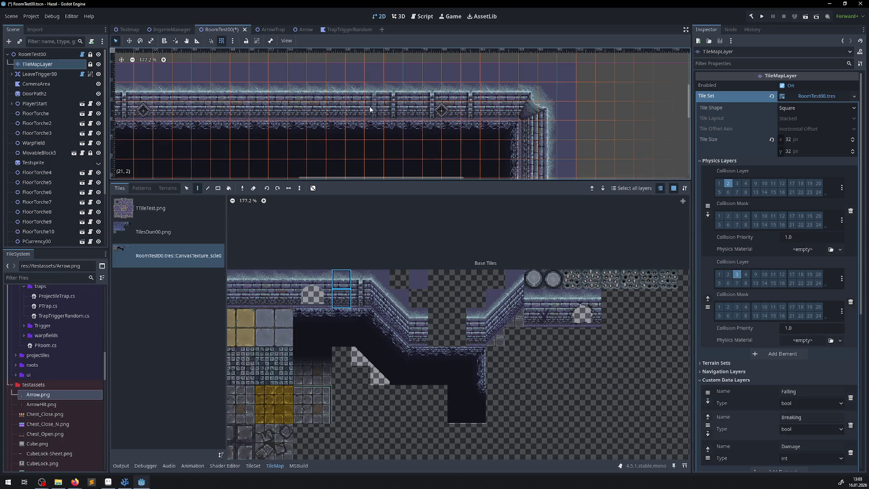
{"action": "scroll", "coordinate": [415, 136], "scroll_direction": "down", "scroll_amount": 3}
{"action": "mouse_move", "coordinate": [384, 135]}
{"action": "left_mouse_down"}
{"action": "mouse_move", "coordinate": [460, 89]}
{"action": "mouse_move", "coordinate": [418, 114]}
{"action": "left_mouse_up"}
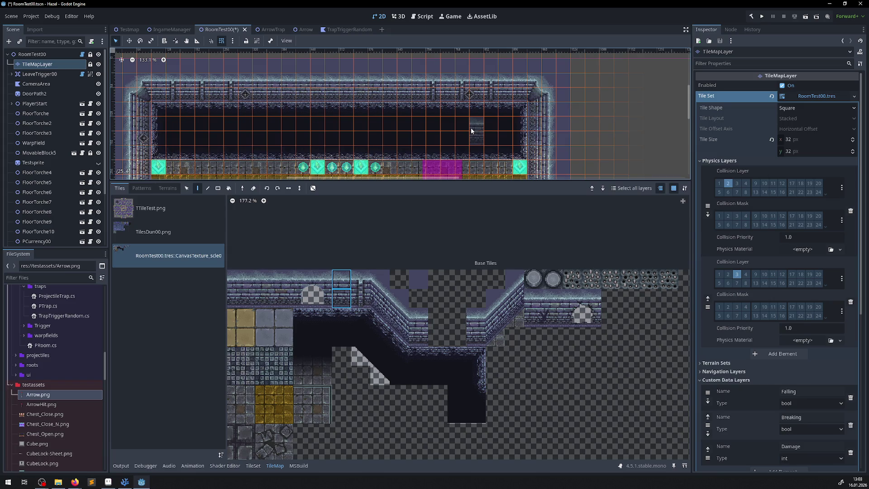
{"action": "scroll", "coordinate": [471, 131], "scroll_direction": "up", "scroll_amount": 3}
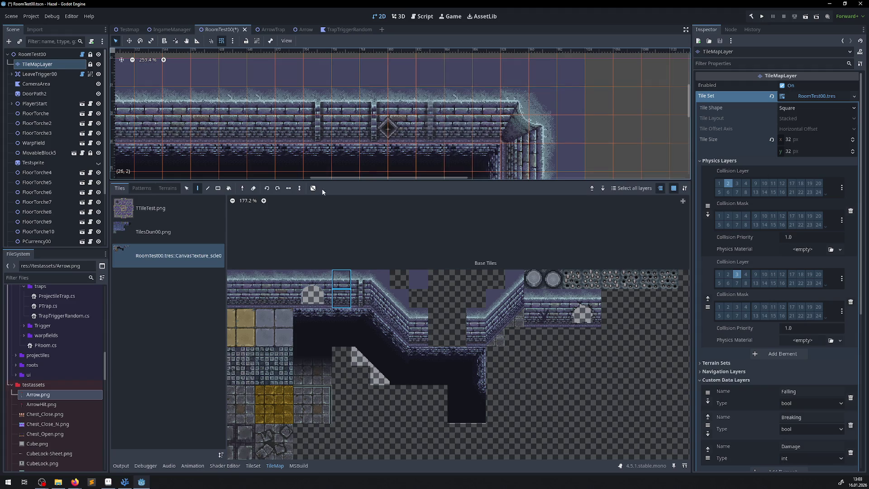
Step: Repaint the top wall with plain brick tiles and save RoomTest00
{"action": "left_click_drag", "start_coordinate": [264, 298], "coordinate": [283, 280]}
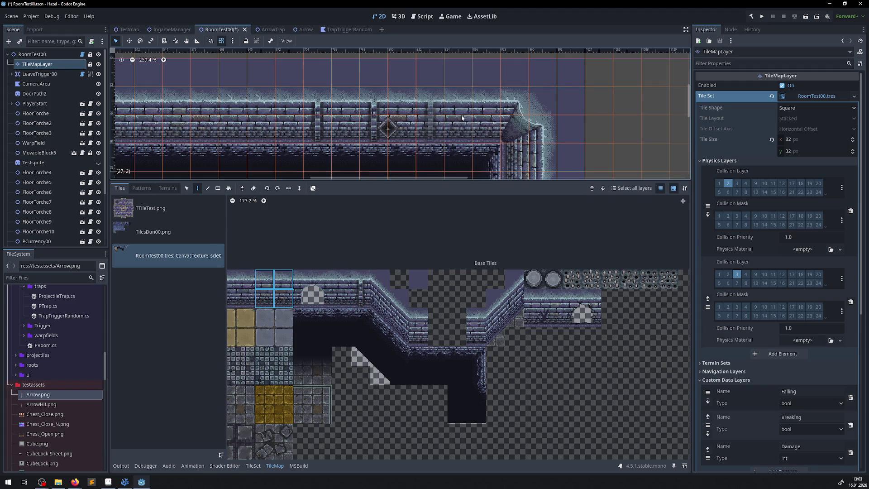
{"action": "left_click_drag", "start_coordinate": [461, 118], "coordinate": [308, 116]}
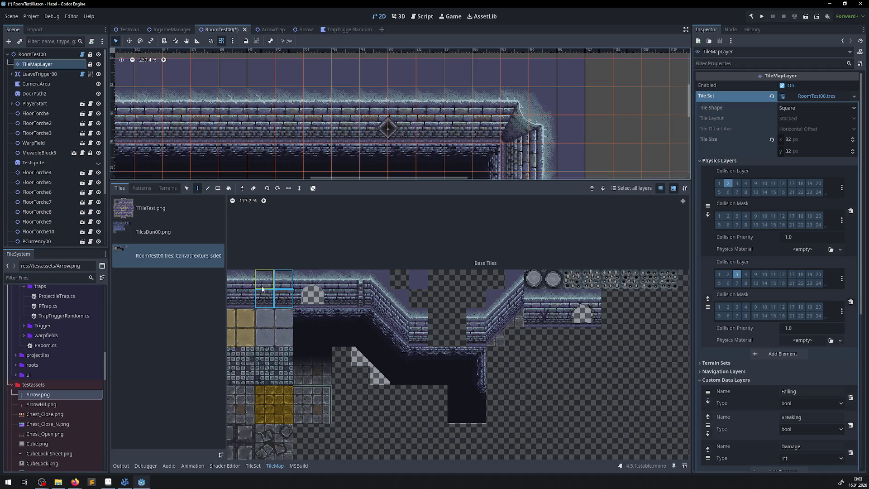
{"action": "scroll", "coordinate": [262, 289], "scroll_direction": "left", "scroll_amount": 2}
{"action": "left_click_drag", "start_coordinate": [300, 295], "coordinate": [359, 277]}
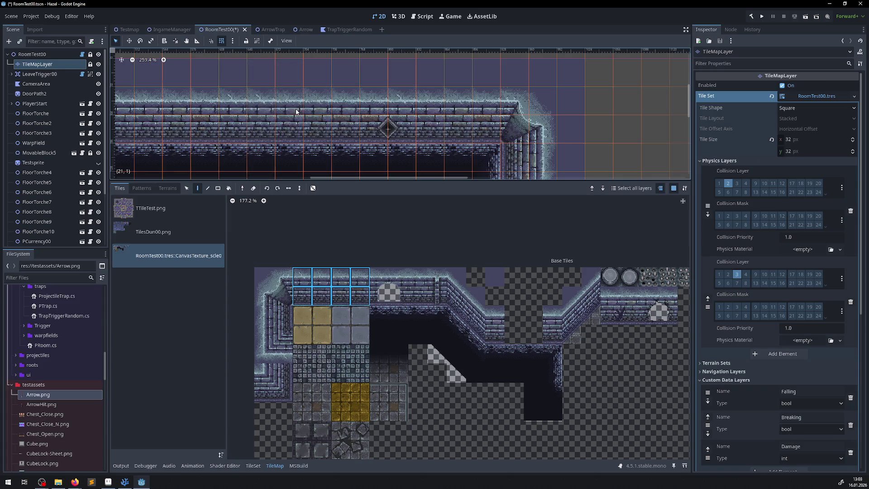
{"action": "left_click_drag", "start_coordinate": [437, 297], "coordinate": [436, 277]}
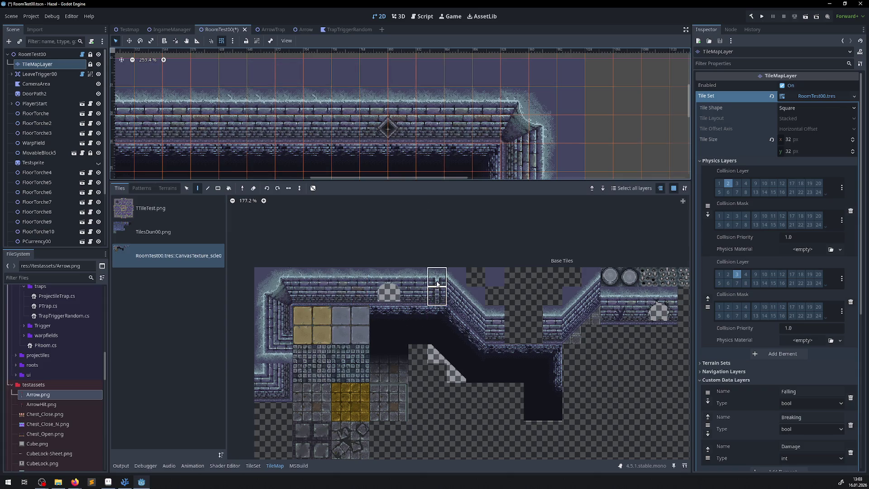
{"action": "mouse_move", "coordinate": [247, 109]}
{"action": "left_mouse_down"}
{"action": "mouse_move", "coordinate": [541, 77]}
{"action": "mouse_move", "coordinate": [670, 77]}
{"action": "mouse_move", "coordinate": [520, 81]}
{"action": "mouse_move", "coordinate": [430, 113]}
{"action": "mouse_move", "coordinate": [417, 157]}
{"action": "mouse_move", "coordinate": [684, 84]}
{"action": "mouse_move", "coordinate": [247, 75]}
{"action": "left_mouse_up"}
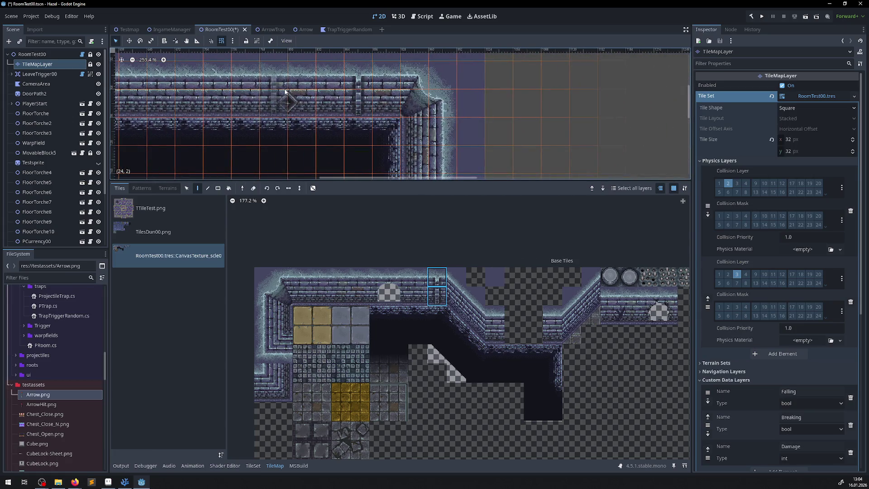
{"action": "scroll", "coordinate": [244, 95], "scroll_direction": "left", "scroll_amount": 3}
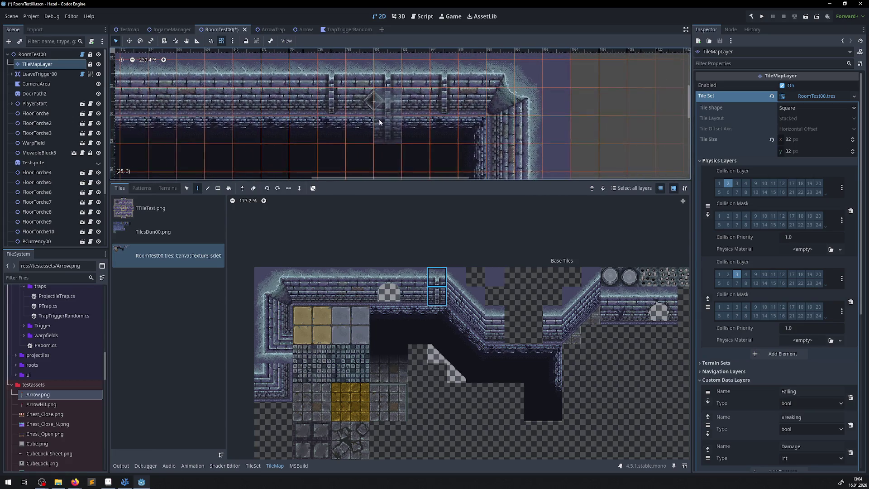
{"action": "key", "text": "ctrl+s"}
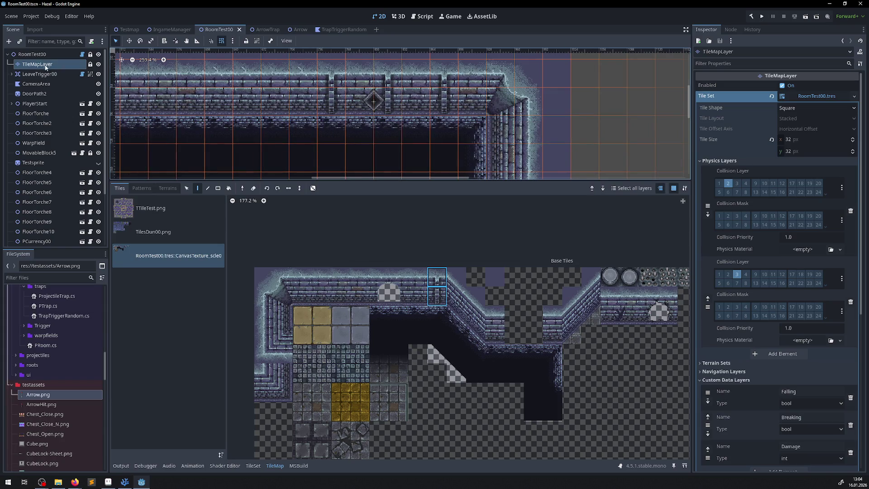
Step: Move ArrowTrap3 16 px left along RoomTest00's top wall and save
{"action": "left_click", "coordinate": [34, 55]}
{"action": "left_click", "coordinate": [367, 104]}
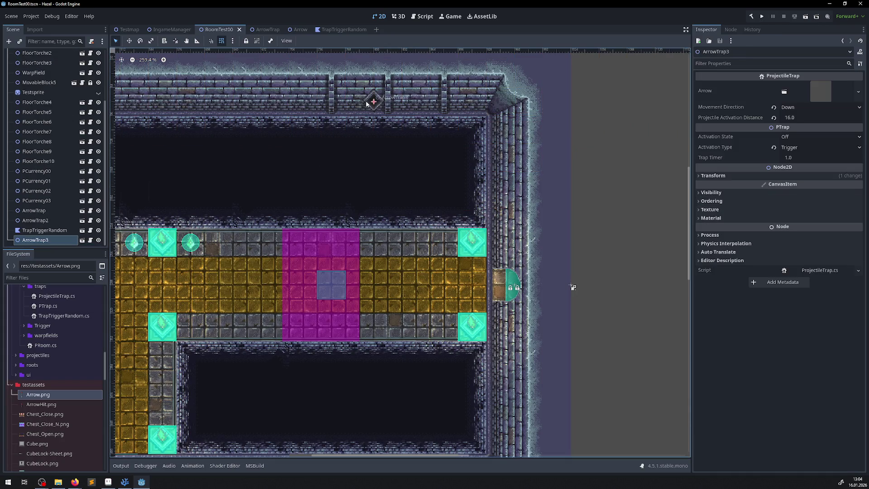
{"action": "key", "text": "w"}
{"action": "scroll", "coordinate": [367, 96], "scroll_direction": "up", "scroll_amount": 3}
{"action": "scroll", "coordinate": [376, 217], "scroll_direction": "up", "scroll_amount": 2}
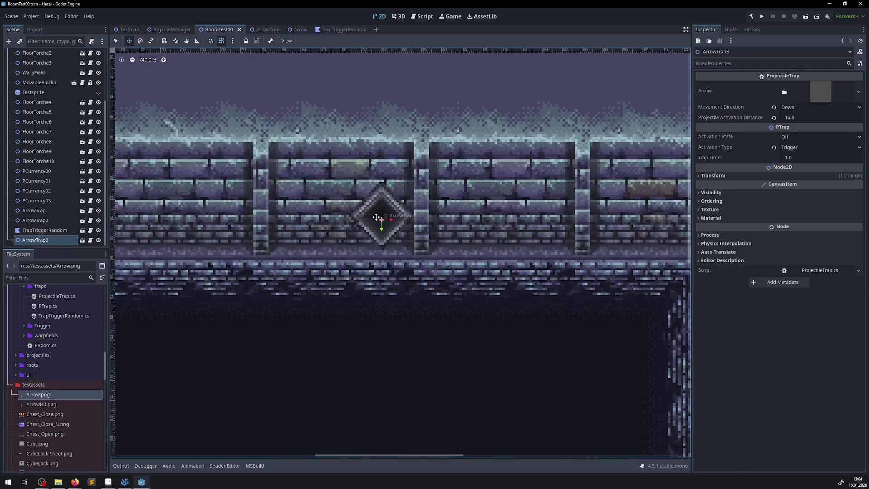
{"action": "left_click_drag", "start_coordinate": [370, 217], "coordinate": [333, 217]}
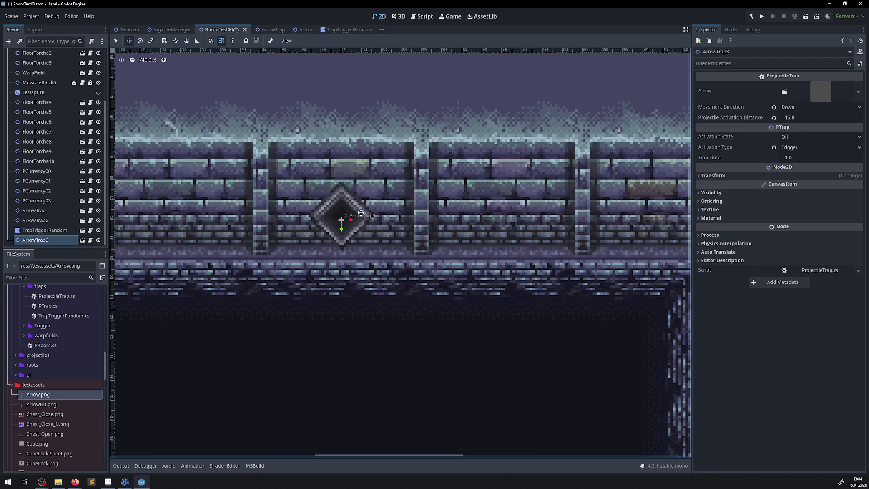
{"action": "scroll", "coordinate": [360, 212], "scroll_direction": "down", "scroll_amount": 2}
{"action": "key", "text": "ctrl+s"}
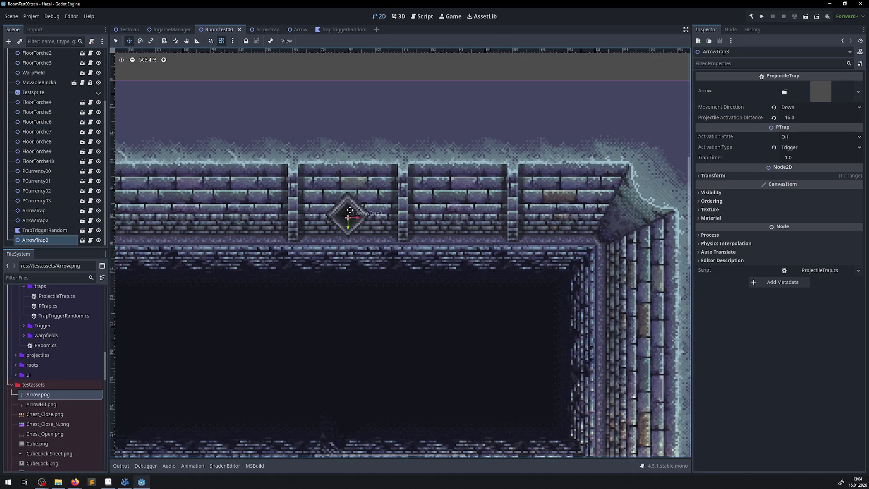
{"action": "scroll", "coordinate": [374, 221], "scroll_direction": "down", "scroll_amount": 2}
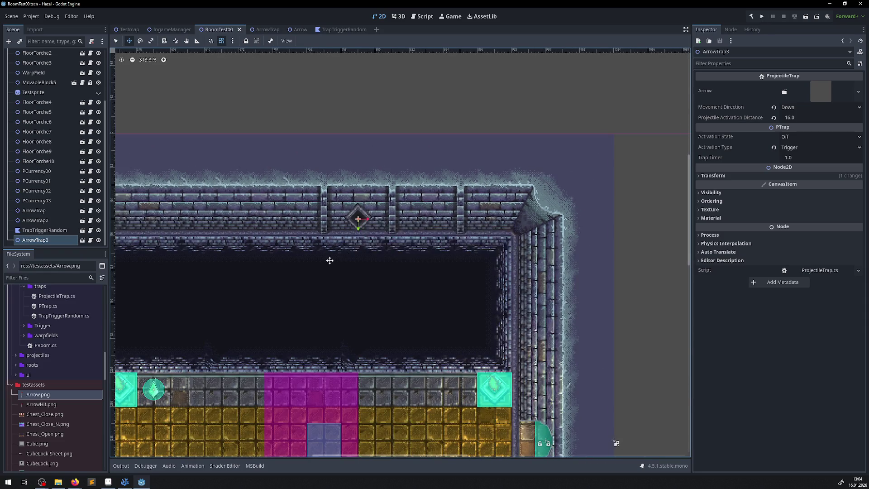
{"action": "scroll", "coordinate": [330, 261], "scroll_direction": "down", "scroll_amount": 2}
{"action": "left_click_drag", "start_coordinate": [355, 272], "coordinate": [503, 193]}
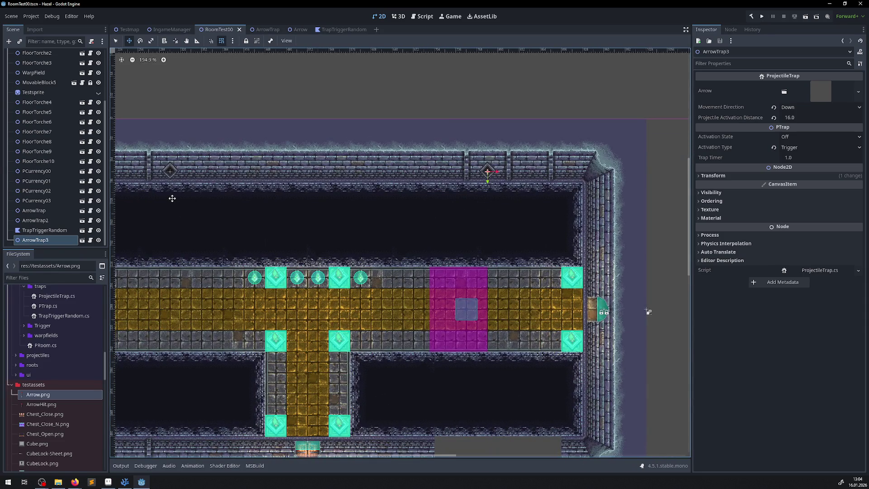
Step: Run the game to watch RoomTest00's arrows fly, then switch to the Arrow scene
{"action": "left_click", "coordinate": [760, 18]}
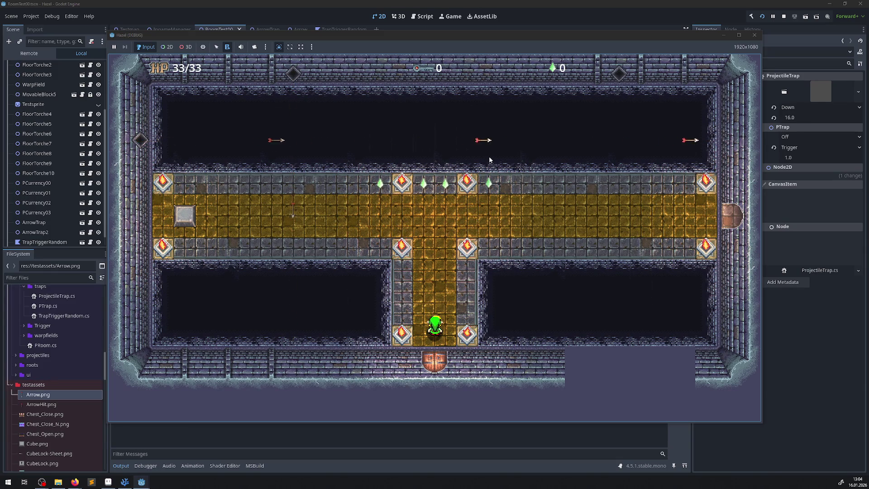
{"action": "left_click", "coordinate": [754, 37]}
{"action": "left_click", "coordinate": [294, 30]}
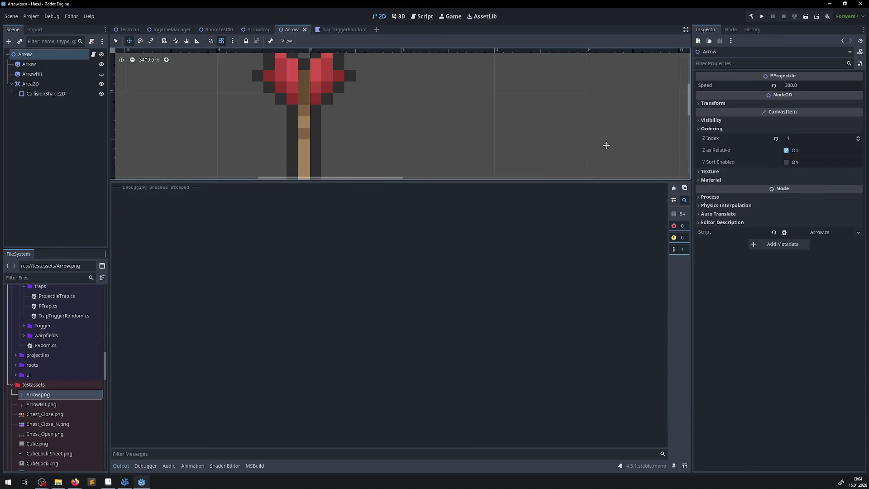
Step: Set the Arrow's Z Index to 0 and rerun the game to check arrow drawing
{"action": "left_click", "coordinate": [795, 138]}
{"action": "type", "text": "0"}
{"action": "key", "text": "Return"}
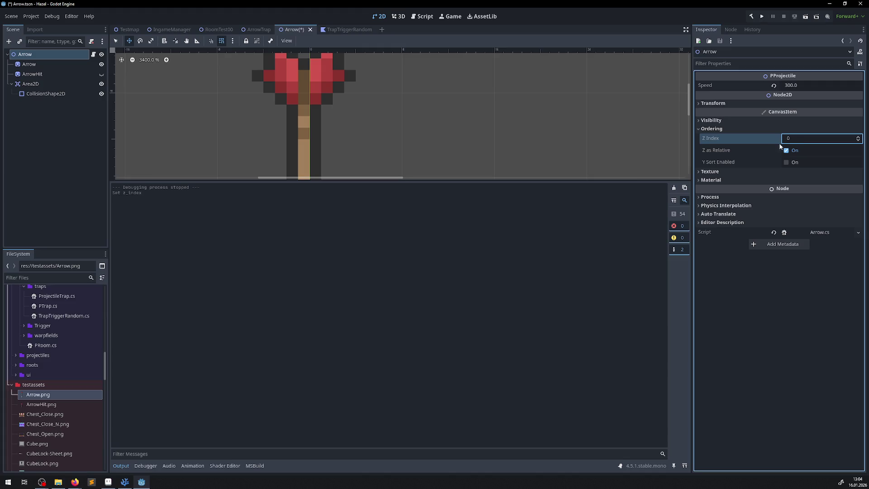
{"action": "left_click", "coordinate": [760, 17]}
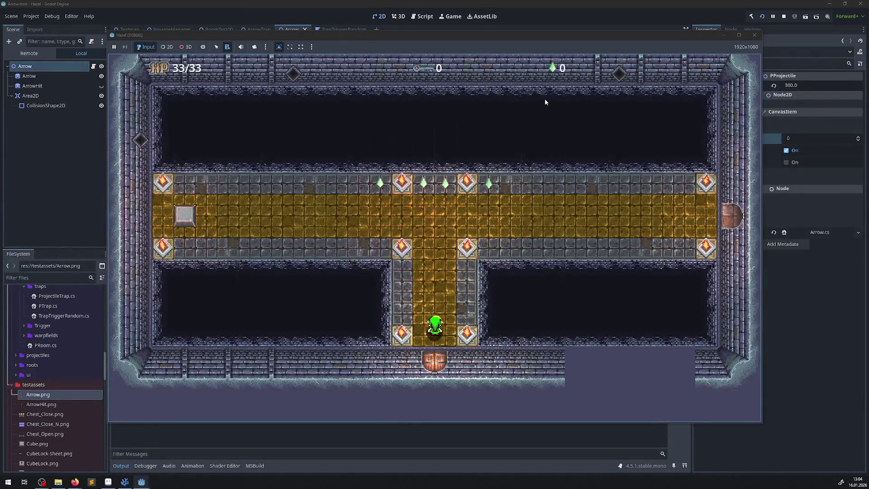
{"action": "left_click", "coordinate": [754, 36]}
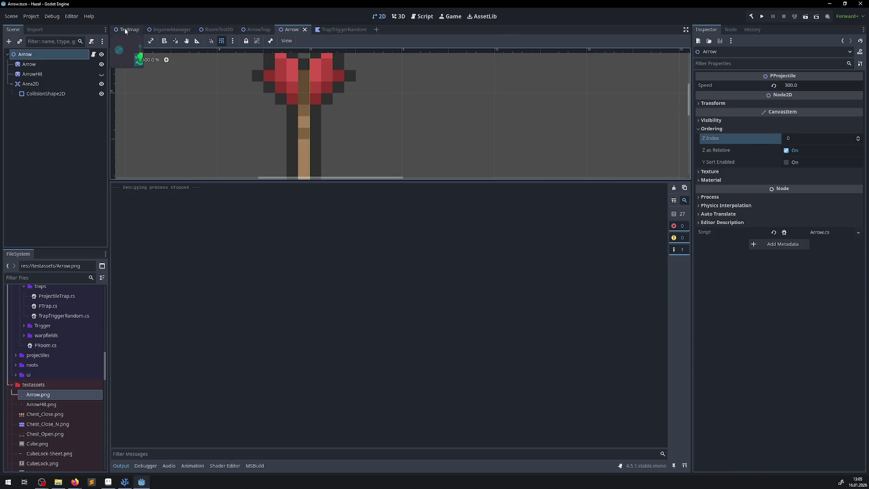
{"action": "left_click", "coordinate": [255, 30]}
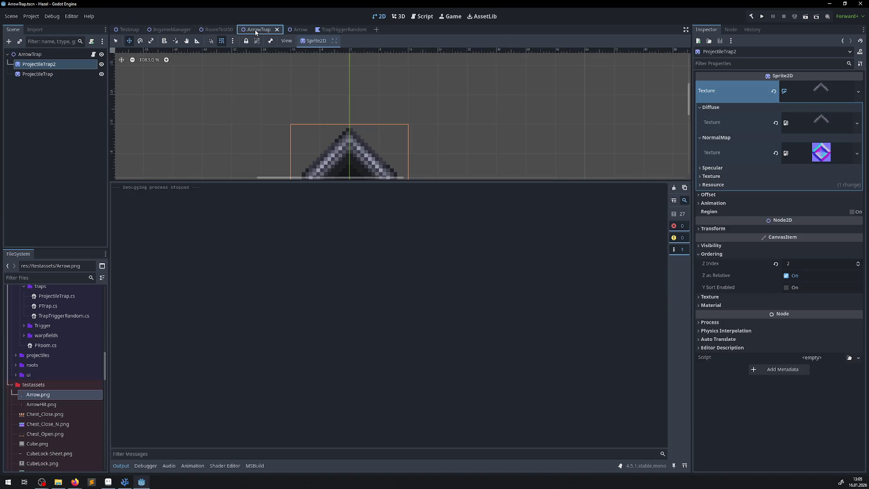
Step: Check ProjectileTrap's Z Index in the ArrowTrap scene and view TrapTriggerRandom
{"action": "left_click", "coordinate": [46, 76]}
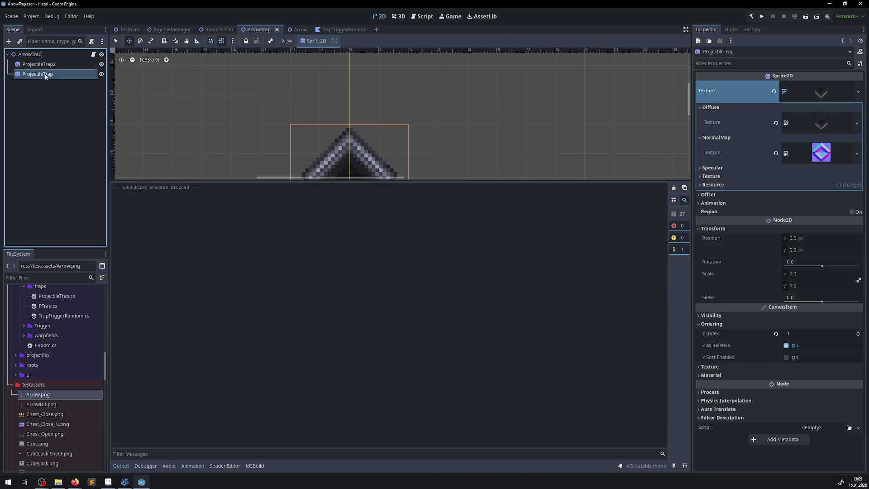
{"action": "left_click", "coordinate": [797, 333]}
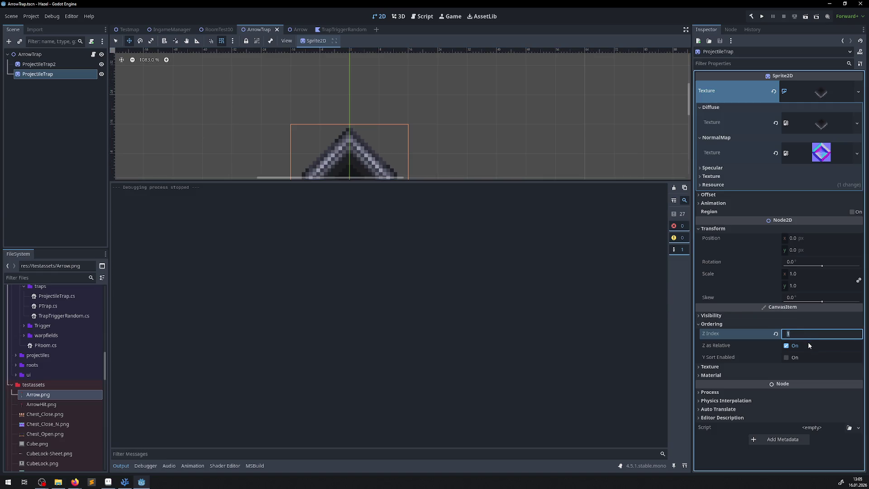
{"action": "left_click", "coordinate": [341, 30]}
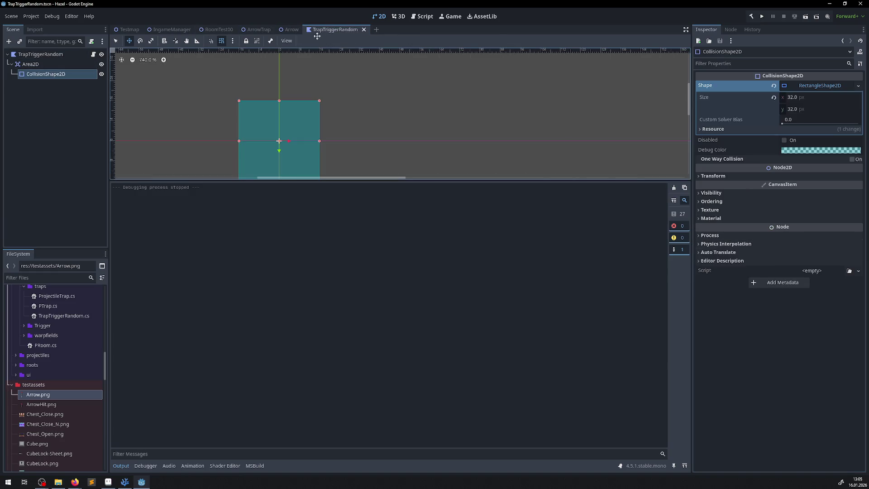
Step: Put the Arrow's Z Index back to 1 and return to RoomTest00
{"action": "left_click", "coordinate": [290, 29]}
{"action": "left_click", "coordinate": [806, 139]}
{"action": "type", "text": "1"}
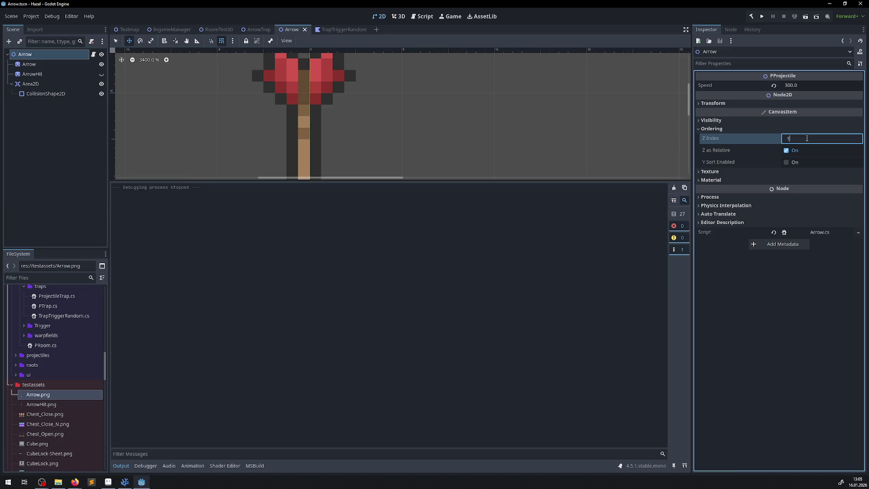
{"action": "key", "text": "Return"}
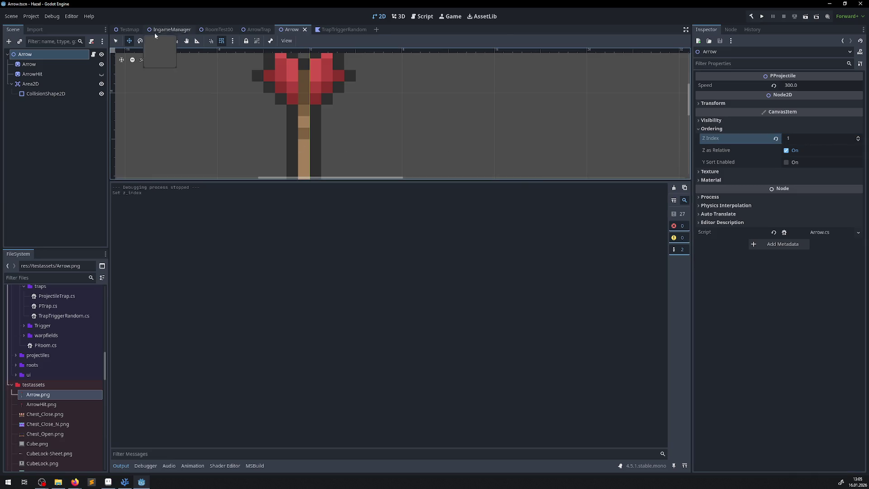
{"action": "left_click", "coordinate": [219, 29]}
{"action": "scroll", "coordinate": [444, 75], "scroll_direction": "up", "scroll_amount": 1}
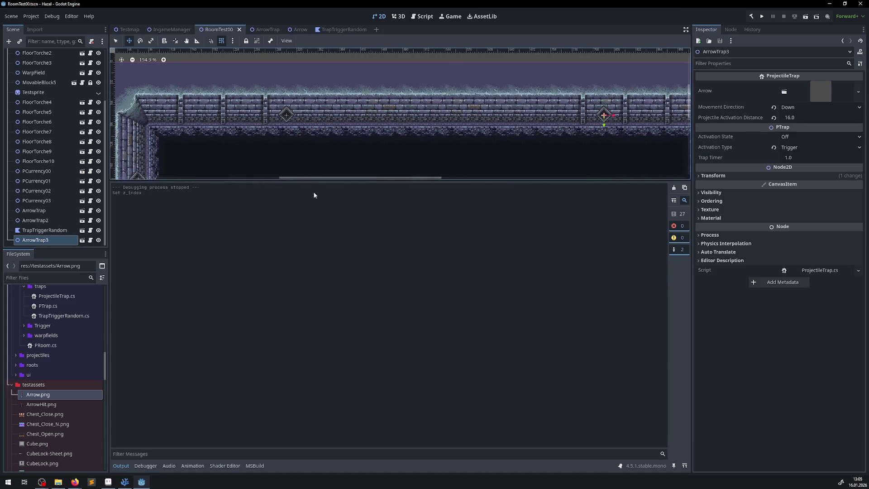
Step: Enlarge the room view and drag ArrowTrap3 up 8 px, then back down
{"action": "left_click_drag", "start_coordinate": [312, 181], "coordinate": [317, 300]}
{"action": "scroll", "coordinate": [277, 92], "scroll_direction": "up", "scroll_amount": 3}
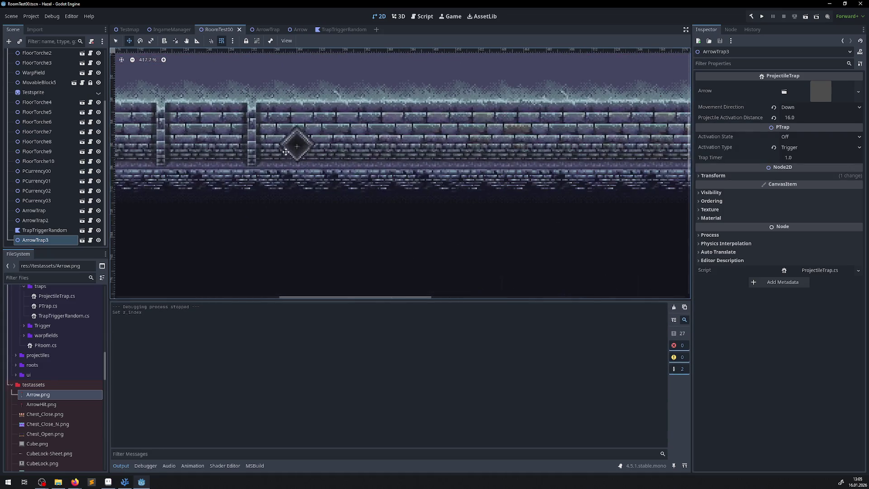
{"action": "scroll", "coordinate": [521, 123], "scroll_direction": "right", "scroll_amount": 5}
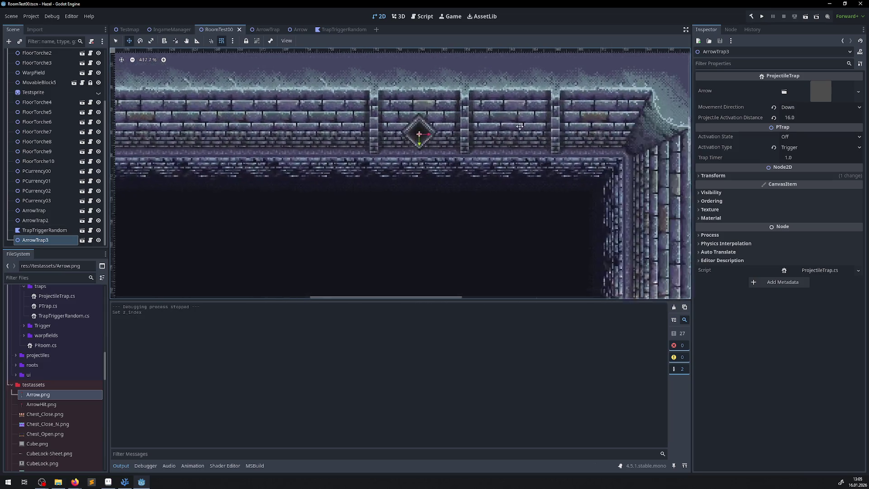
{"action": "scroll", "coordinate": [334, 163], "scroll_direction": "up", "scroll_amount": 2}
{"action": "left_click_drag", "start_coordinate": [339, 163], "coordinate": [340, 148]}
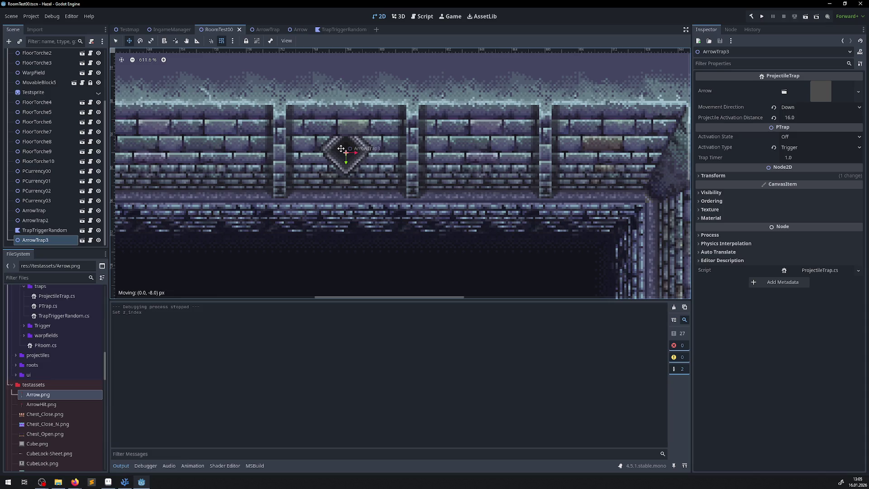
{"action": "left_click_drag", "start_coordinate": [341, 148], "coordinate": [347, 176]}
Step: Set ArrowTrap3's Position y to 76, then restore it to 80
{"action": "left_click", "coordinate": [698, 175]}
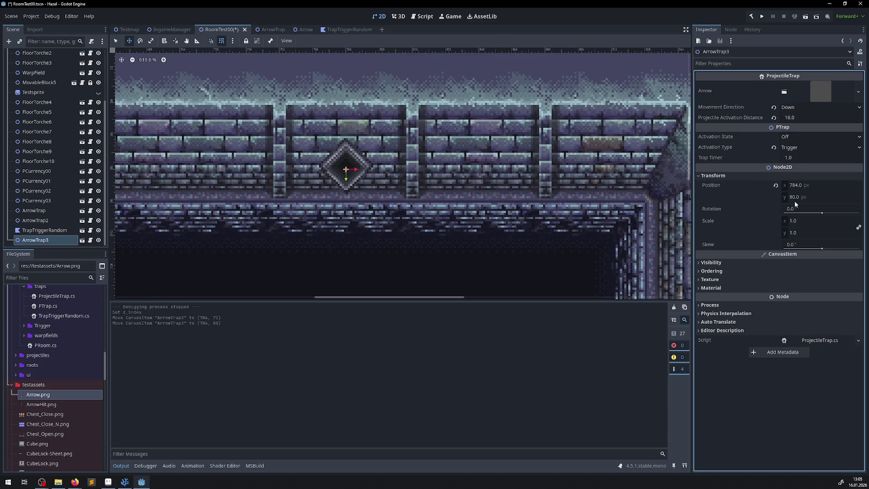
{"action": "left_click", "coordinate": [821, 197]}
{"action": "type", "text": "7"}
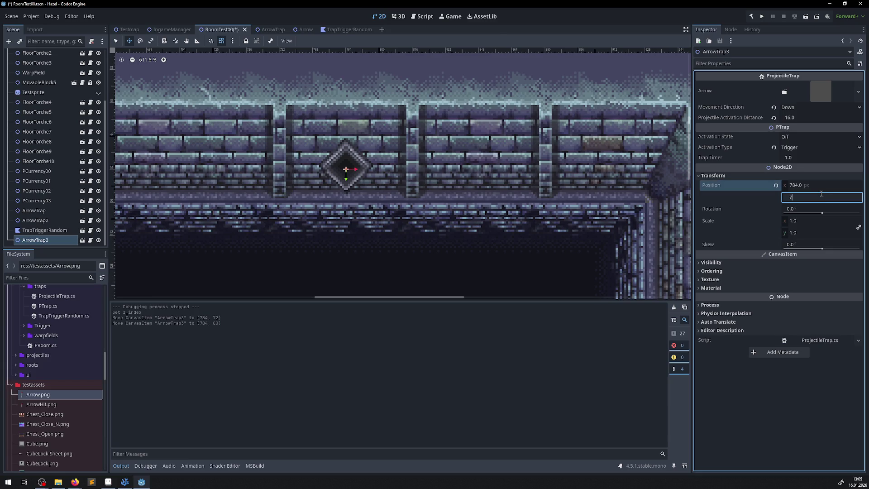
{"action": "type", "text": "6"}
{"action": "key", "text": "Return"}
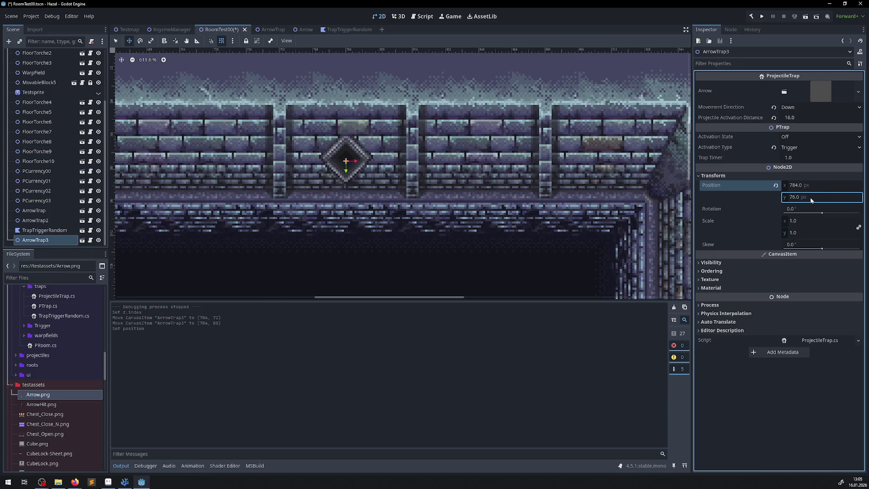
{"action": "left_click", "coordinate": [810, 199]}
{"action": "type", "text": "80"}
{"action": "key", "text": "Return"}
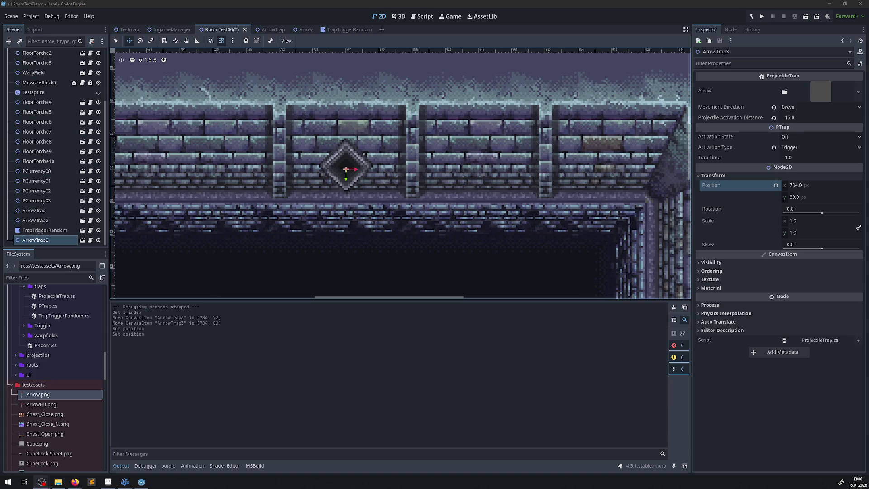
{"action": "key", "text": "alt+Tab"}
Step: Drag ArrowTrap3 up 8 px to (784, 72) and check along the top wall
{"action": "scroll", "coordinate": [318, 198], "scroll_direction": "down", "scroll_amount": 3}
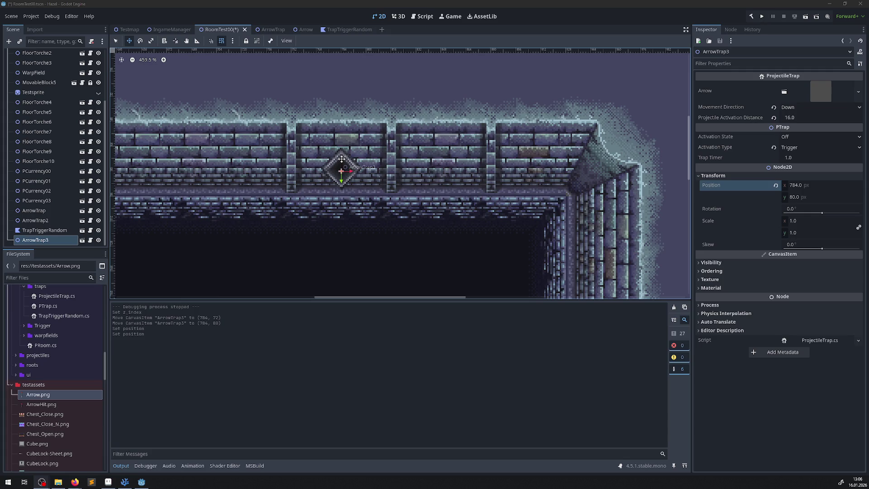
{"action": "left_click_drag", "start_coordinate": [341, 164], "coordinate": [343, 151]}
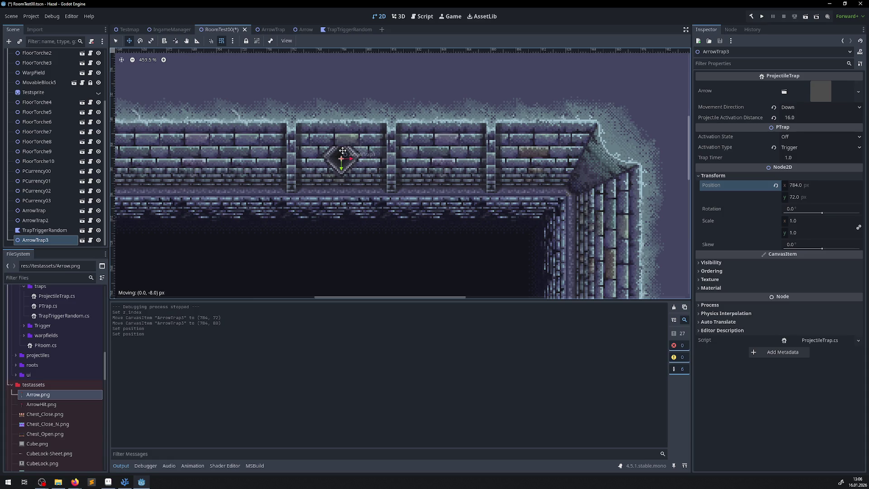
{"action": "left_click_drag", "start_coordinate": [342, 150], "coordinate": [343, 150]}
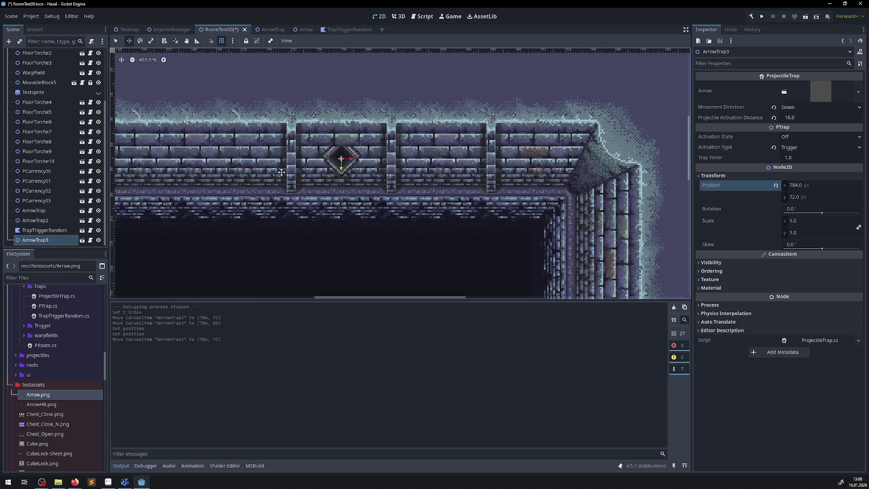
{"action": "scroll", "coordinate": [385, 149], "scroll_direction": "left", "scroll_amount": 2}
{"action": "scroll", "coordinate": [635, 125], "scroll_direction": "down", "scroll_amount": 3}
{"action": "scroll", "coordinate": [635, 124], "scroll_direction": "right", "scroll_amount": 3}
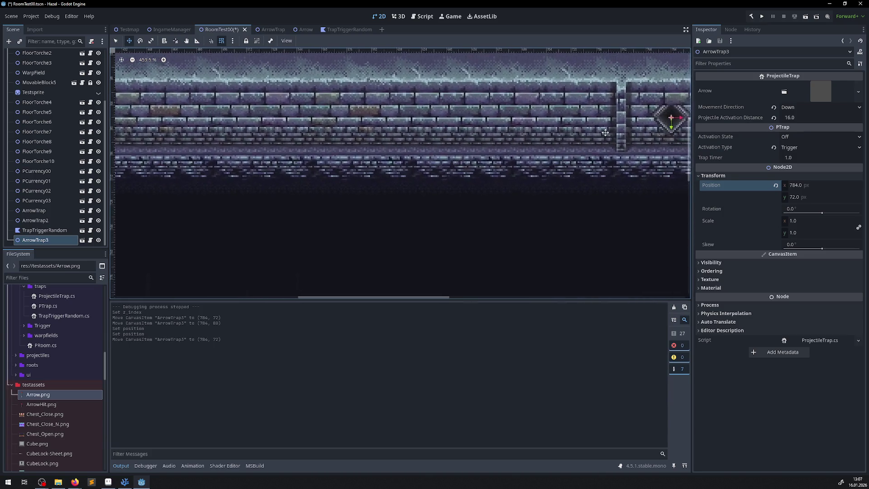
{"action": "scroll", "coordinate": [333, 149], "scroll_direction": "down", "scroll_amount": 3}
{"action": "scroll", "coordinate": [334, 149], "scroll_direction": "left", "scroll_amount": 5}
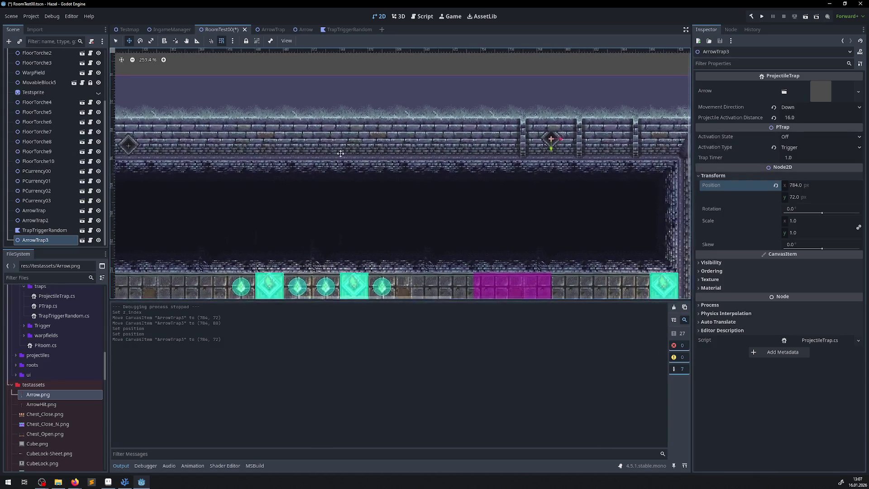
{"action": "scroll", "coordinate": [572, 146], "scroll_direction": "right", "scroll_amount": 5}
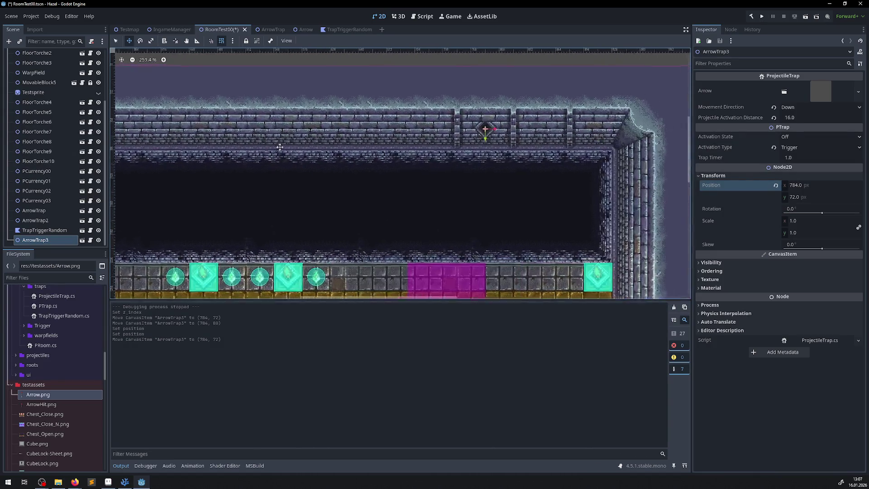
Step: In the ArrowTrap scene, set the ProjectileTrap2 sprite's Z Index to 1
{"action": "left_click", "coordinate": [265, 29]}
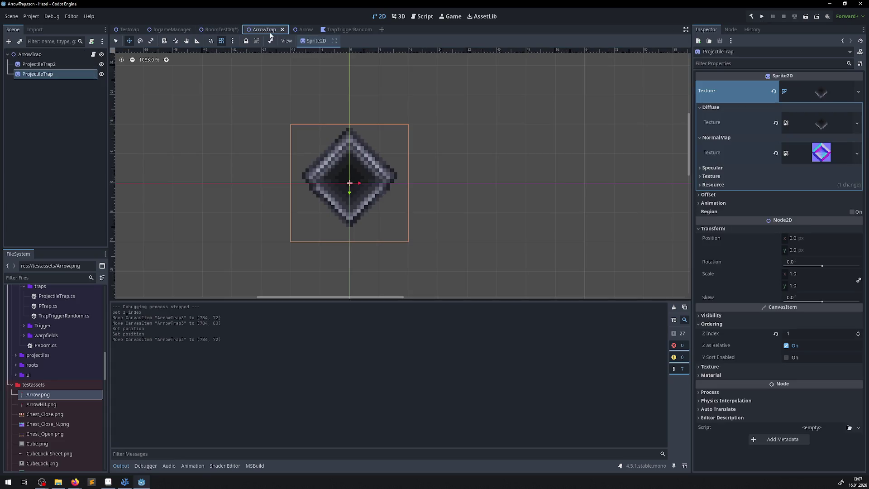
{"action": "left_click", "coordinate": [41, 64]}
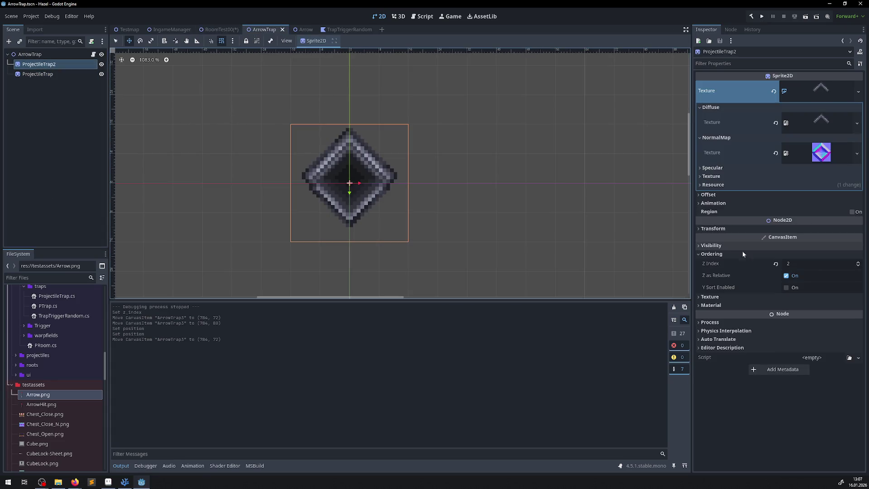
{"action": "left_click", "coordinate": [793, 263]}
{"action": "type", "text": "10"}
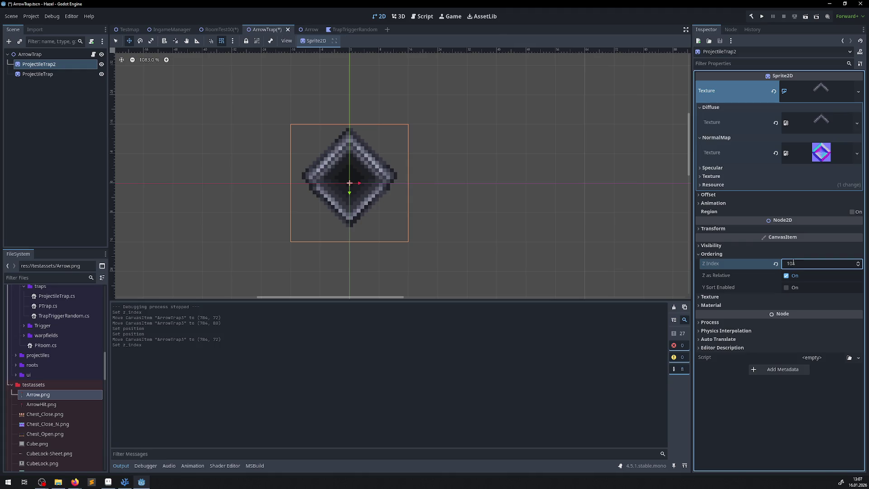
{"action": "key", "text": "Return"}
Step: Run RoomTest00, walk the hero around the hall collecting gems, then stop the game
{"action": "left_click", "coordinate": [217, 31]}
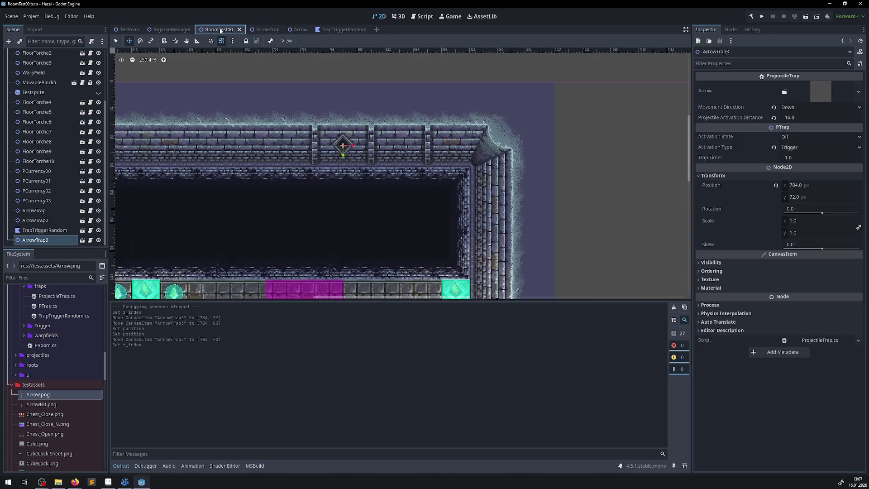
{"action": "scroll", "coordinate": [400, 120], "scroll_direction": "up", "scroll_amount": 3}
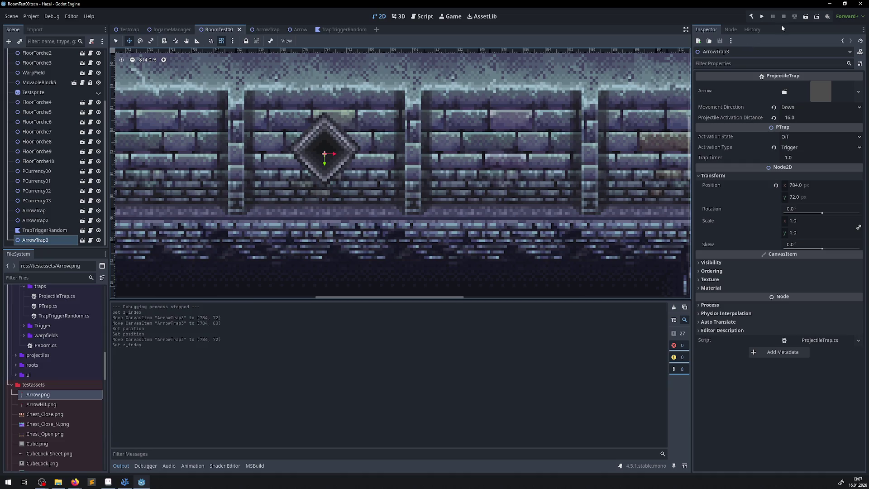
{"action": "left_click", "coordinate": [762, 17]}
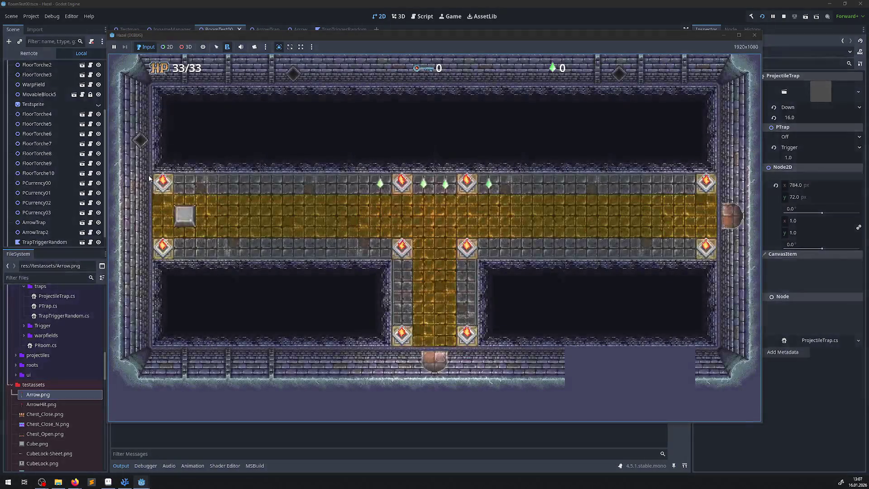
{"action": "key", "text": "Up"}
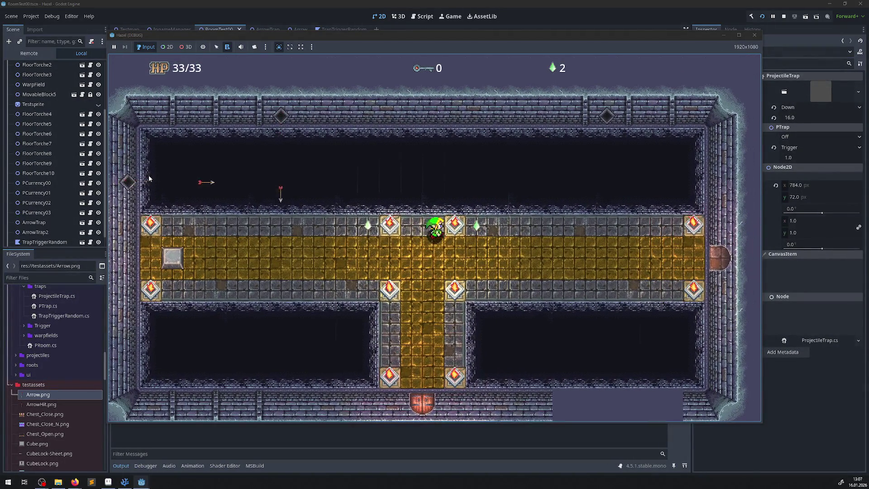
{"action": "key", "text": "Right"}
{"action": "key", "text": "Right"}
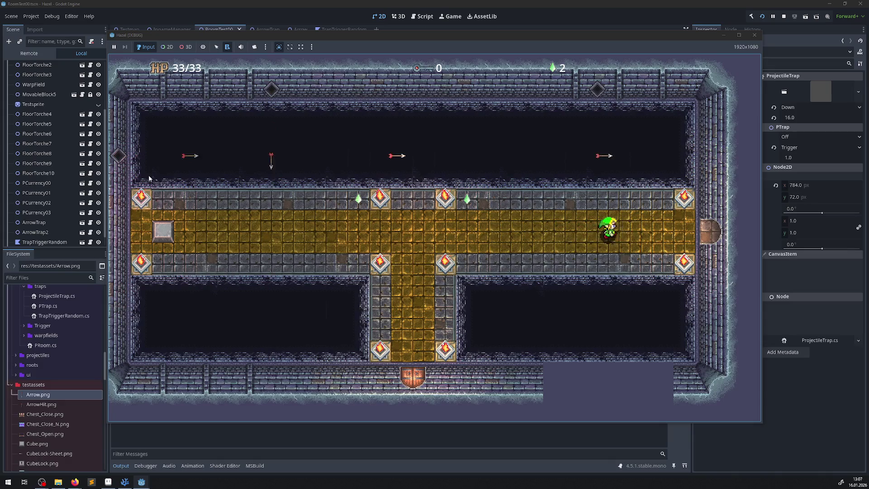
{"action": "key", "text": "Down"}
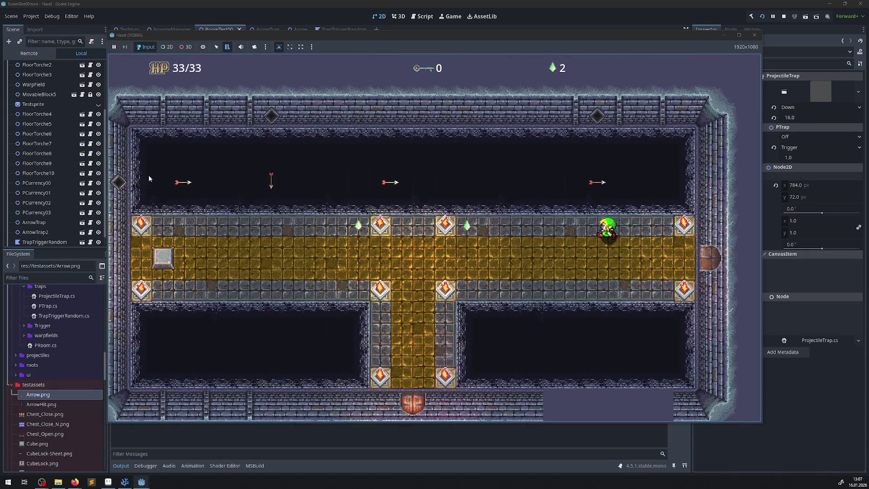
{"action": "key", "text": "Left"}
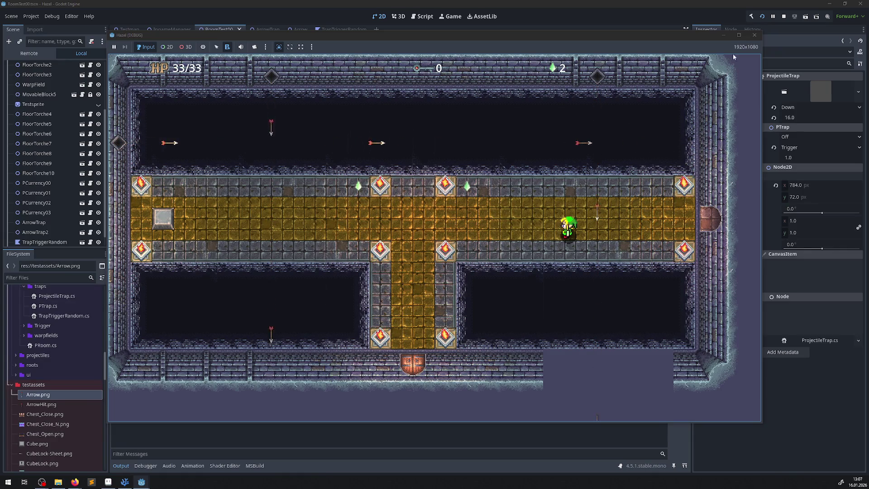
{"action": "left_click", "coordinate": [754, 35]}
Step: Zoom and pan the 2D viewport to ArrowTrap3 near the top-right wall corner
{"action": "scroll", "coordinate": [363, 161], "scroll_direction": "down", "scroll_amount": 10}
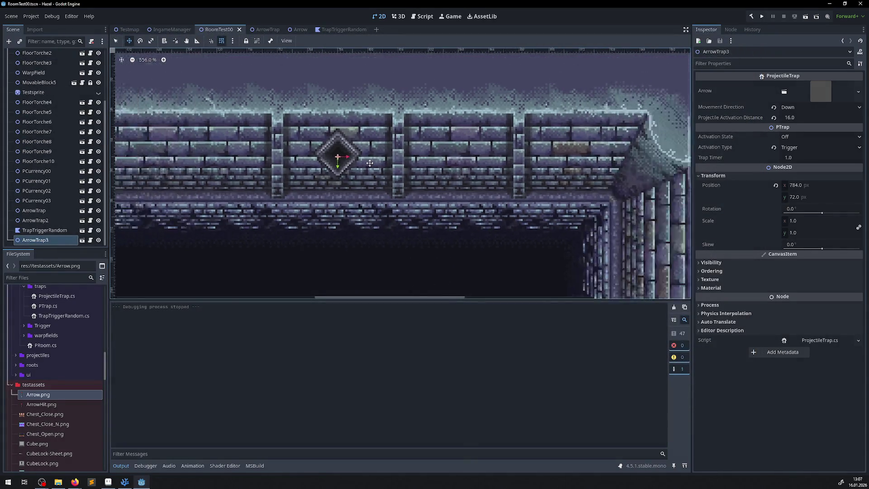
{"action": "left_click_drag", "start_coordinate": [277, 214], "coordinate": [285, 200]}
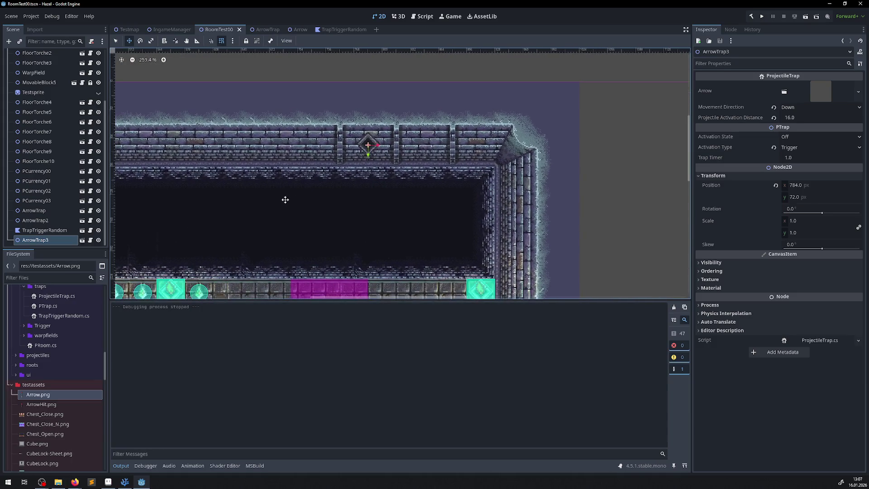
{"action": "scroll", "coordinate": [390, 166], "scroll_direction": "up", "scroll_amount": 5}
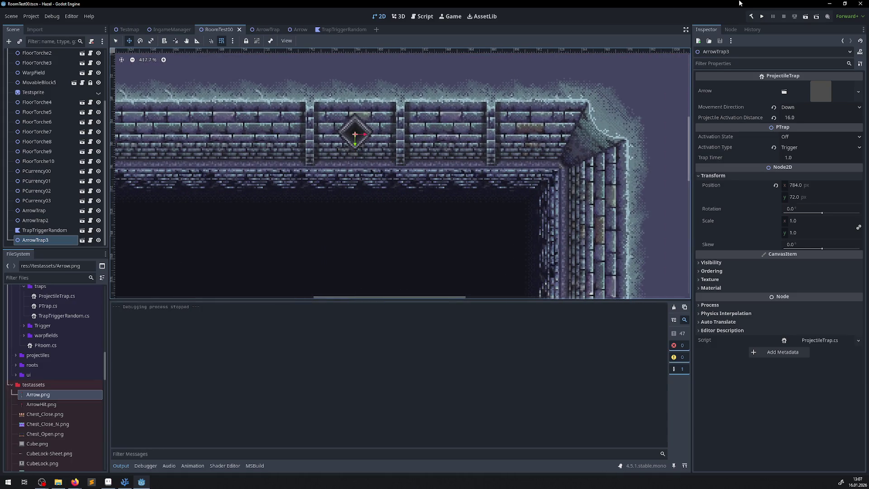
Step: Rerun the room, walk the hero up, right and down, then stop with F8
{"action": "left_click", "coordinate": [763, 16]}
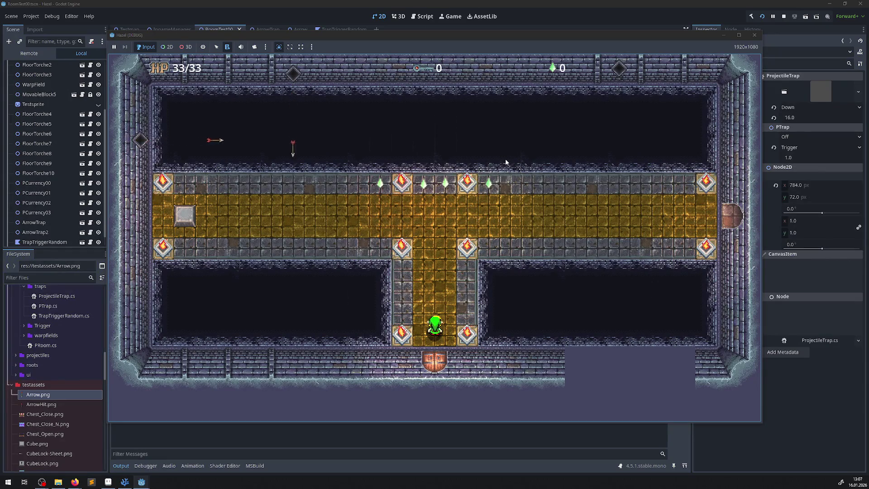
{"action": "key", "text": "Up"}
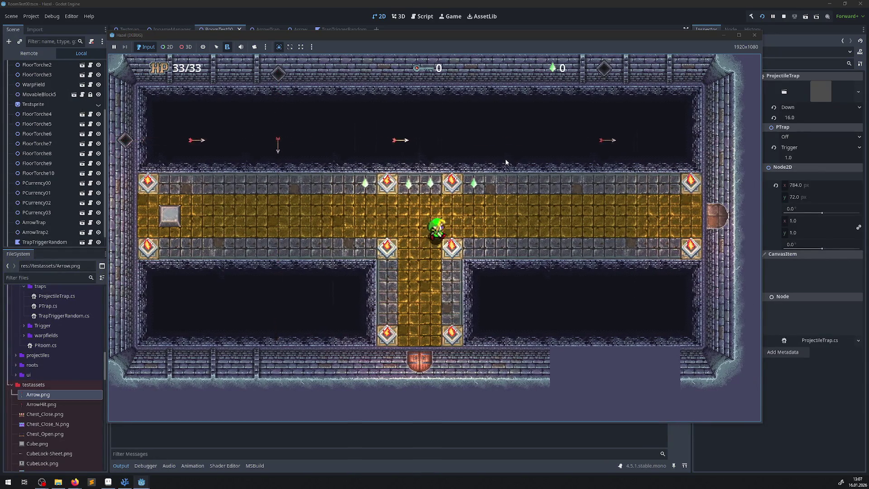
{"action": "key", "text": "Right"}
{"action": "key", "text": "Down"}
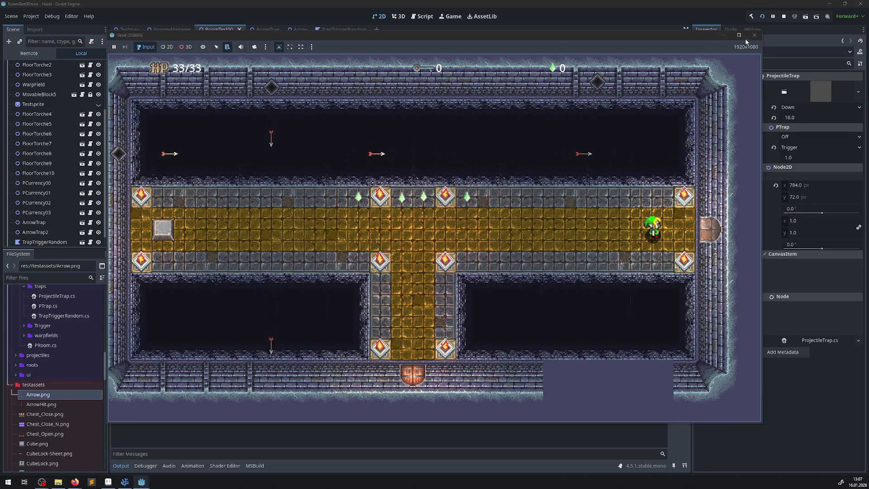
{"action": "key", "text": "F8"}
{"action": "scroll", "coordinate": [343, 155], "scroll_direction": "up", "scroll_amount": 1}
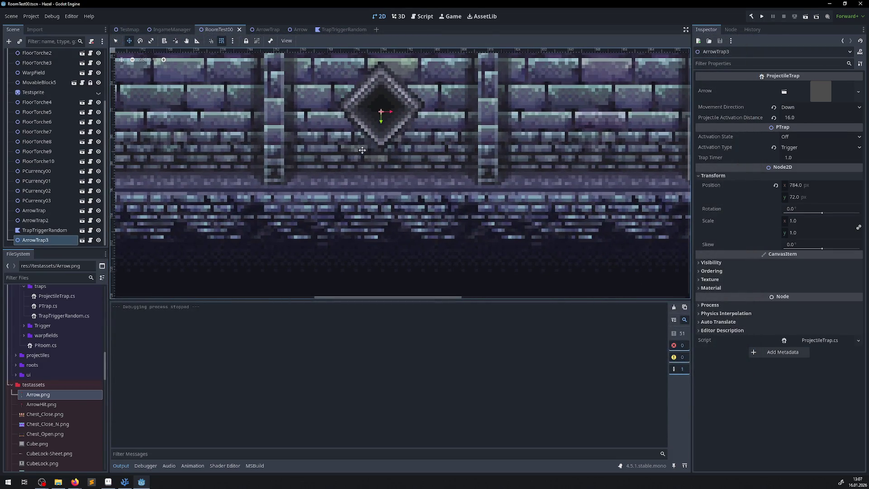
Step: Measure with the ruler, set ArrowTrap3's Projectile Activation Distance to 24.0, and save
{"action": "key", "text": "r"}
{"action": "left_click_drag", "start_coordinate": [381, 111], "coordinate": [378, 186]}
{"action": "left_click", "coordinate": [792, 119]}
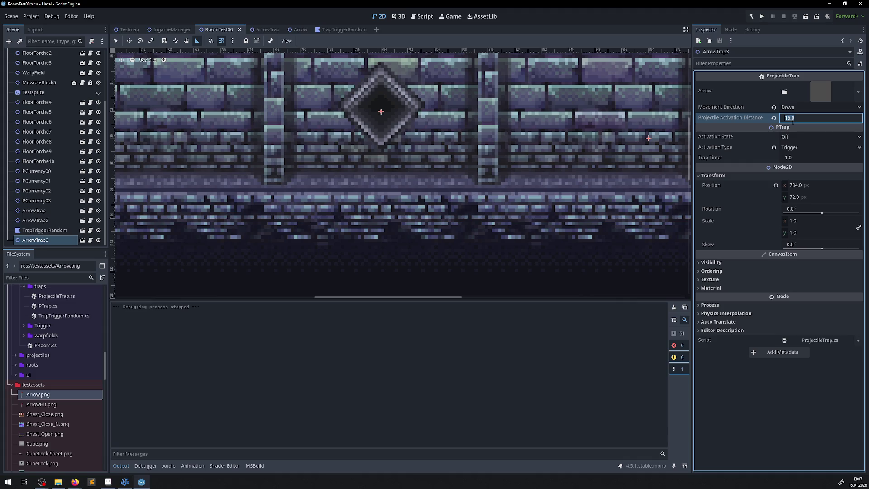
{"action": "type", "text": "24"}
{"action": "key", "text": "Return"}
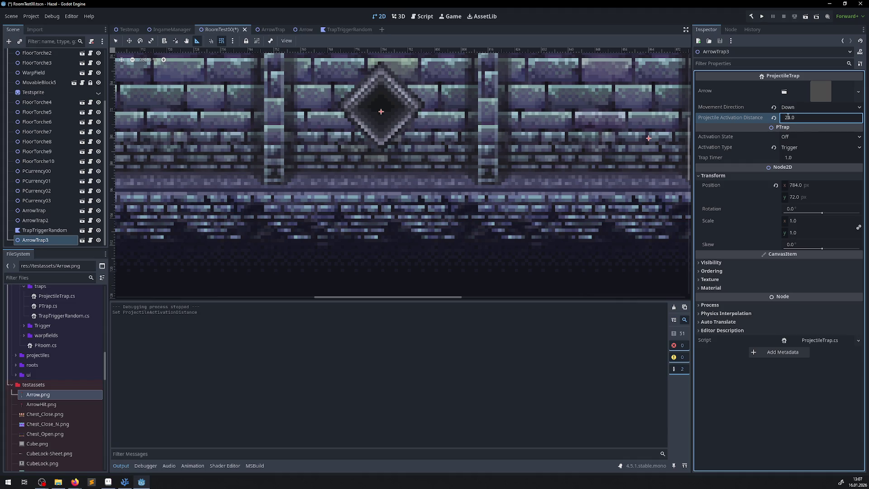
{"action": "key", "text": "ctrl+s"}
Step: Run the project and walk the hero through the corridor and hall to test
{"action": "left_click", "coordinate": [763, 17]}
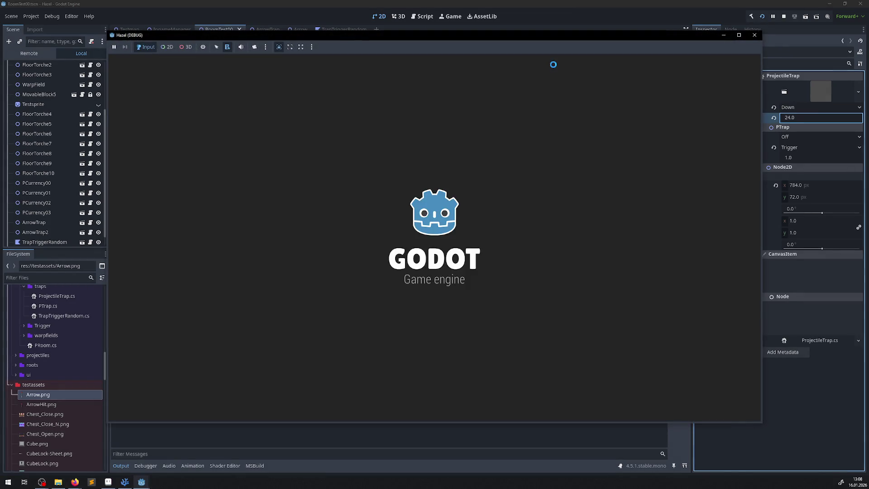
{"action": "key", "text": "Up"}
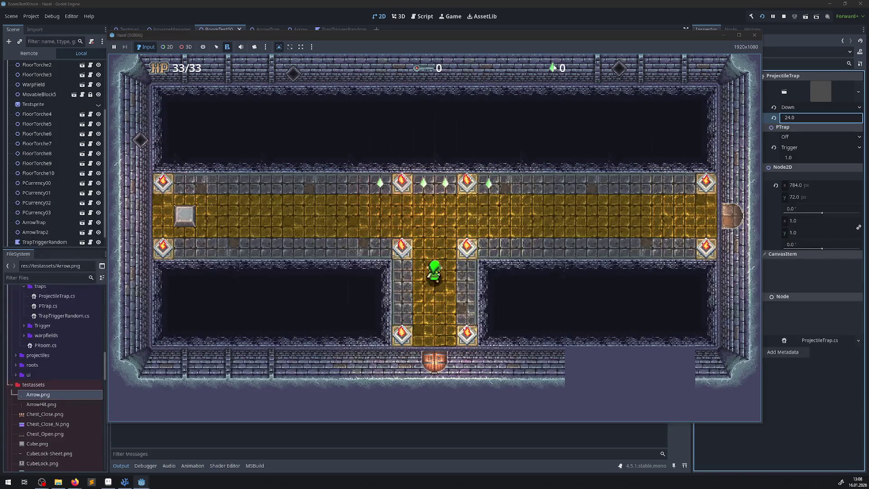
{"action": "key", "text": "Right"}
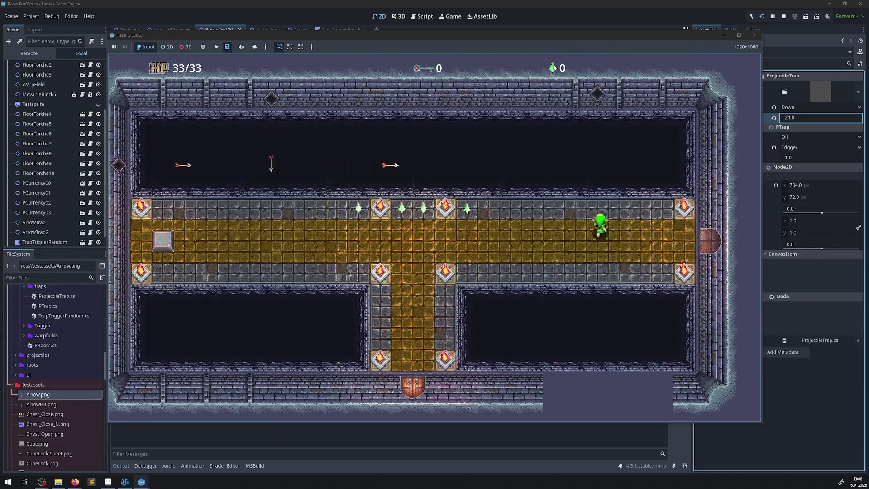
{"action": "key", "text": "Down"}
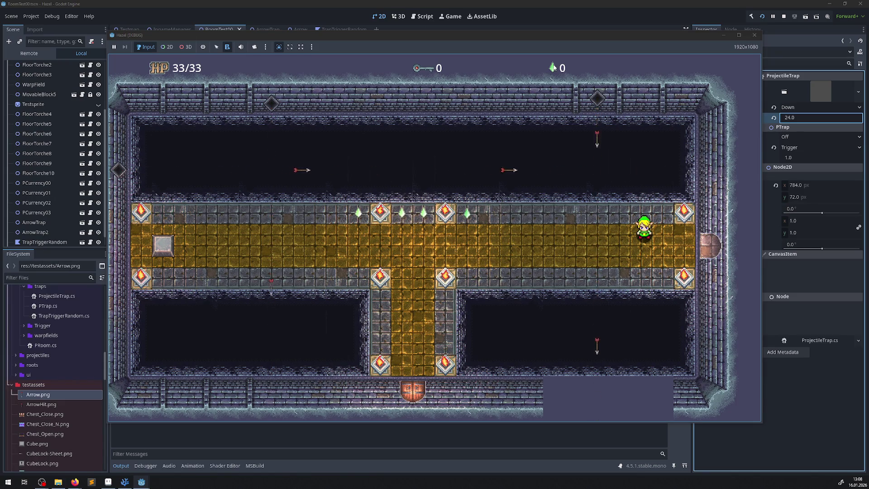
{"action": "key", "text": "Left"}
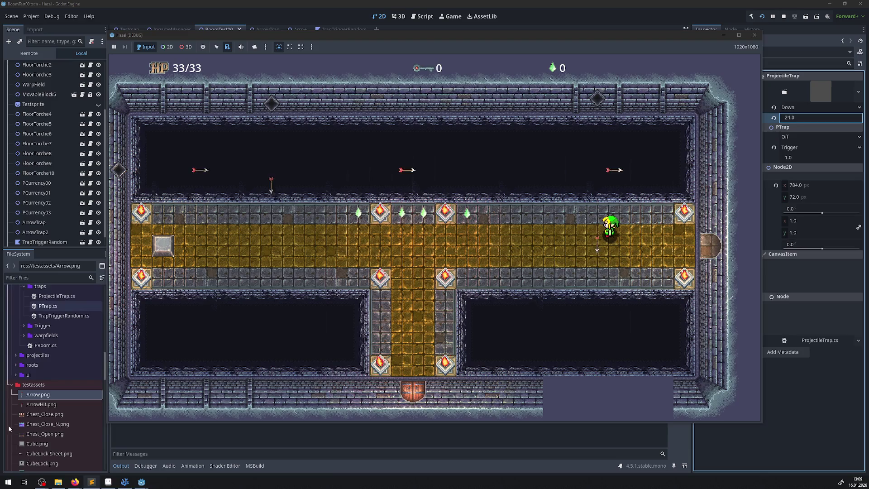
Step: Show ProjectileTrap.cs from the top in VS Code and select the ProjectileTrap class name
{"action": "left_click", "coordinate": [125, 482]}
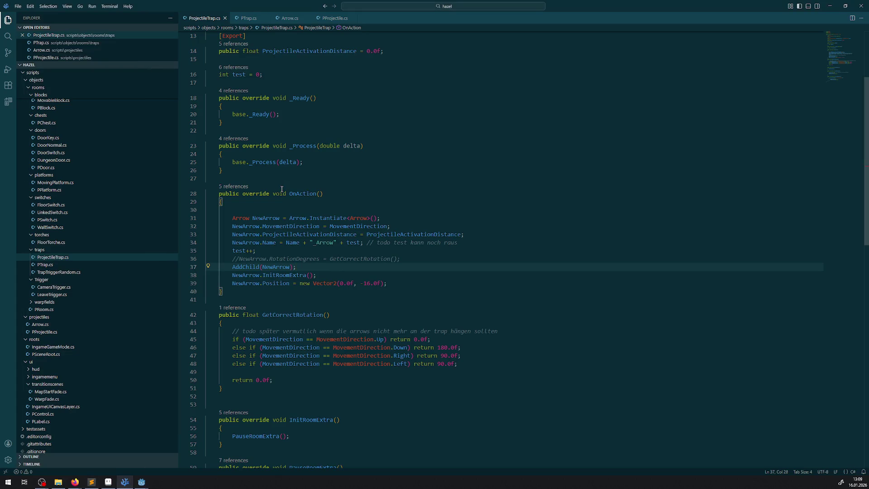
{"action": "scroll", "coordinate": [276, 111], "scroll_direction": "up", "scroll_amount": 3}
{"action": "scroll", "coordinate": [277, 112], "scroll_direction": "up", "scroll_amount": 1}
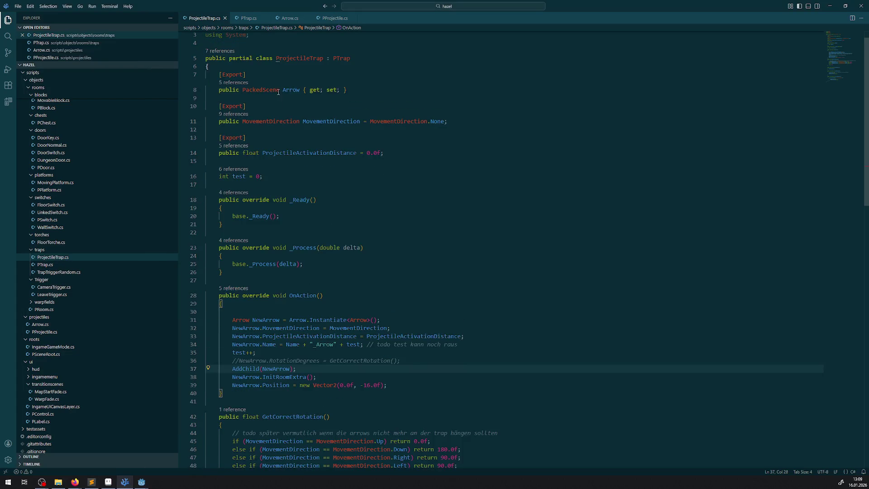
{"action": "double_click", "coordinate": [302, 59]}
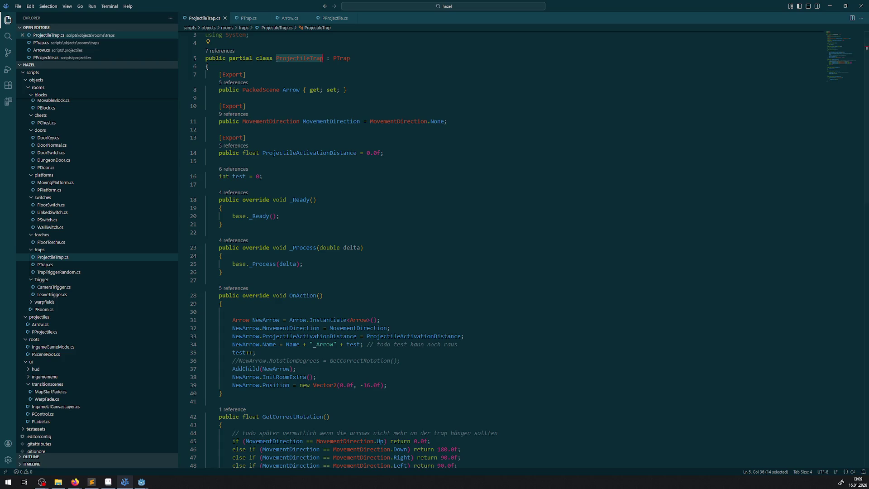
{"action": "key", "text": "alt+Tab"}
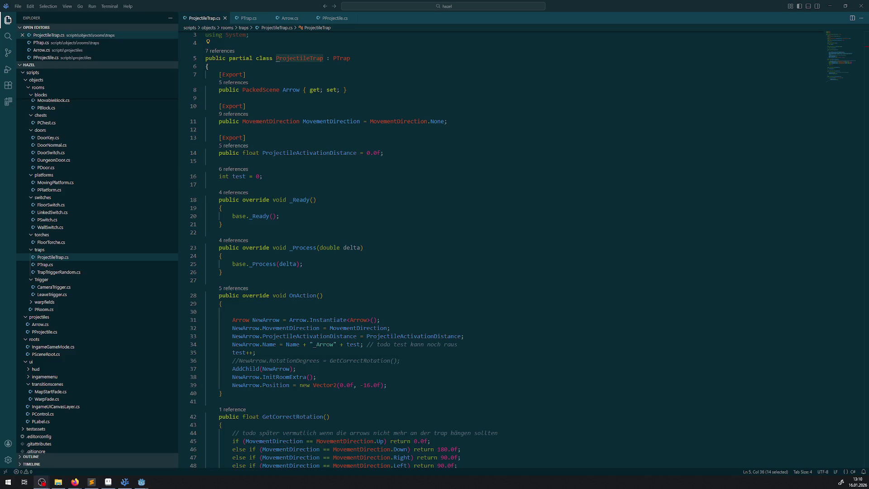
Step: Launch the game with F5 to test the traps, then close it
{"action": "key", "text": "F5"}
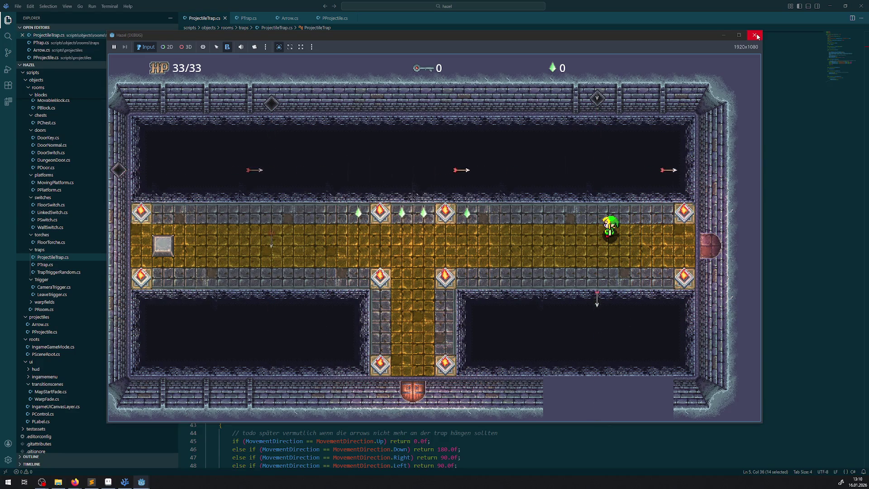
{"action": "left_click", "coordinate": [755, 37]}
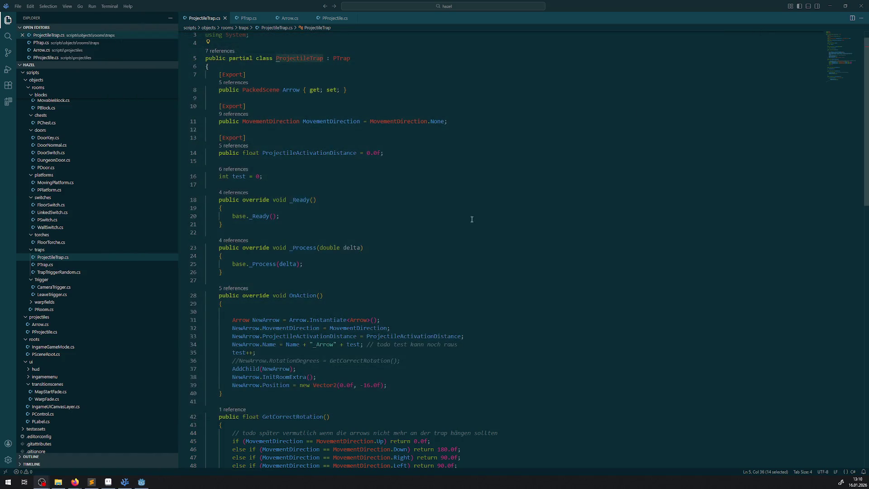
{"action": "scroll", "coordinate": [343, 350], "scroll_direction": "down", "scroll_amount": 5}
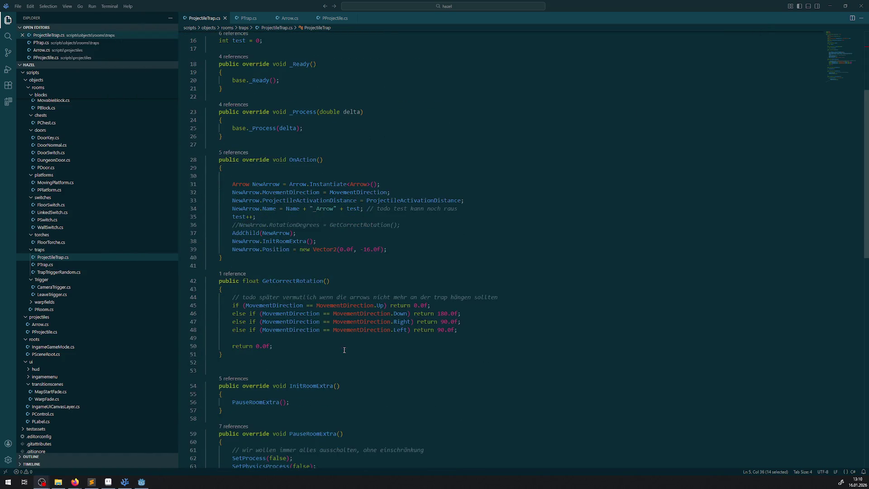
Step: In Arrow.cs, uncomment lines 44–49, comment out lines 41–42, and save
{"action": "left_click", "coordinate": [289, 18]}
{"action": "scroll", "coordinate": [343, 274], "scroll_direction": "down", "scroll_amount": 5}
{"action": "left_click_drag", "start_coordinate": [344, 246], "coordinate": [195, 206]}
{"action": "key", "text": "ctrl+slash"}
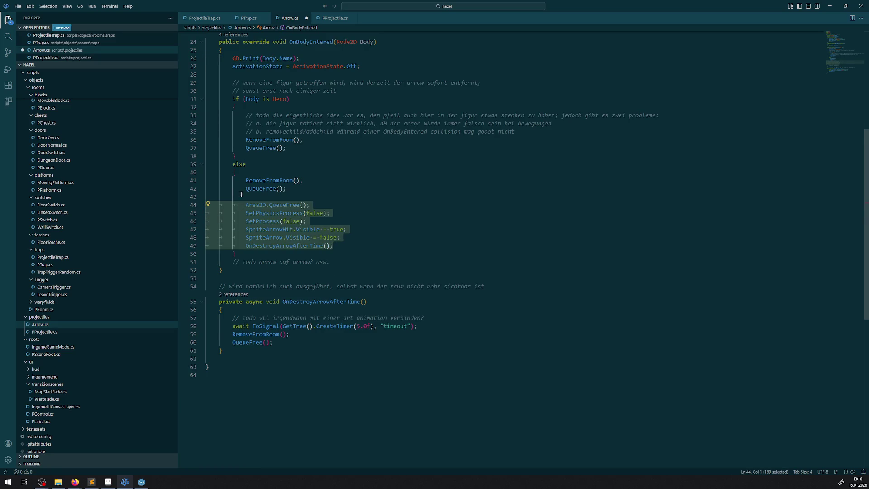
{"action": "left_click_drag", "start_coordinate": [240, 181], "coordinate": [382, 185]}
{"action": "key", "text": "ctrl+slash"}
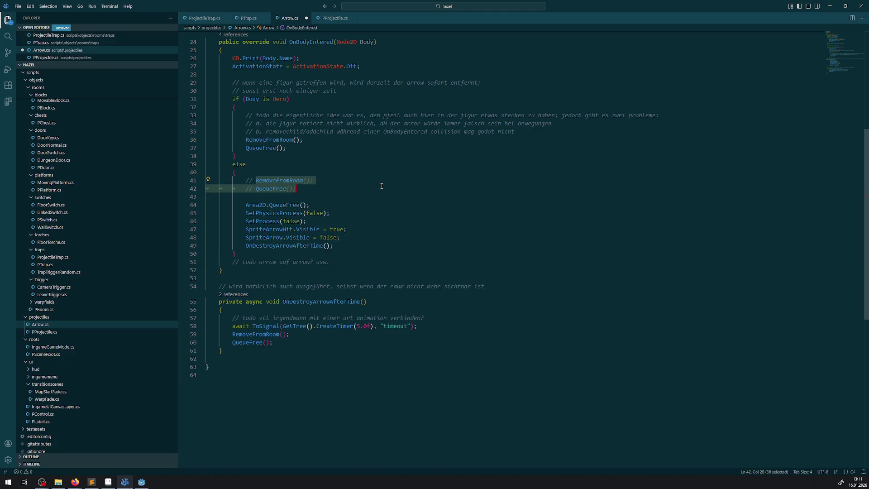
{"action": "left_click", "coordinate": [382, 213]}
{"action": "key", "text": "ctrl+s"}
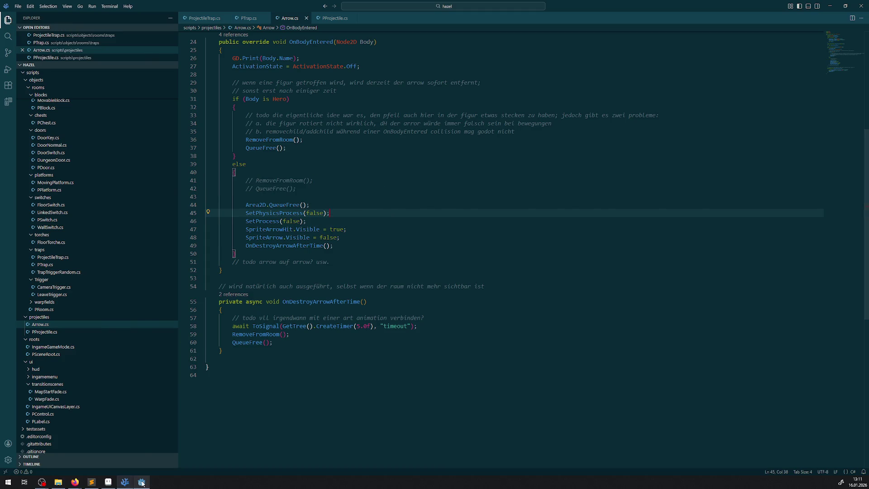
Step: Return to the Godot editor showing RoomTest00
{"action": "left_click", "coordinate": [141, 481]}
{"action": "scroll", "coordinate": [355, 122], "scroll_direction": "up", "scroll_amount": 5}
{"action": "scroll", "coordinate": [282, 193], "scroll_direction": "down", "scroll_amount": 4}
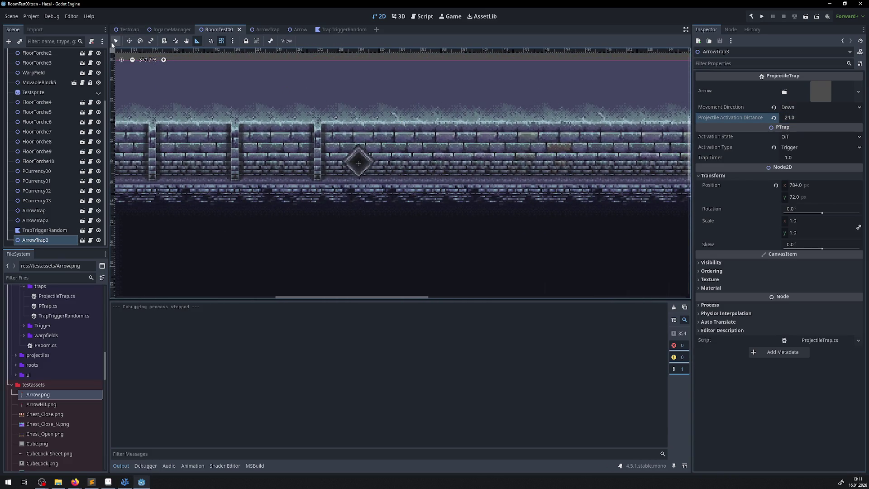
Step: Move ArrowTrap right along the top wall to (848, 72)
{"action": "left_click", "coordinate": [366, 165]}
{"action": "left_click", "coordinate": [130, 41]}
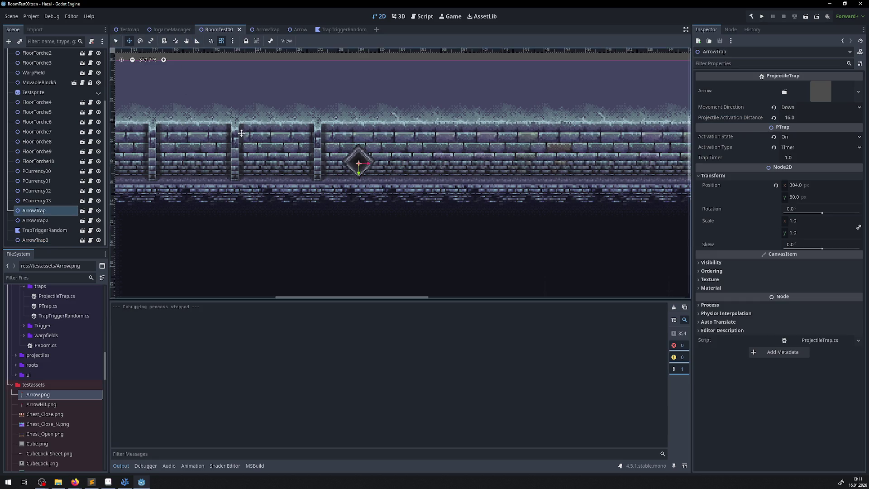
{"action": "scroll", "coordinate": [298, 134], "scroll_direction": "down", "scroll_amount": 4}
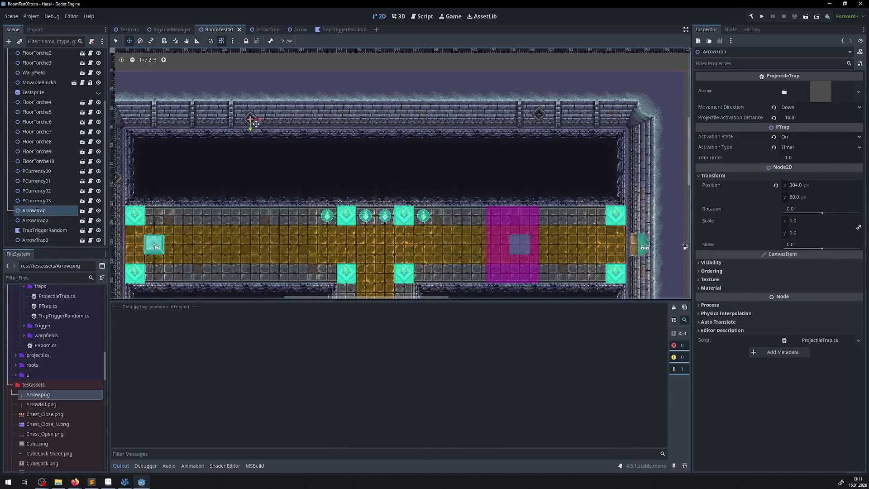
{"action": "mouse_move", "coordinate": [252, 116]}
{"action": "left_mouse_down"}
{"action": "mouse_move", "coordinate": [590, 124]}
{"action": "mouse_move", "coordinate": [573, 113]}
{"action": "mouse_move", "coordinate": [583, 123]}
{"action": "left_mouse_up"}
{"action": "scroll", "coordinate": [583, 123], "scroll_direction": "up", "scroll_amount": 7}
{"action": "scroll", "coordinate": [496, 129], "scroll_direction": "down", "scroll_amount": 2}
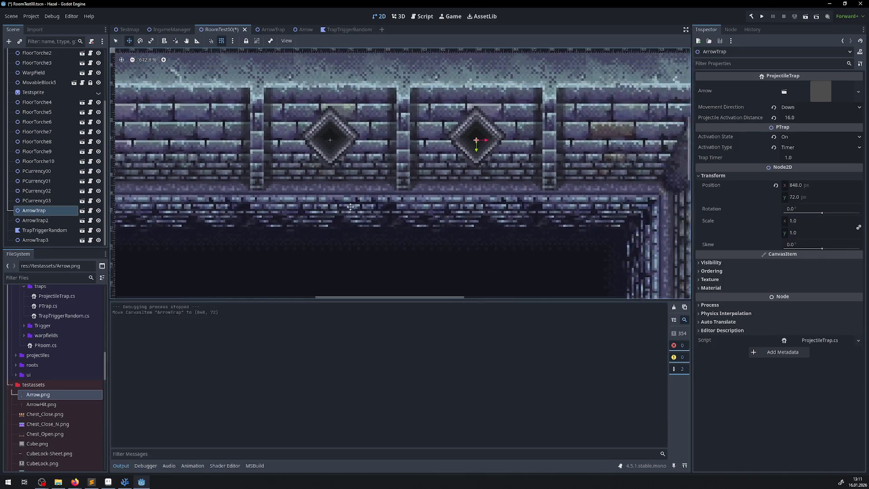
{"action": "scroll", "coordinate": [497, 130], "scroll_direction": "down", "scroll_amount": 3}
{"action": "scroll", "coordinate": [650, 59], "scroll_direction": "up", "scroll_amount": 2}
{"action": "scroll", "coordinate": [287, 191], "scroll_direction": "down", "scroll_amount": 4}
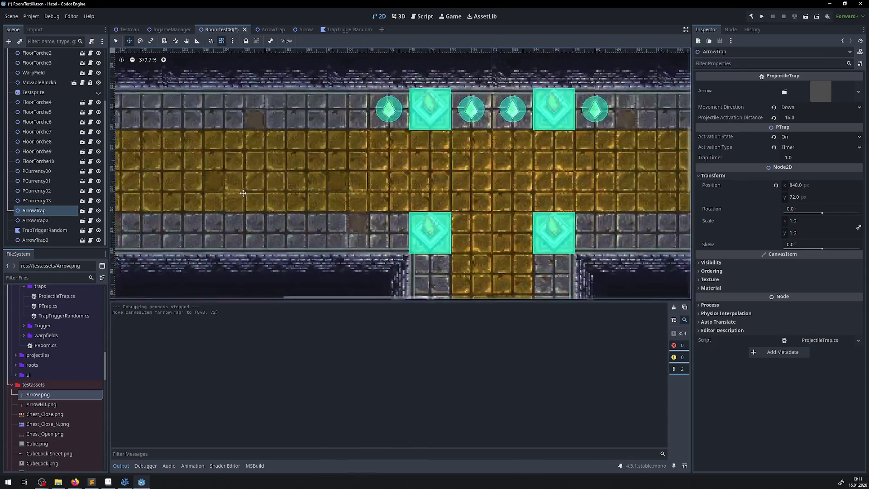
{"action": "scroll", "coordinate": [272, 158], "scroll_direction": "left", "scroll_amount": 5}
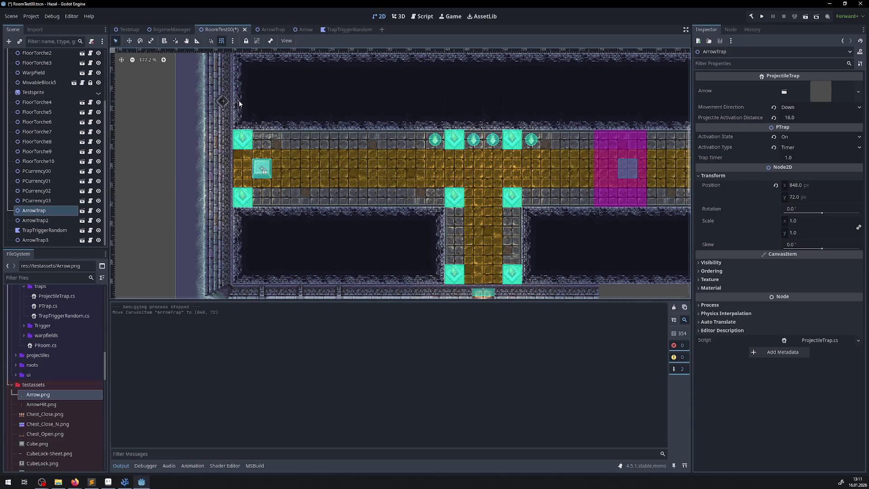
Step: Move ArrowTrap2 down the left wall to (72, 424)
{"action": "left_click", "coordinate": [223, 101]}
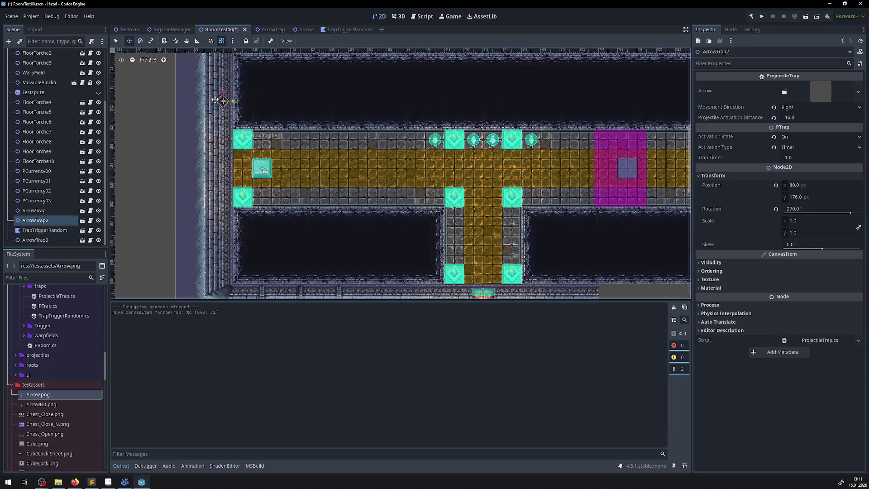
{"action": "mouse_move", "coordinate": [223, 100]}
{"action": "left_mouse_down"}
{"action": "mouse_move", "coordinate": [220, 252]}
{"action": "mouse_move", "coordinate": [227, 244]}
{"action": "left_mouse_up"}
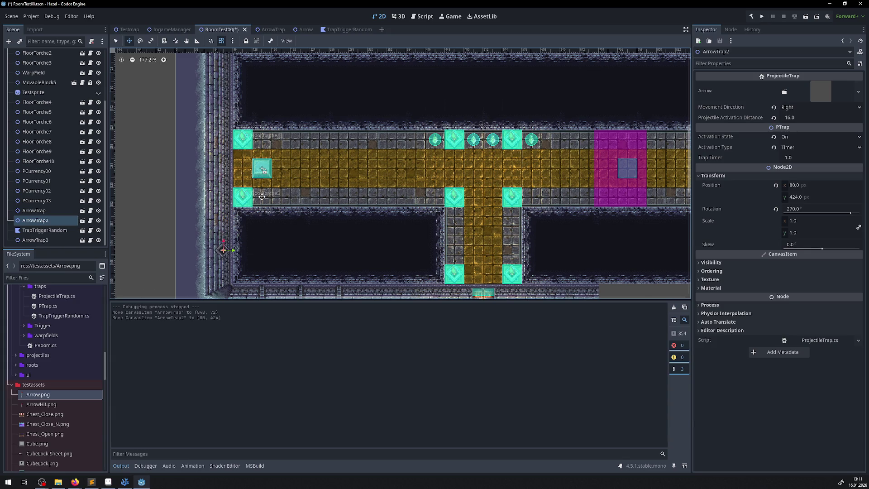
{"action": "scroll", "coordinate": [229, 243], "scroll_direction": "up", "scroll_amount": 4}
{"action": "scroll", "coordinate": [228, 244], "scroll_direction": "down", "scroll_amount": 3}
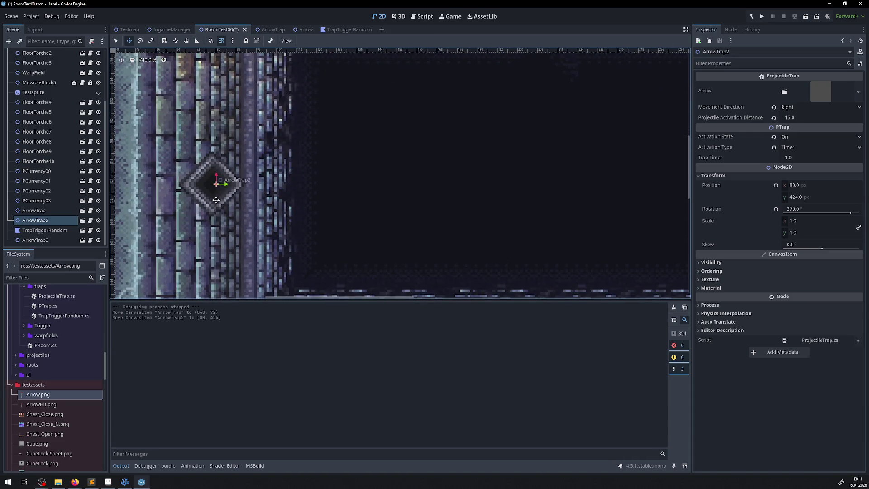
{"action": "left_click_drag", "start_coordinate": [220, 185], "coordinate": [206, 183]}
{"action": "scroll", "coordinate": [205, 183], "scroll_direction": "down", "scroll_amount": 6}
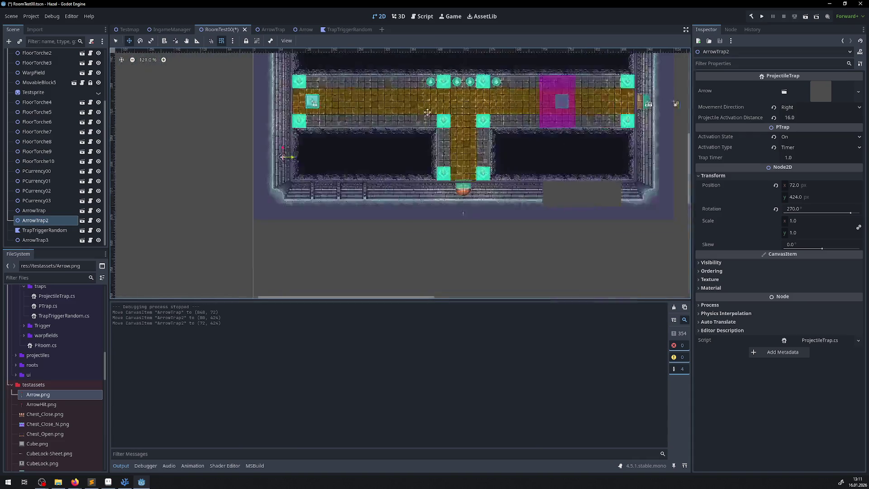
{"action": "scroll", "coordinate": [275, 221], "scroll_direction": "up", "scroll_amount": 2}
{"action": "scroll", "coordinate": [274, 221], "scroll_direction": "up", "scroll_amount": 2}
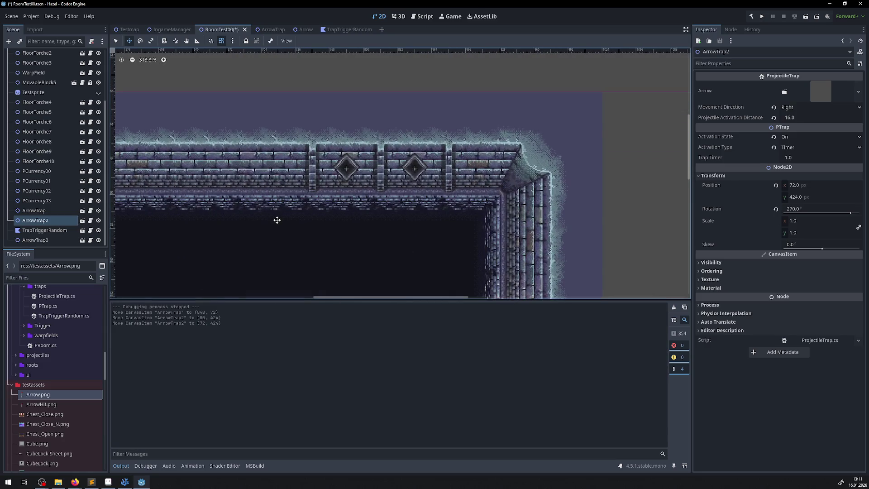
{"action": "left_click", "coordinate": [116, 41]}
Step: Set ArrowTrap and ArrowTrap3's Projectile Activation Distance to 25 and save
{"action": "left_click", "coordinate": [415, 168]}
{"action": "left_click", "coordinate": [792, 117]}
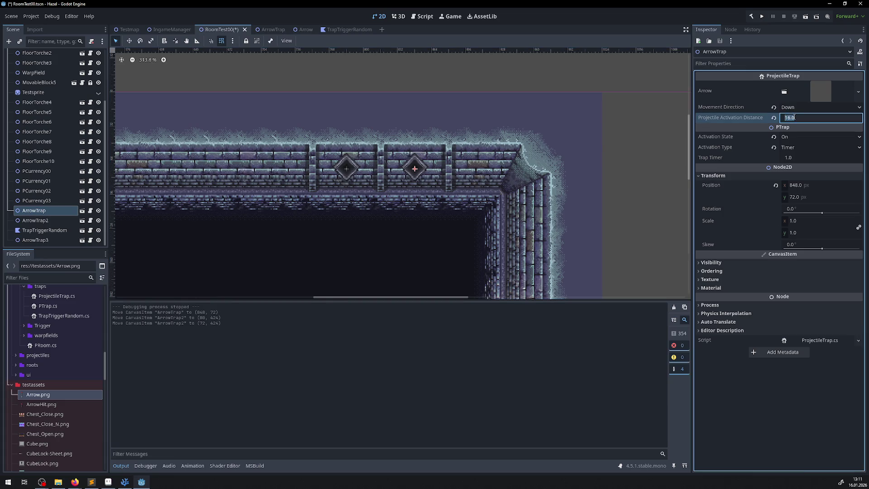
{"action": "type", "text": "2"}
{"action": "left_click_drag", "start_coordinate": [802, 118], "coordinate": [759, 121]}
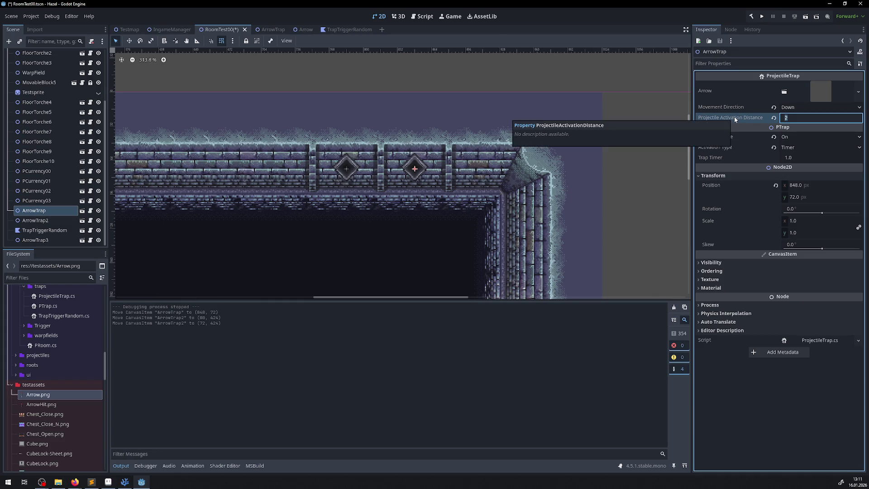
{"action": "type", "text": "5"}
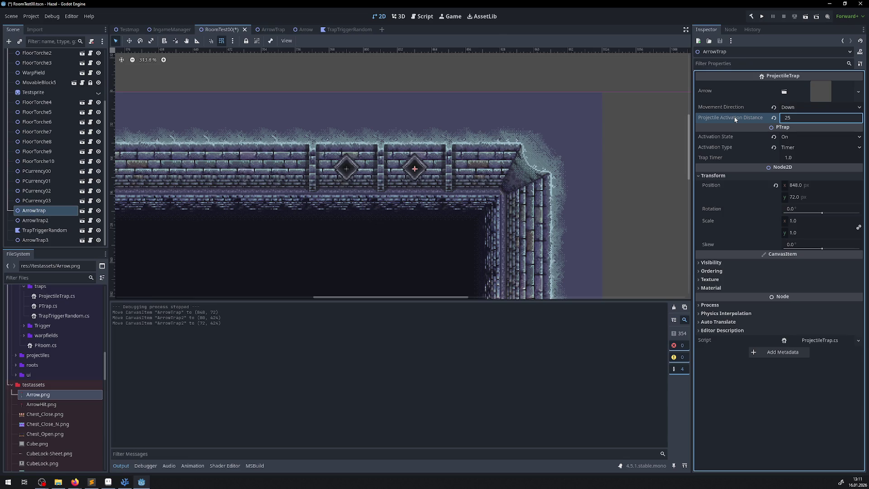
{"action": "key", "text": "Return"}
{"action": "left_click", "coordinate": [347, 166]}
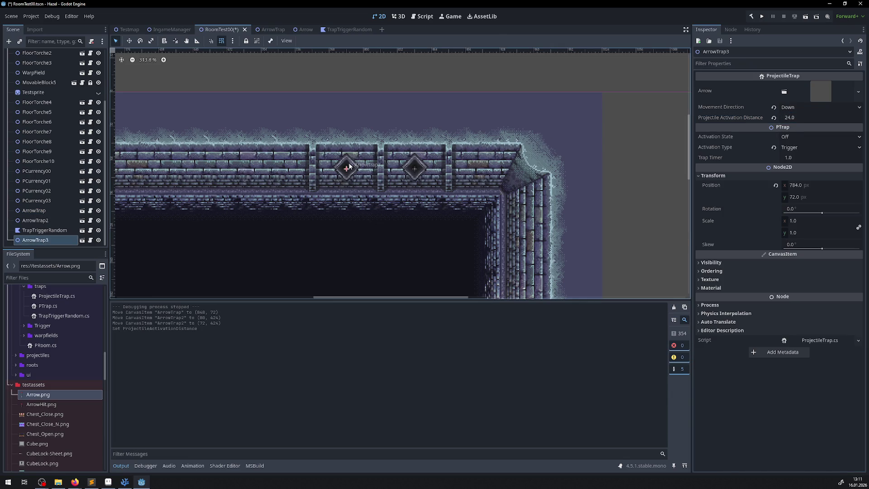
{"action": "left_click", "coordinate": [795, 119]}
{"action": "type", "text": "25"}
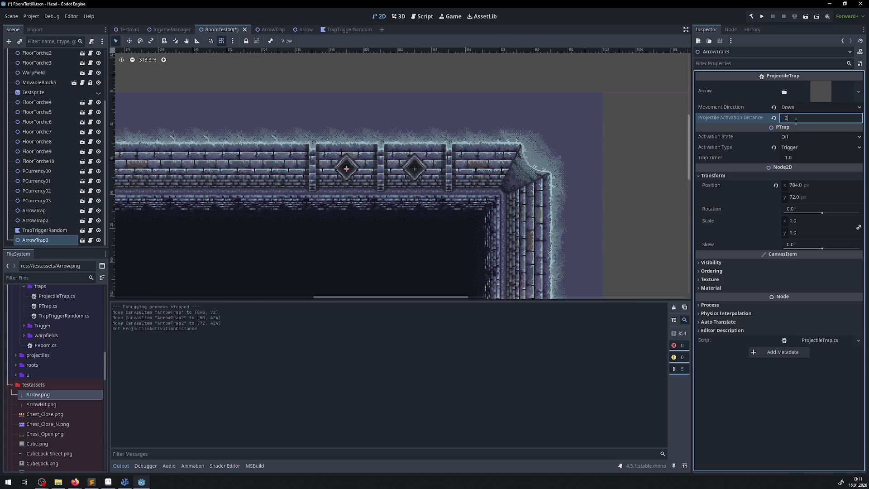
{"action": "key", "text": "Return"}
{"action": "key", "text": "ctrl+s"}
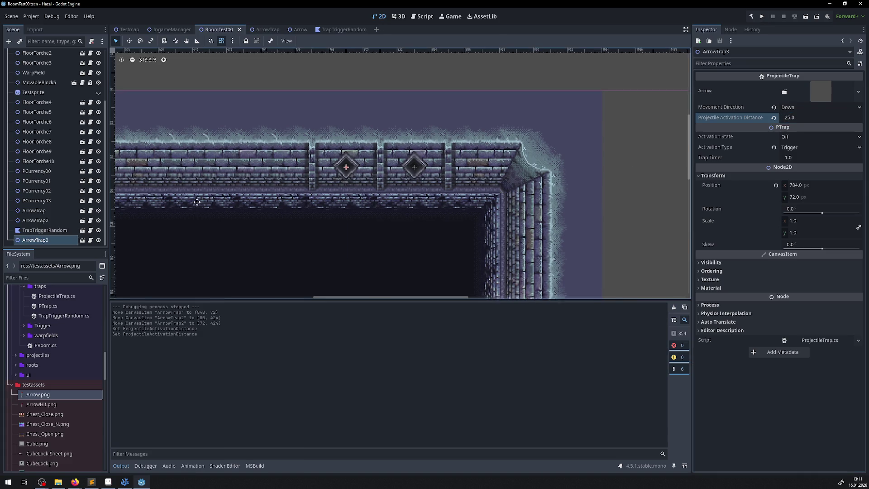
Step: Set ArrowTrap2's Projectile Activation Distance to 25
{"action": "scroll", "coordinate": [571, 65], "scroll_direction": "right", "scroll_amount": 3}
{"action": "scroll", "coordinate": [572, 64], "scroll_direction": "down", "scroll_amount": 3}
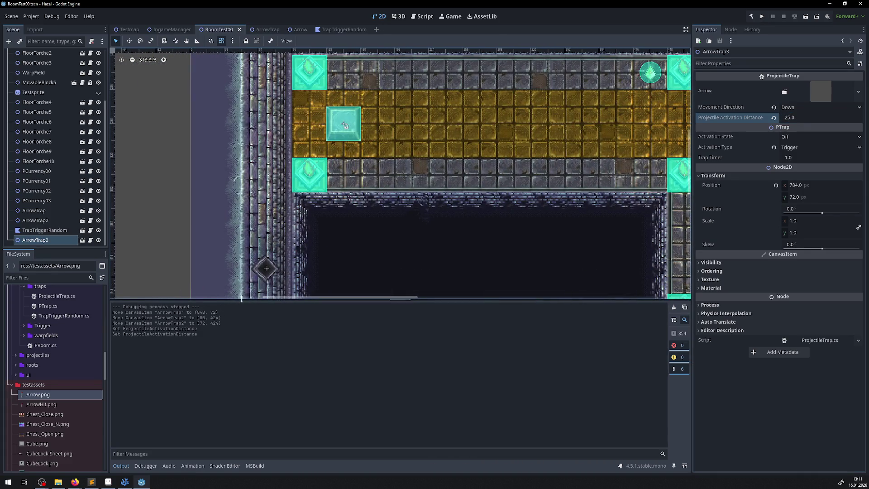
{"action": "left_click", "coordinate": [263, 270]}
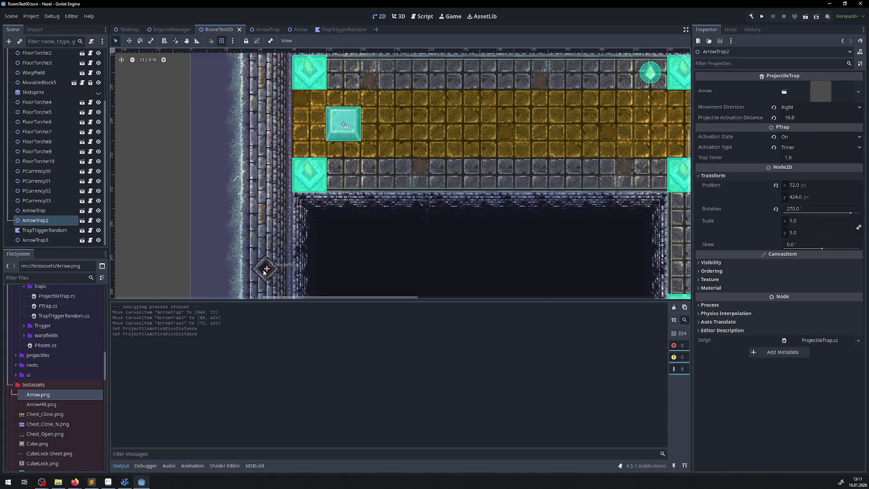
{"action": "left_click", "coordinate": [792, 117]}
{"action": "type", "text": "25"}
{"action": "key", "text": "Return"}
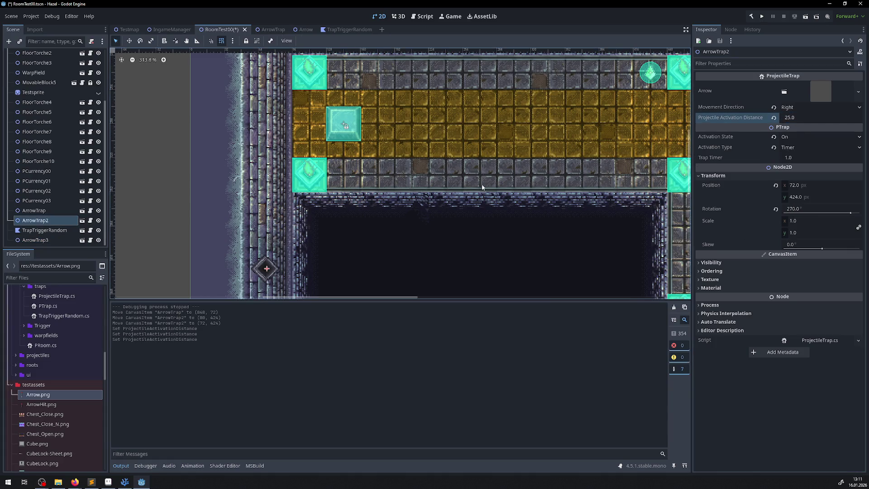
Step: Save RoomTest00, run it, and walk the player up the corridor and past the traps
{"action": "key", "text": "ctrl+s"}
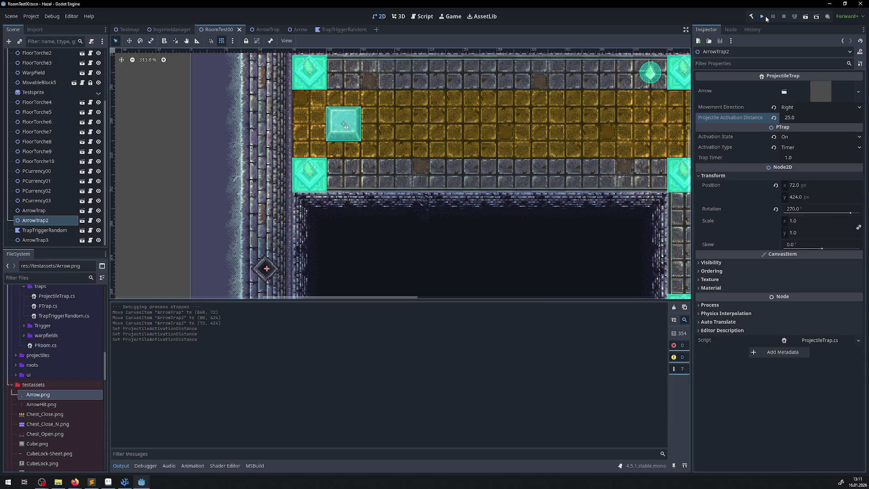
{"action": "left_click", "coordinate": [765, 16]}
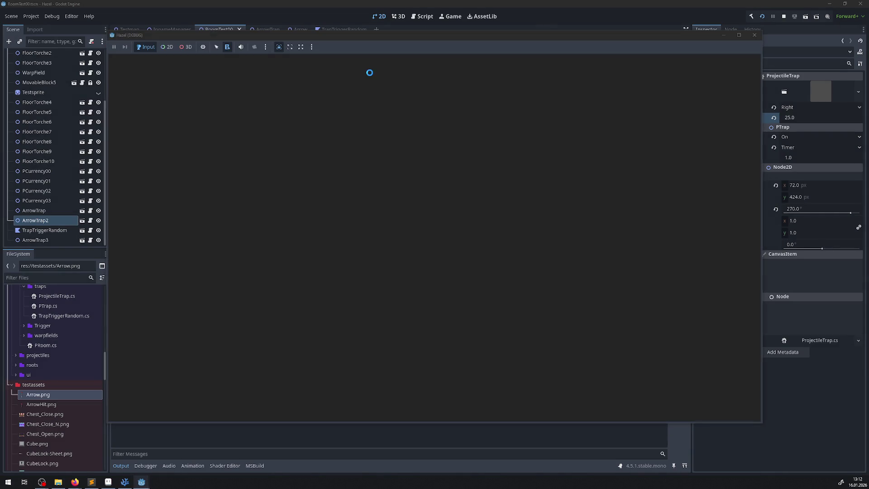
{"action": "key", "text": "Up"}
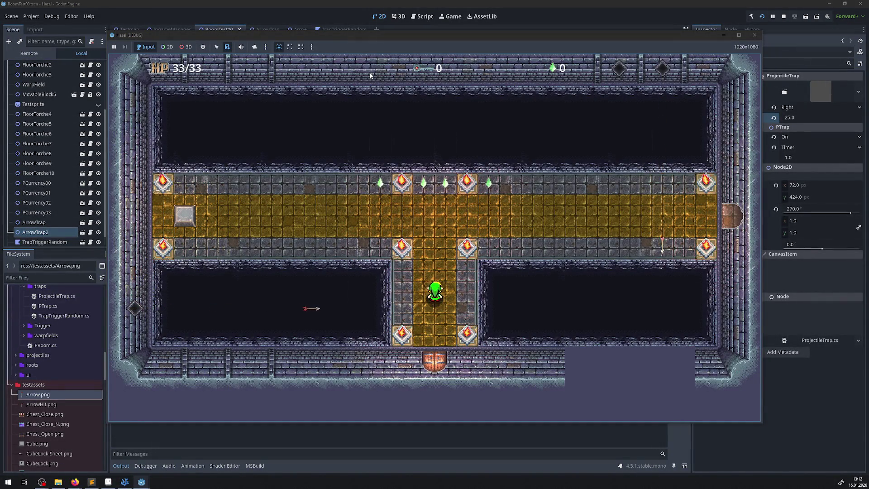
{"action": "key", "text": "Up"}
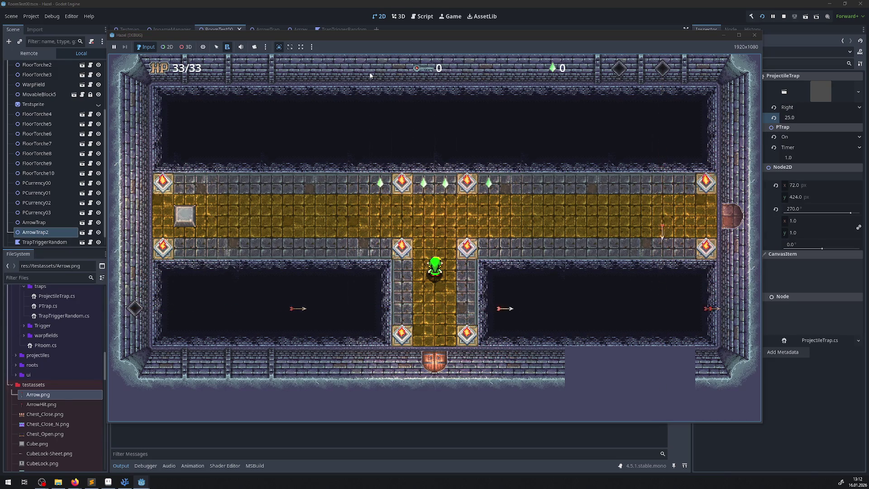
{"action": "key", "text": "Up"}
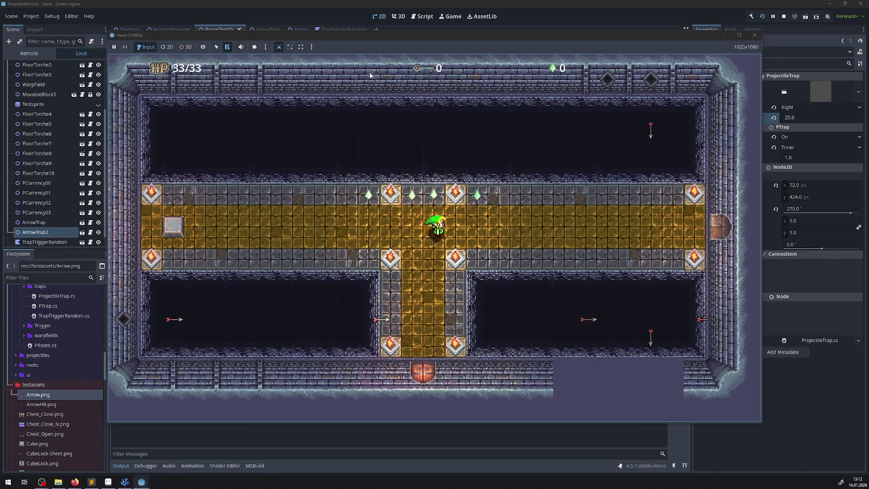
{"action": "key", "text": "Right"}
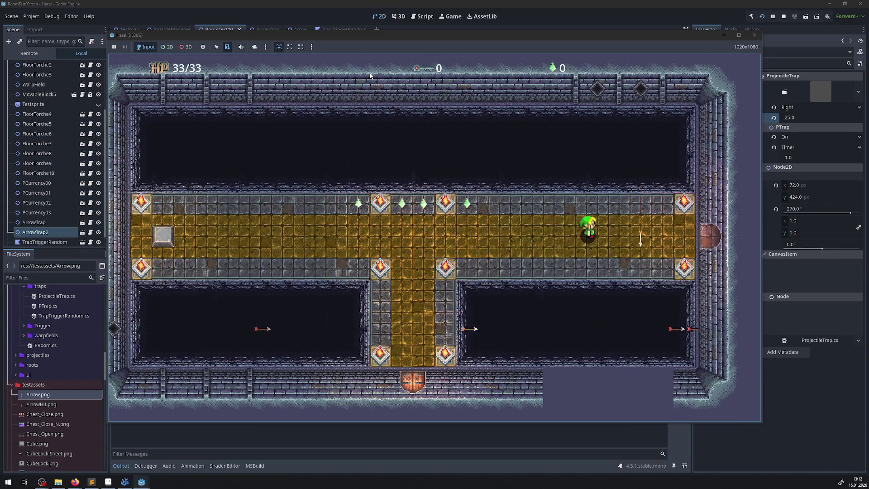
{"action": "key", "text": "Left"}
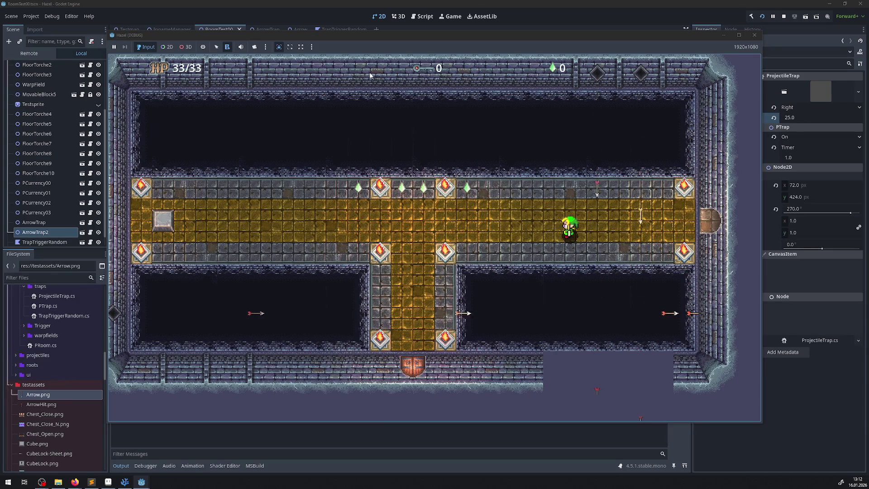
{"action": "key", "text": "Left"}
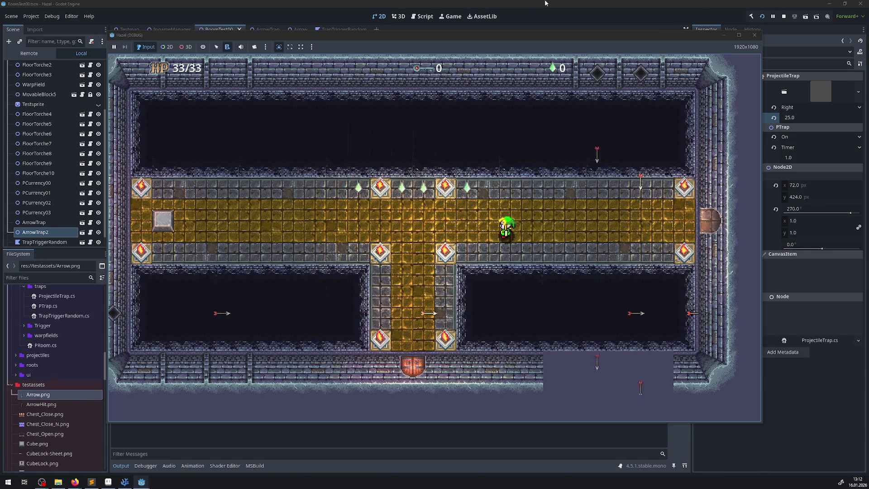
Step: Close the running game and select the TileMapLayer node
{"action": "left_click", "coordinate": [754, 34]}
{"action": "scroll", "coordinate": [566, 174], "scroll_direction": "down", "scroll_amount": 5}
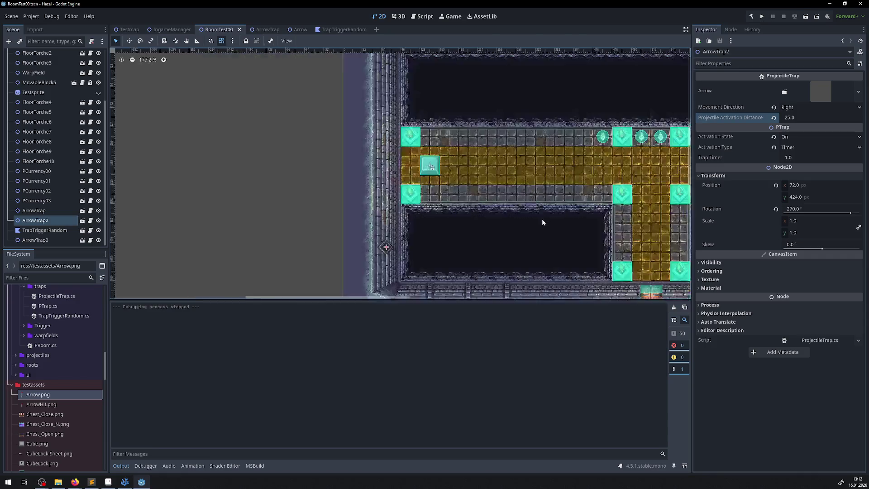
{"action": "scroll", "coordinate": [356, 195], "scroll_direction": "right", "scroll_amount": 5}
{"action": "scroll", "coordinate": [454, 227], "scroll_direction": "up", "scroll_amount": 10}
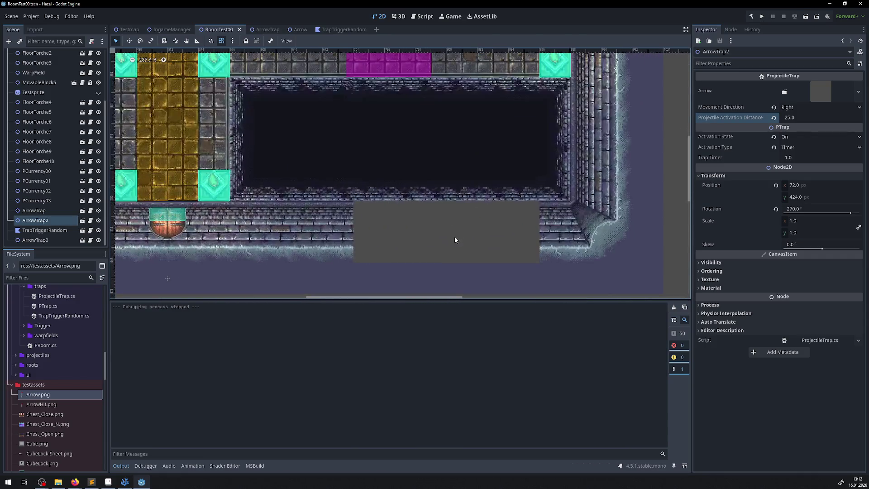
{"action": "scroll", "coordinate": [46, 112], "scroll_direction": "up", "scroll_amount": 4}
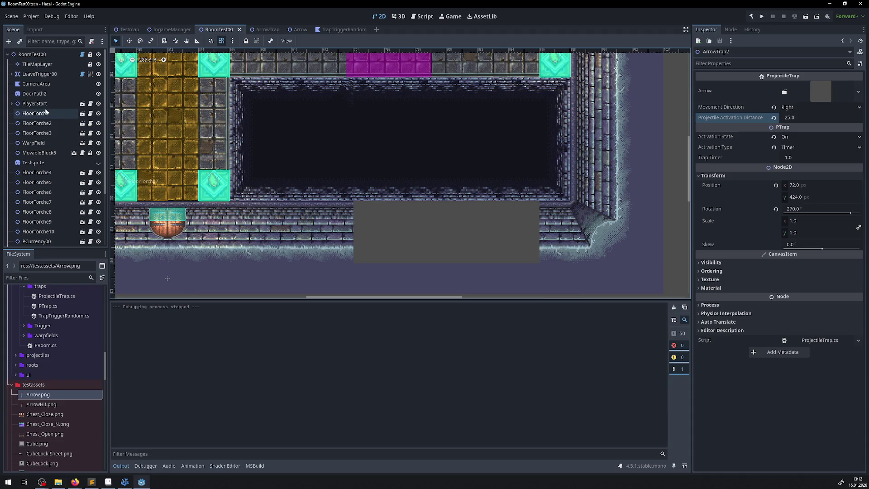
{"action": "left_click", "coordinate": [37, 64]}
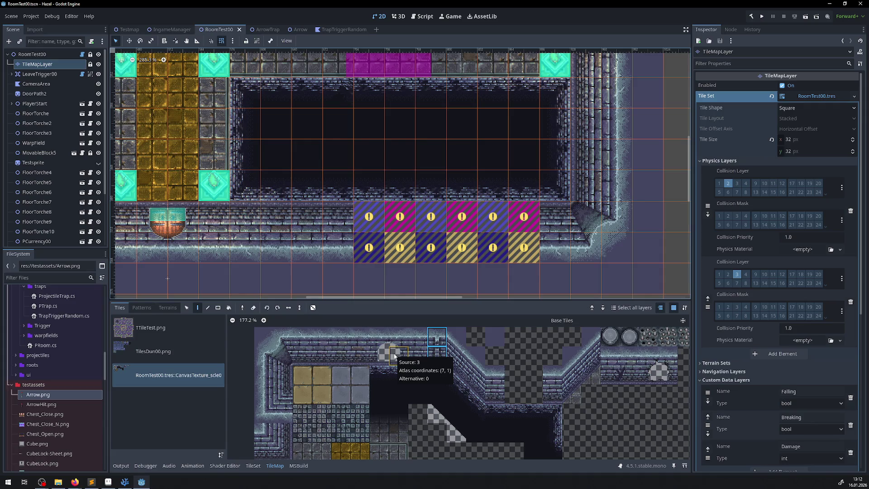
Step: Pick the bottom wall's brick row using the Picker in Rectangle mode
{"action": "scroll", "coordinate": [604, 189], "scroll_direction": "down", "scroll_amount": 3}
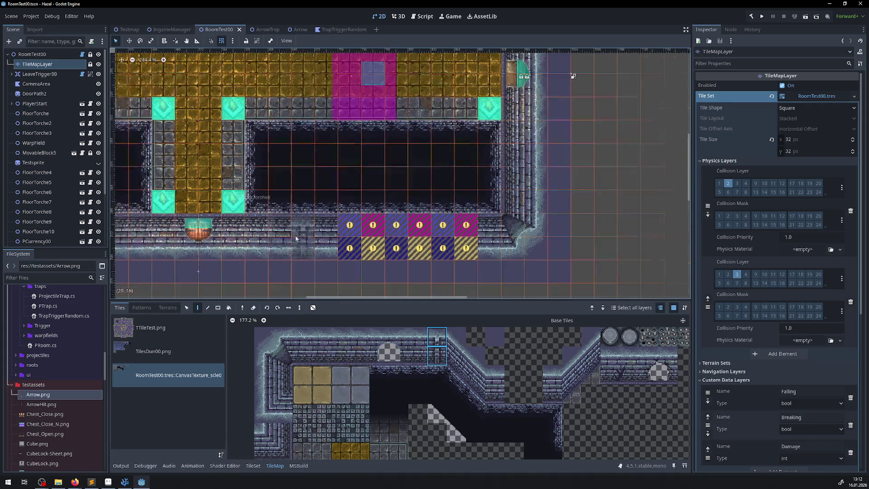
{"action": "scroll", "coordinate": [604, 189], "scroll_direction": "left", "scroll_amount": 5}
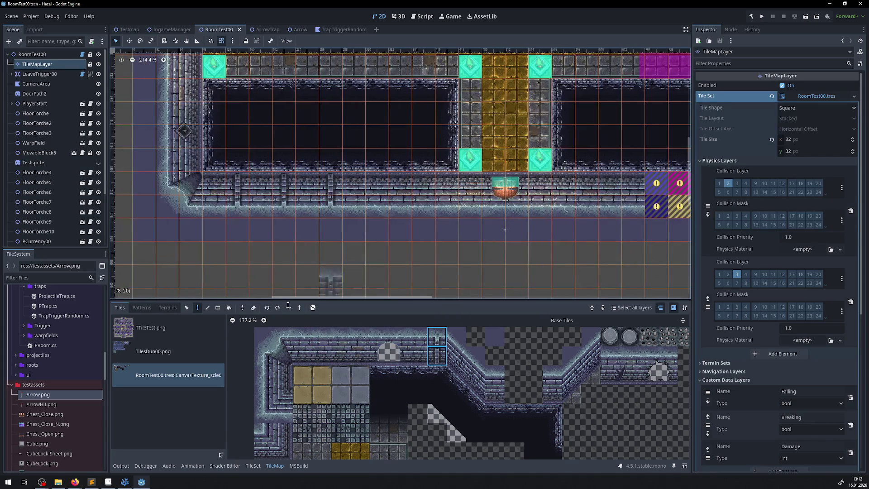
{"action": "left_click", "coordinate": [245, 310]}
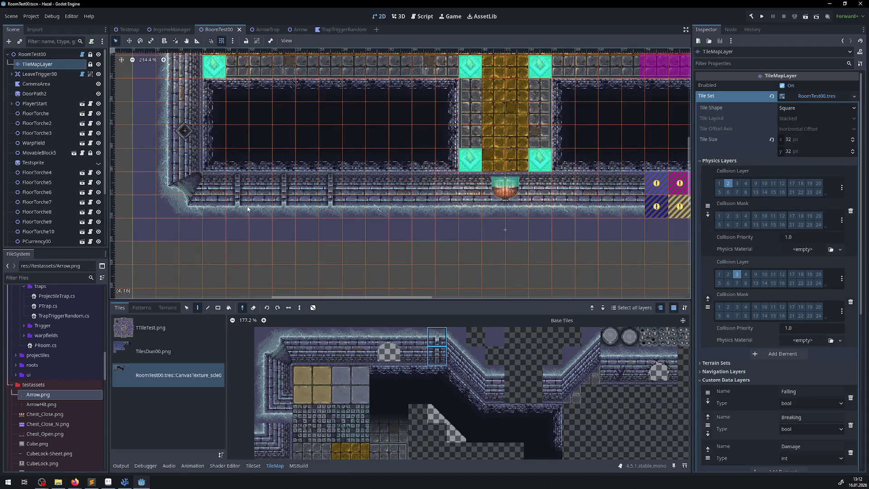
{"action": "left_click", "coordinate": [220, 309]}
{"action": "left_click_drag", "start_coordinate": [212, 203], "coordinate": [329, 180]}
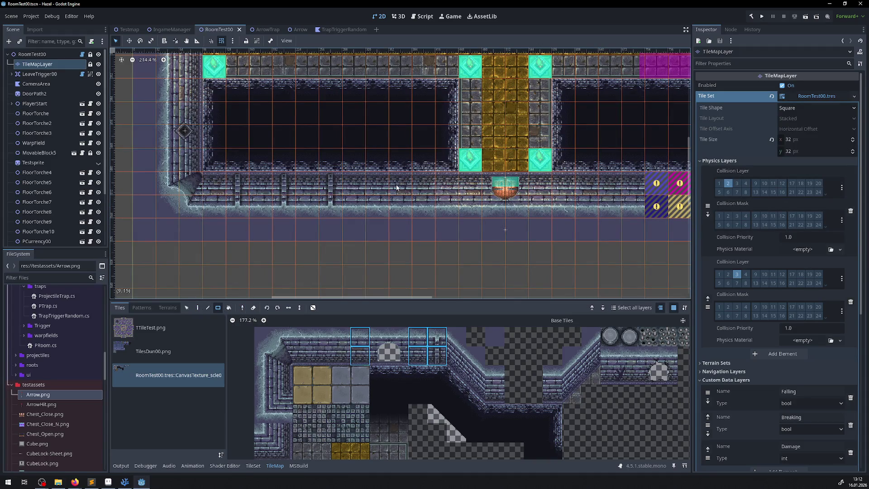
Step: Paint the bricks over the trap placeholder tiles and save the scene
{"action": "left_click", "coordinate": [198, 307]}
{"action": "scroll", "coordinate": [181, 194], "scroll_direction": "right", "scroll_amount": 10}
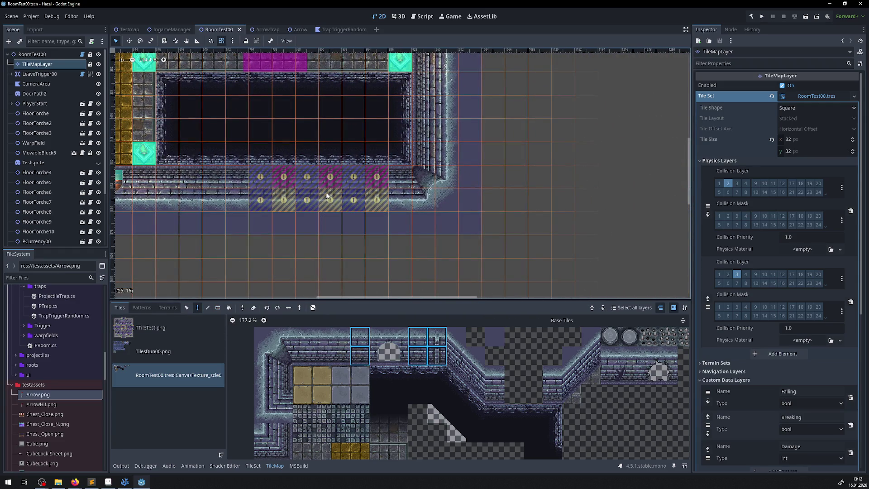
{"action": "scroll", "coordinate": [326, 196], "scroll_direction": "left", "scroll_amount": 10}
{"action": "scroll", "coordinate": [361, 209], "scroll_direction": "right", "scroll_amount": 8}
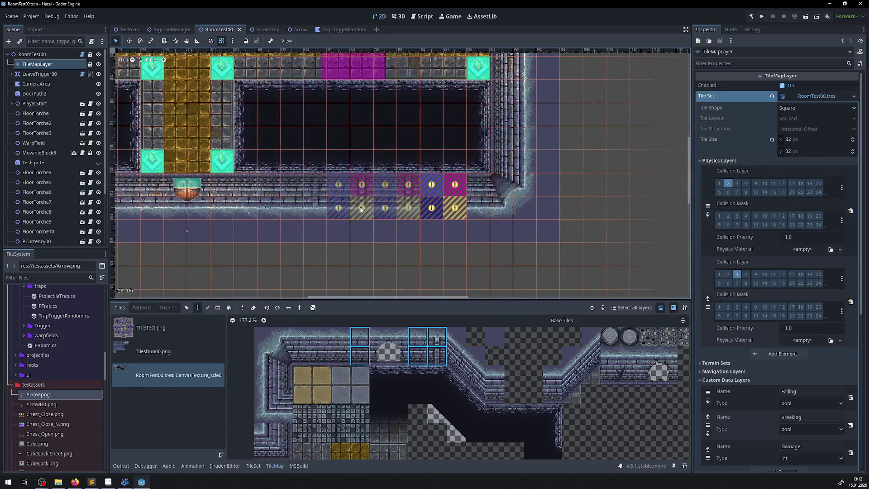
{"action": "left_click", "coordinate": [360, 210]}
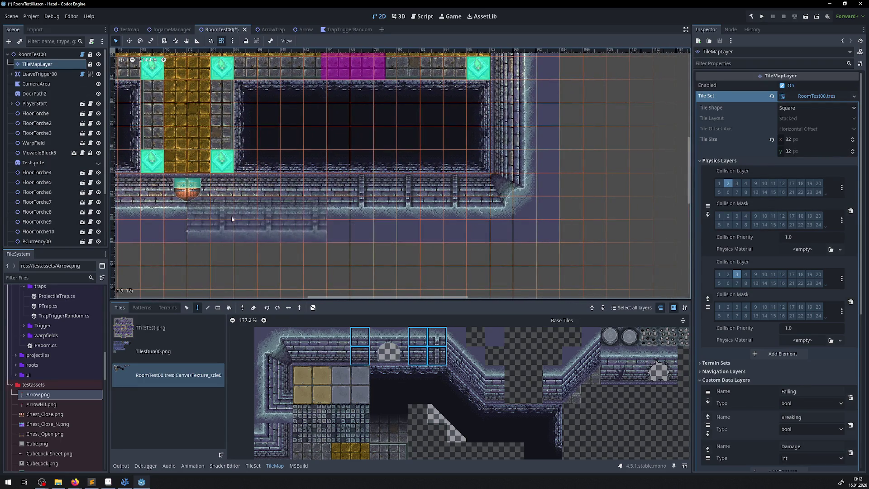
{"action": "scroll", "coordinate": [232, 219], "scroll_direction": "down", "scroll_amount": 6}
{"action": "key", "text": "ctrl+s"}
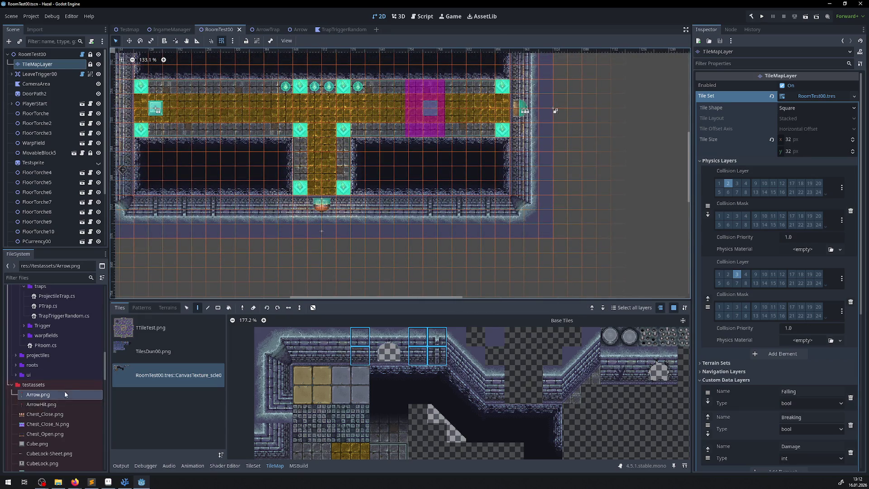
Step: In the TestRooms folder, open and close RoomTest01, then open RoomTest02
{"action": "scroll", "coordinate": [54, 385], "scroll_direction": "up", "scroll_amount": 5}
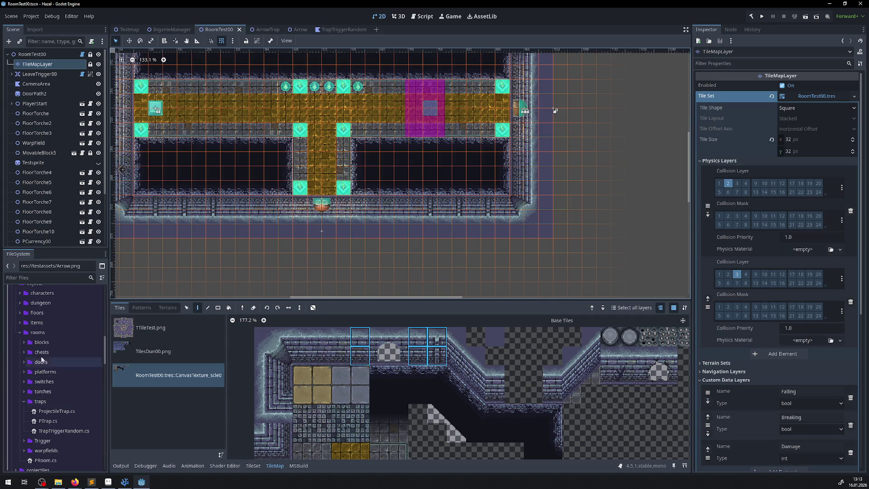
{"action": "scroll", "coordinate": [43, 355], "scroll_direction": "up", "scroll_amount": 4}
{"action": "scroll", "coordinate": [48, 348], "scroll_direction": "down", "scroll_amount": 5}
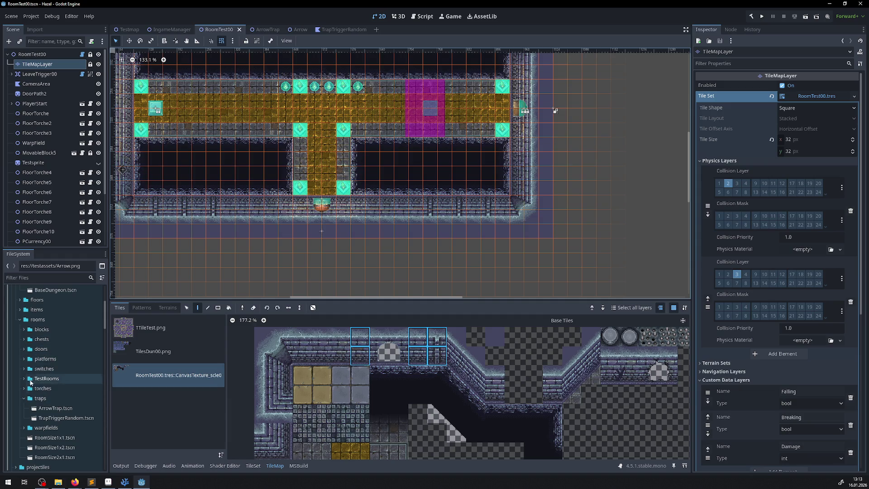
{"action": "left_click", "coordinate": [25, 379]}
{"action": "double_click", "coordinate": [58, 407]}
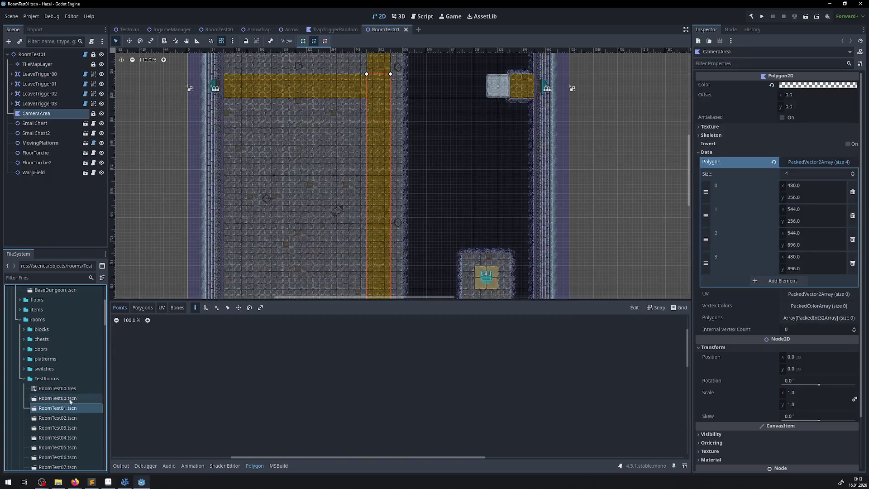
{"action": "scroll", "coordinate": [356, 196], "scroll_direction": "down", "scroll_amount": 2}
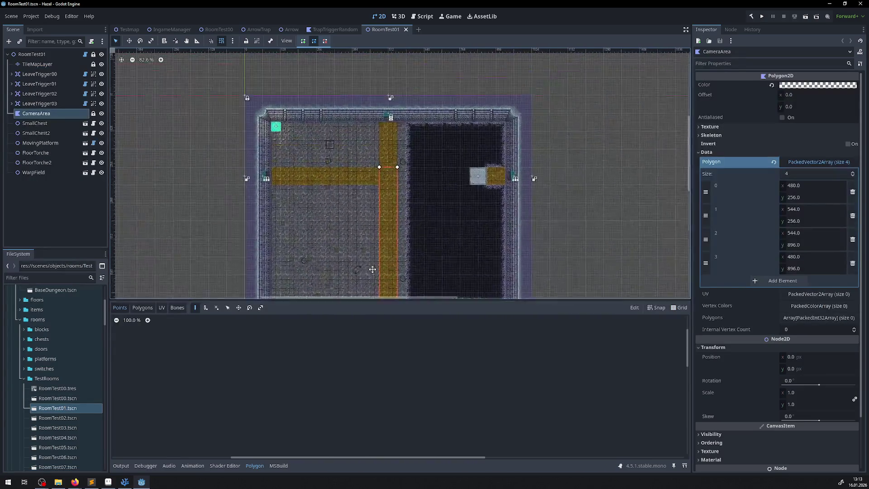
{"action": "scroll", "coordinate": [365, 202], "scroll_direction": "down", "scroll_amount": 3}
{"action": "left_click", "coordinate": [406, 30]}
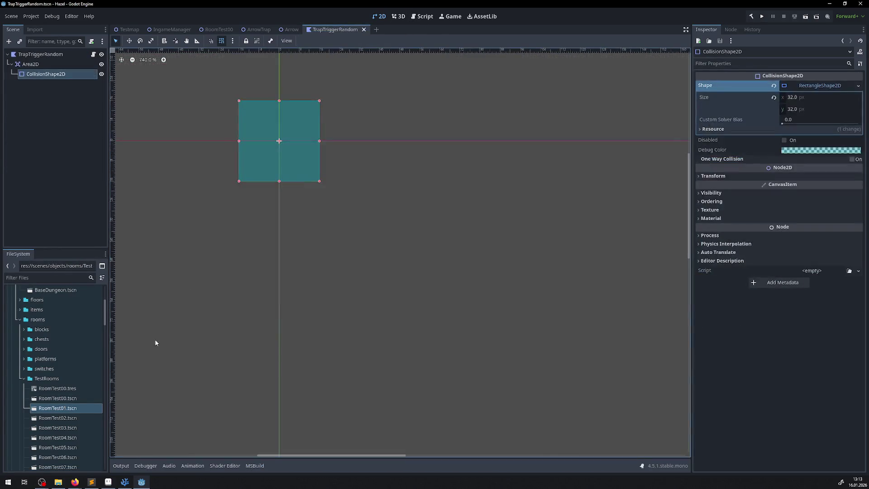
{"action": "double_click", "coordinate": [57, 418]}
Step: Open RoomTest03 and look over its room, then open RoomTest04
{"action": "scroll", "coordinate": [377, 244], "scroll_direction": "left", "scroll_amount": 3}
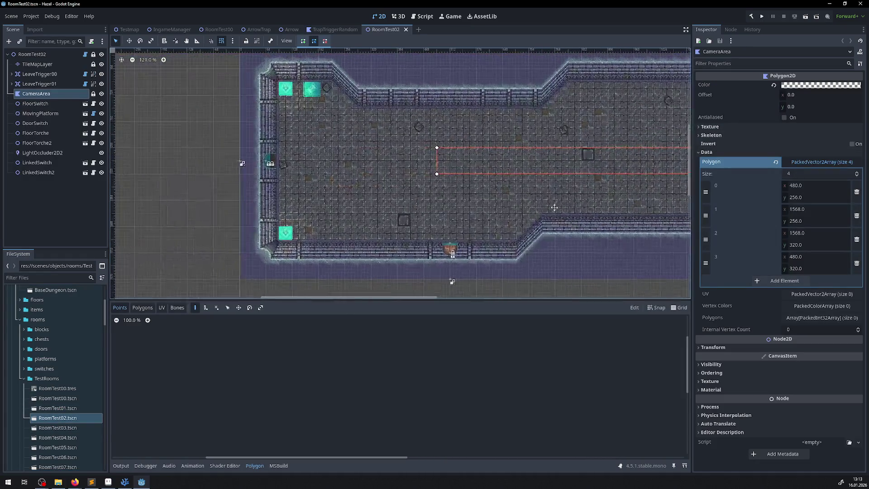
{"action": "scroll", "coordinate": [674, 206], "scroll_direction": "right", "scroll_amount": 10}
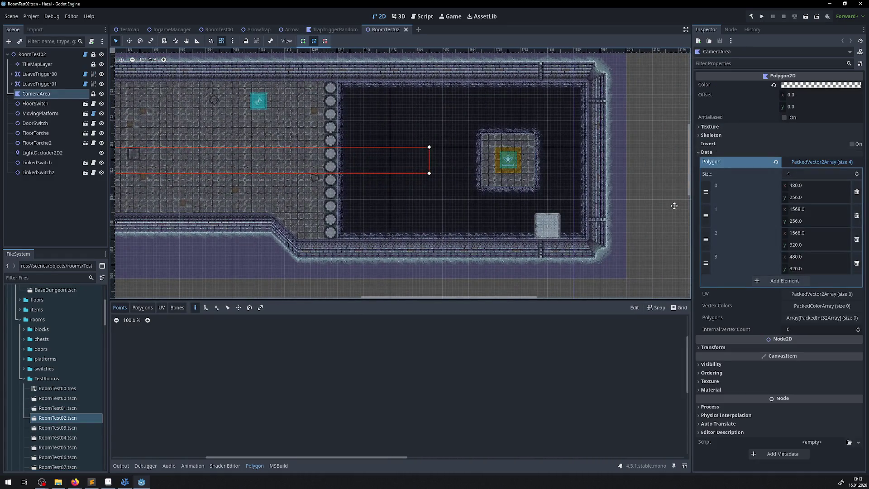
{"action": "scroll", "coordinate": [241, 174], "scroll_direction": "left", "scroll_amount": 3}
{"action": "scroll", "coordinate": [241, 174], "scroll_direction": "down", "scroll_amount": 1}
{"action": "double_click", "coordinate": [57, 428]}
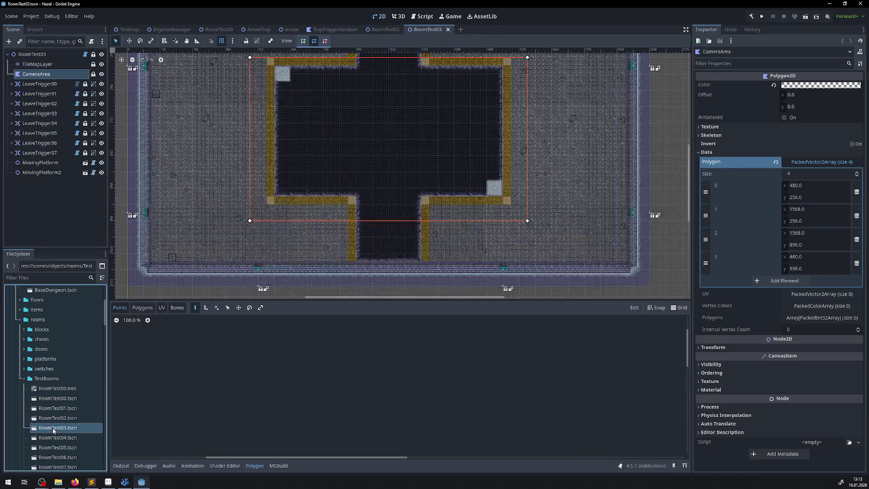
{"action": "scroll", "coordinate": [402, 183], "scroll_direction": "up", "scroll_amount": 1}
{"action": "mouse_move", "coordinate": [401, 183]}
{"action": "left_mouse_down"}
{"action": "mouse_move", "coordinate": [397, 248]}
{"action": "mouse_move", "coordinate": [399, 128]}
{"action": "left_mouse_up"}
{"action": "double_click", "coordinate": [57, 438]}
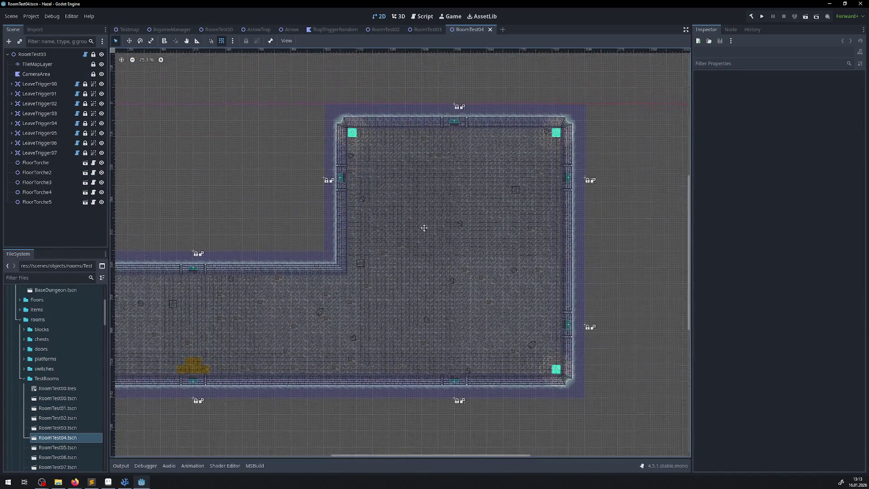
{"action": "scroll", "coordinate": [82, 398], "scroll_direction": "down", "scroll_amount": 2}
Step: Open RoomTest05 and RoomTestEndRoom, and select the end room's tile map layer
{"action": "double_click", "coordinate": [68, 402]}
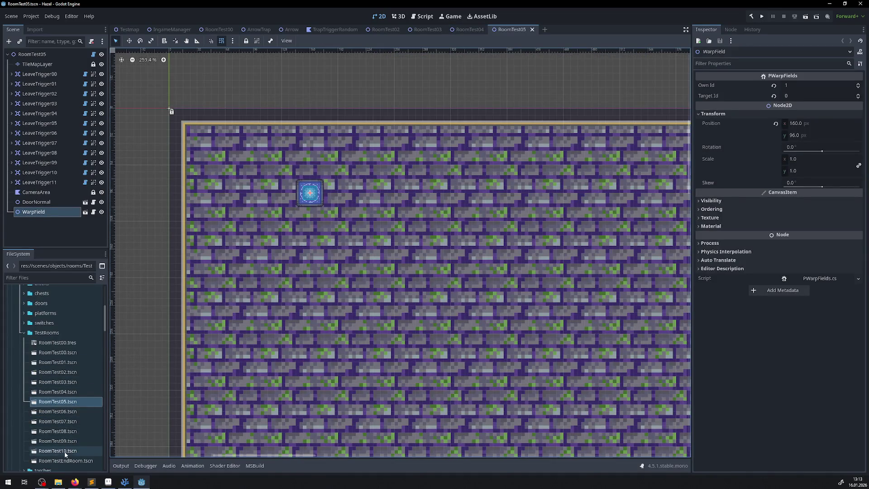
{"action": "double_click", "coordinate": [65, 459]}
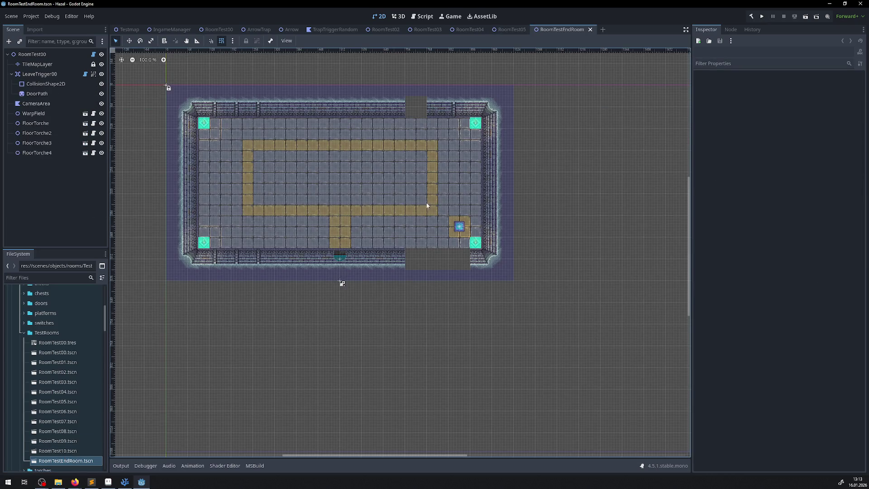
{"action": "left_click", "coordinate": [426, 206]}
Step: Pick the top wall's bricks as a rectangle and paint them over the top-wall placeholder
{"action": "scroll", "coordinate": [425, 123], "scroll_direction": "up", "scroll_amount": 4}
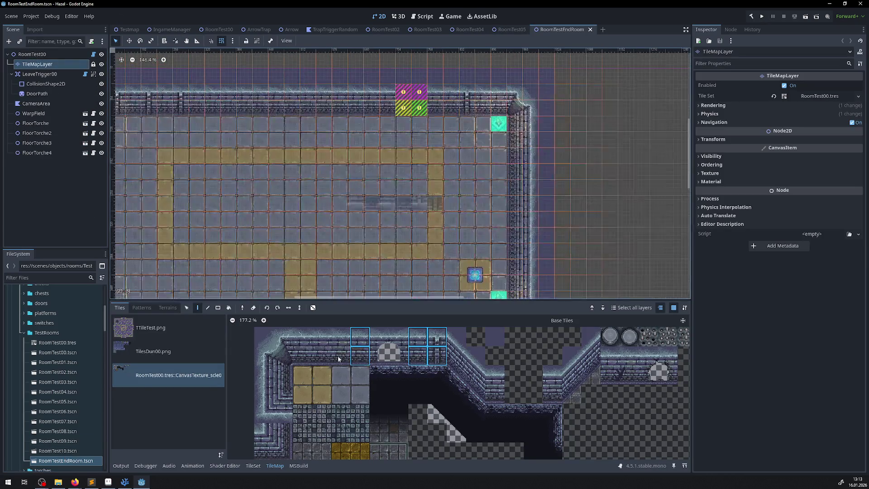
{"action": "mouse_move", "coordinate": [195, 165]}
{"action": "left_mouse_down"}
{"action": "mouse_move", "coordinate": [323, 159]}
{"action": "mouse_move", "coordinate": [289, 148]}
{"action": "mouse_move", "coordinate": [277, 165]}
{"action": "left_mouse_up"}
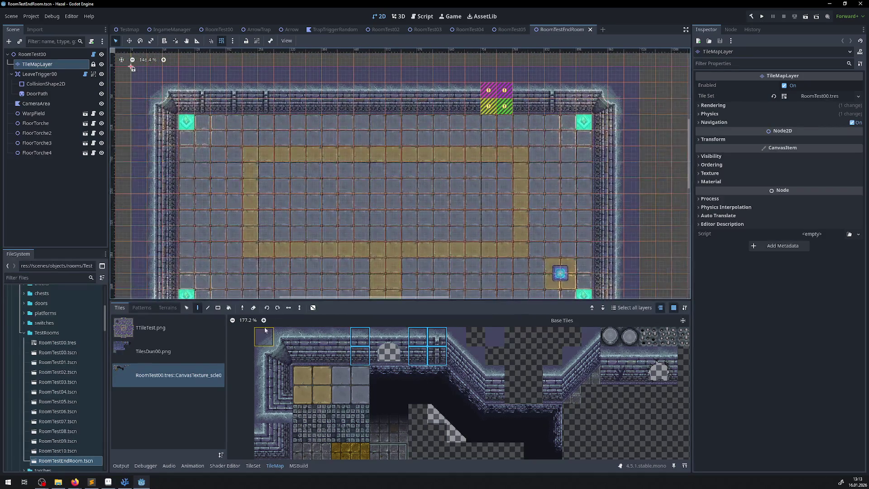
{"action": "left_click", "coordinate": [242, 308]}
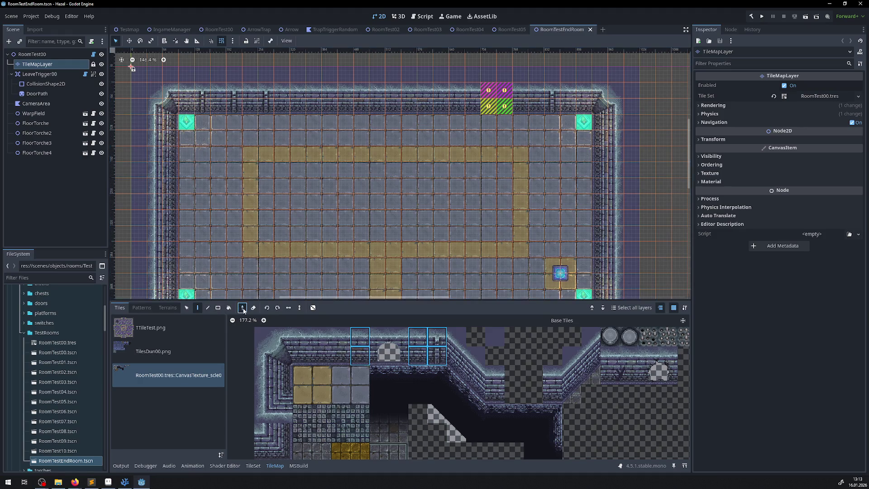
{"action": "left_click", "coordinate": [218, 307]}
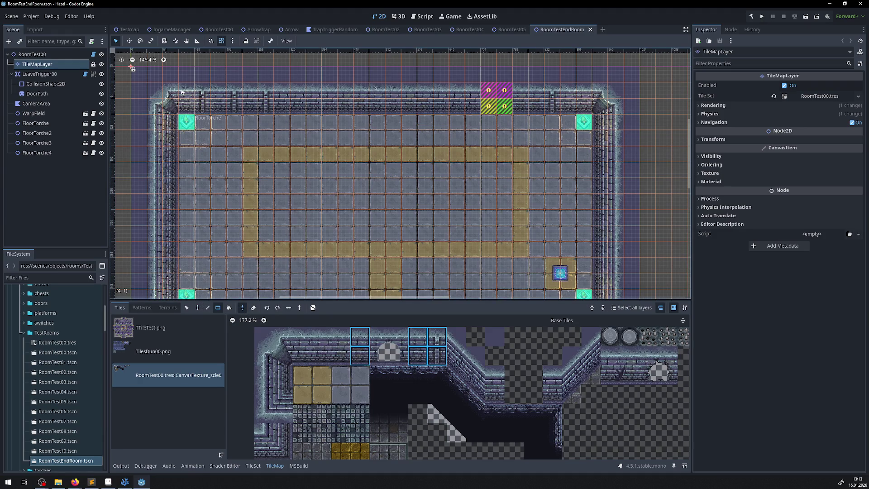
{"action": "left_click_drag", "start_coordinate": [185, 88], "coordinate": [265, 106]}
{"action": "left_click", "coordinate": [196, 308]}
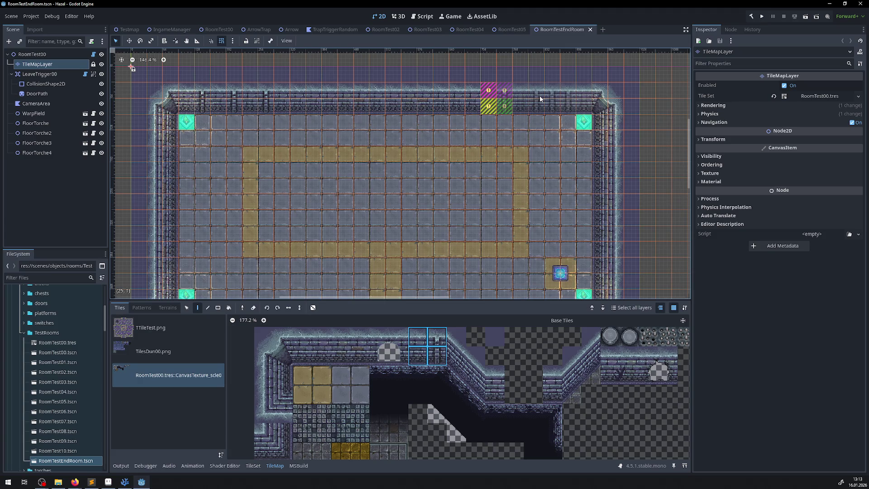
{"action": "left_click", "coordinate": [505, 99]}
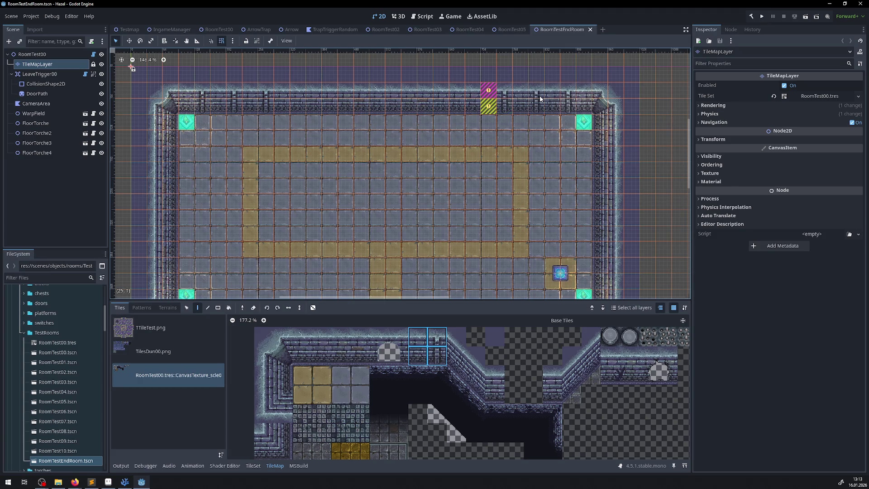
Step: Pick bricks from the bottom wall to cover its placeholder tiles, then save RoomTestEndRoom
{"action": "left_click_drag", "start_coordinate": [356, 359], "coordinate": [356, 342]}
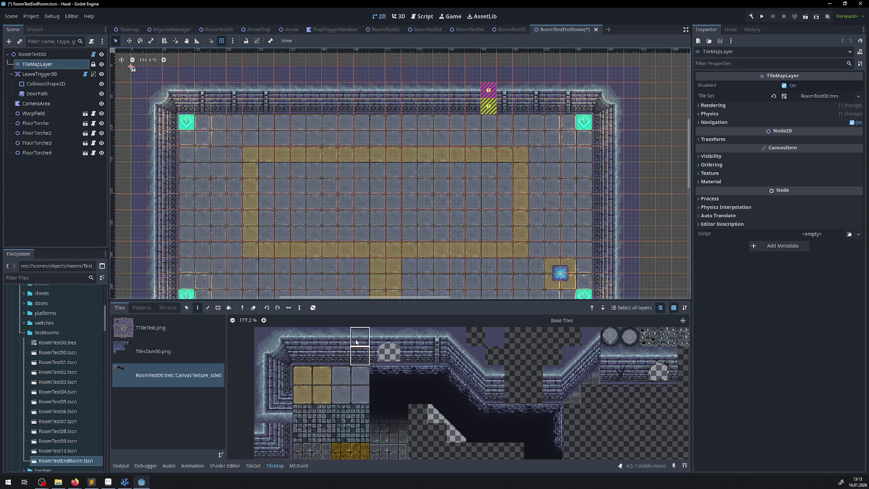
{"action": "scroll", "coordinate": [488, 102], "scroll_direction": "down", "scroll_amount": 5}
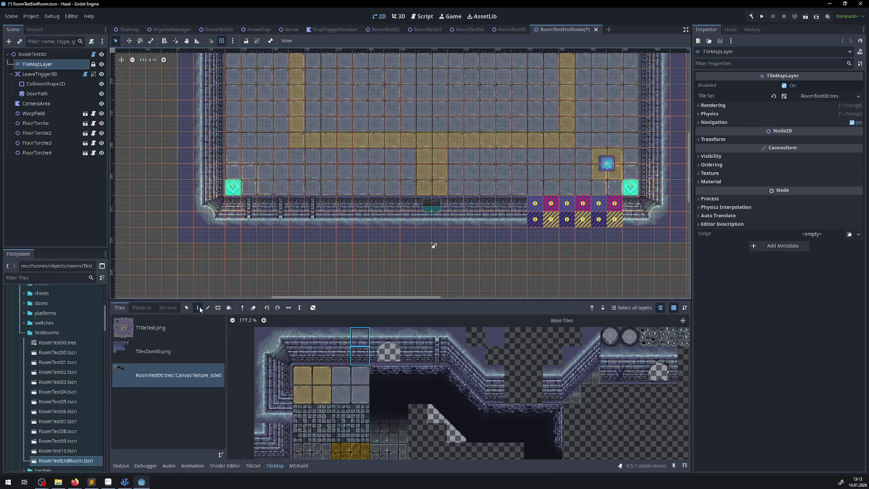
{"action": "left_click", "coordinate": [217, 307]}
{"action": "left_click", "coordinate": [242, 307]}
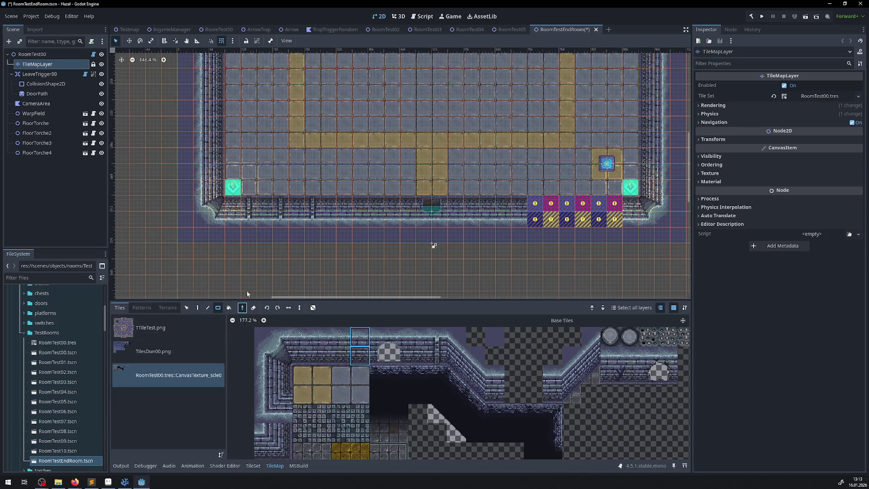
{"action": "left_click_drag", "start_coordinate": [236, 215], "coordinate": [360, 206]}
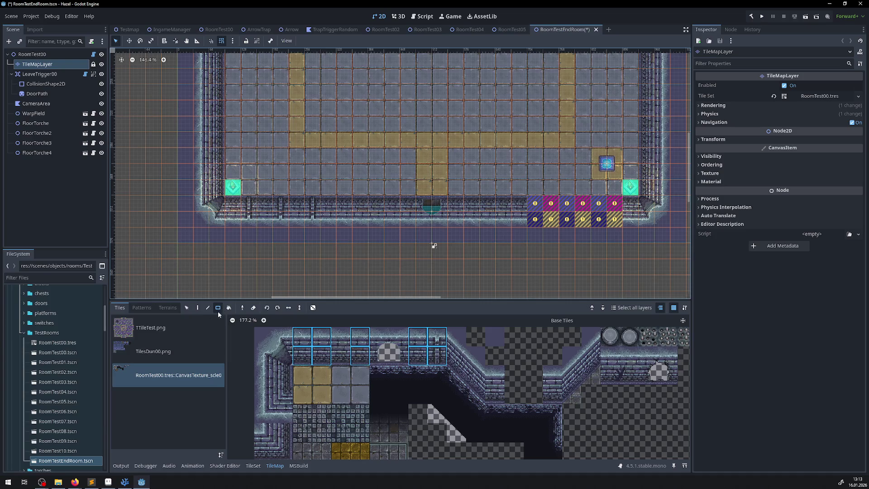
{"action": "left_click", "coordinate": [199, 311]}
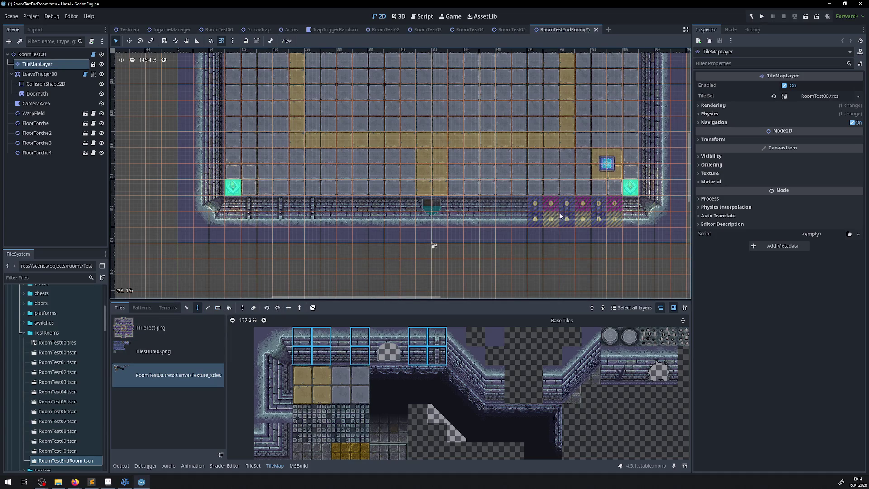
{"action": "mouse_move", "coordinate": [509, 199]}
{"action": "left_mouse_down"}
{"action": "mouse_move", "coordinate": [415, 219]}
{"action": "mouse_move", "coordinate": [411, 242]}
{"action": "left_mouse_up"}
{"action": "key", "text": "ctrl+s"}
{"action": "scroll", "coordinate": [410, 178], "scroll_direction": "down", "scroll_amount": 2}
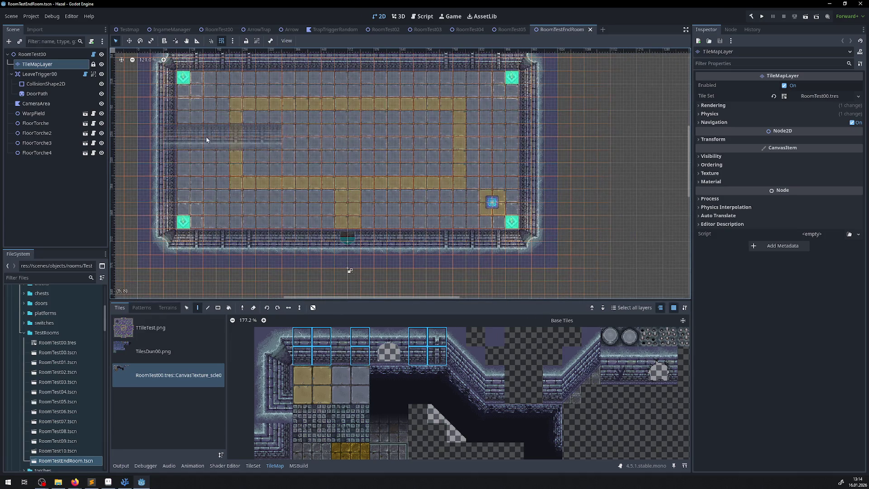